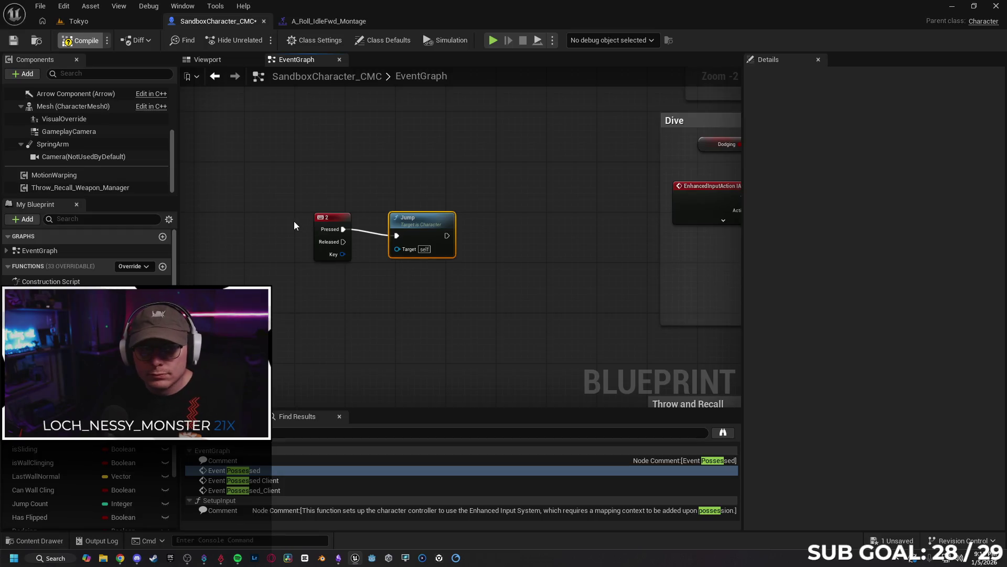
- Play-test the Tokyo level by running forward and jumping, then go back to the character graph
left_click(99, 24)
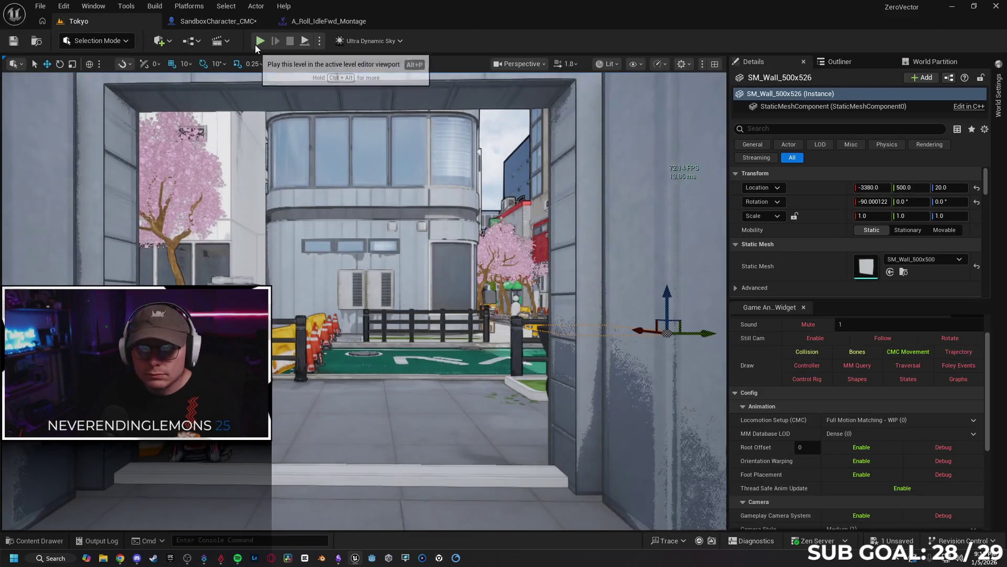
key("alt+p")
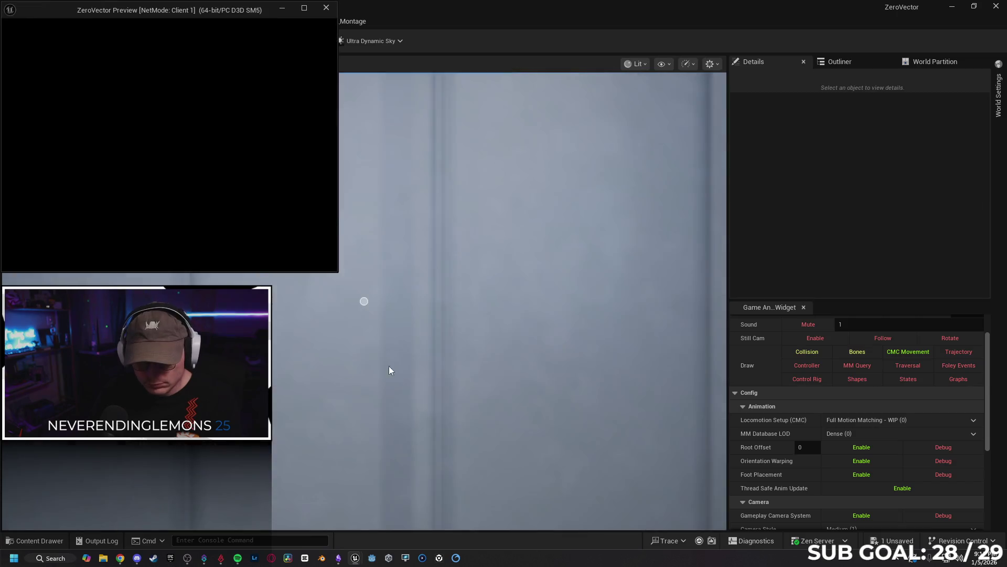
key("w")
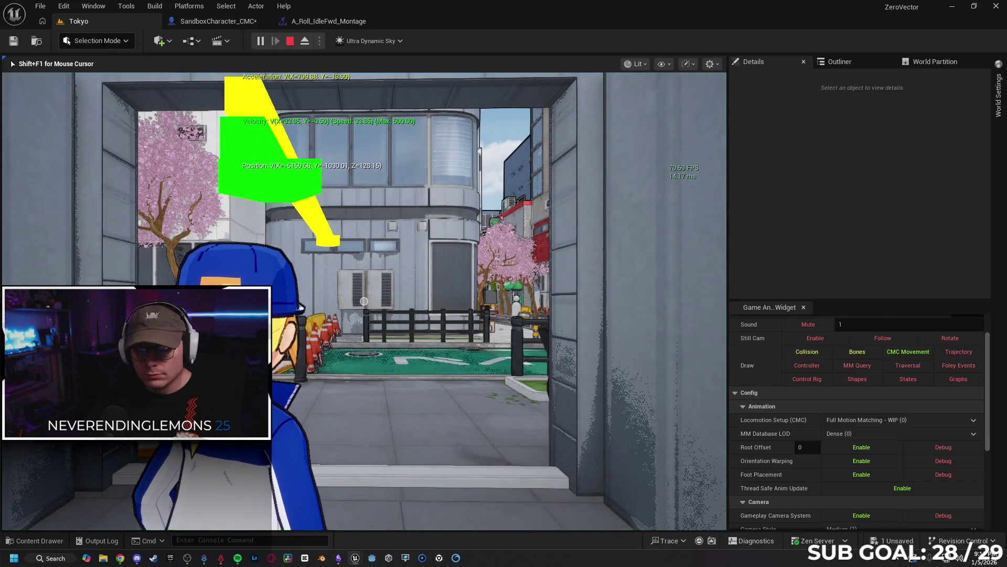
key("space")
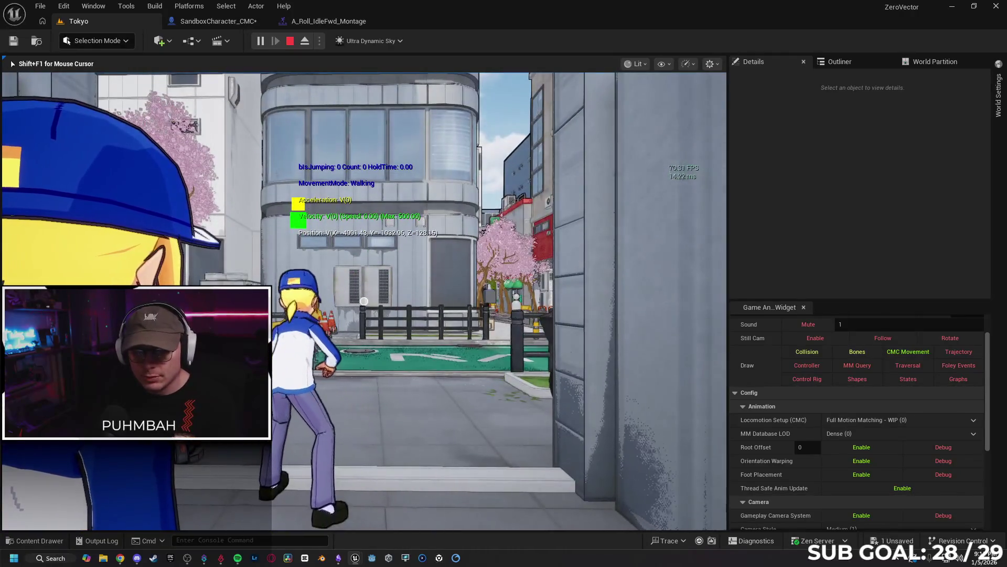
key("Escape")
left_click(218, 21)
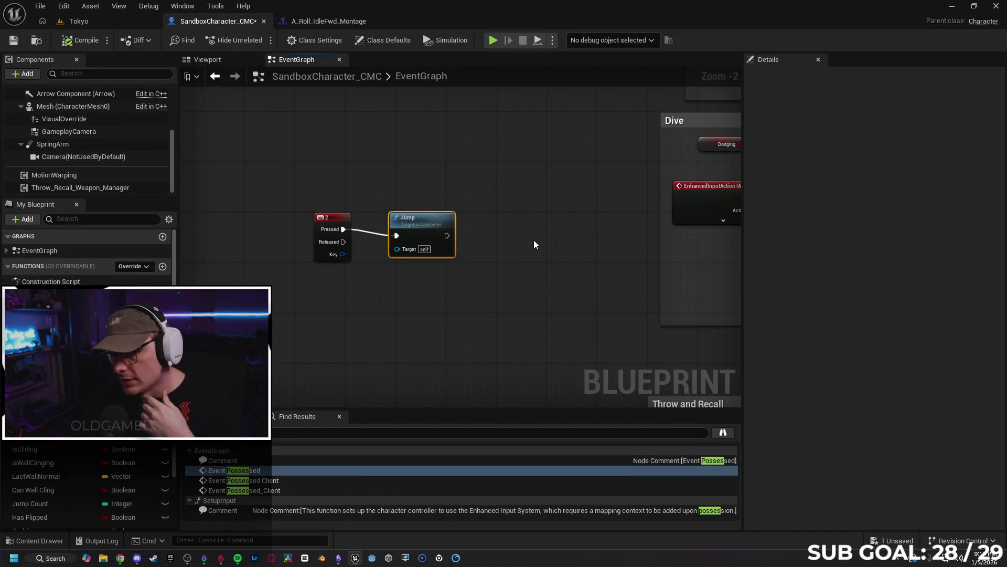
- Delete the Jump node and center the view on the 2 key event
key("Delete")
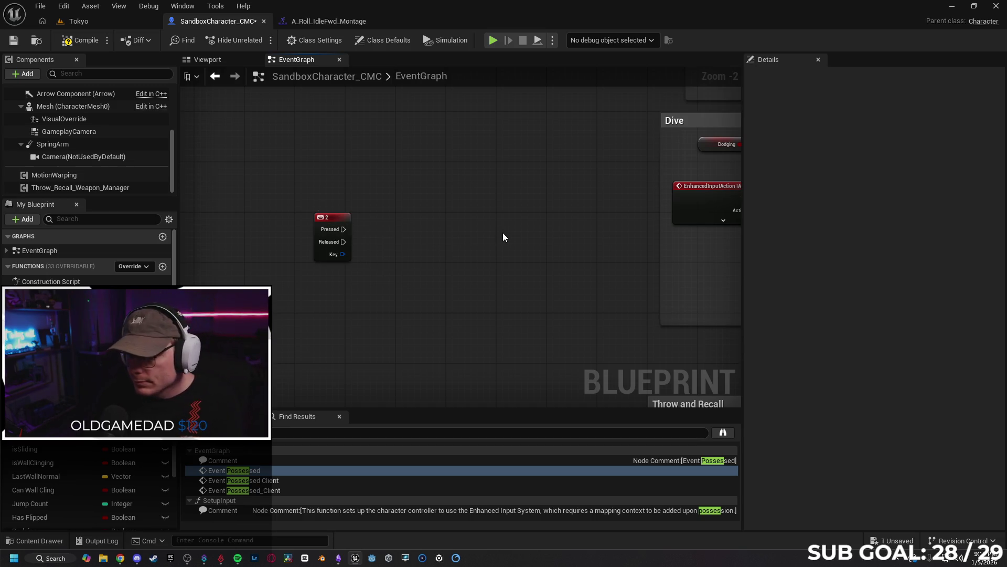
scroll(503, 234, "down", 2)
left_click_drag(516, 248, 416, 276)
scroll(331, 267, "up", 1)
scroll(331, 272, "up", 2)
left_click_drag(332, 269, 406, 256)
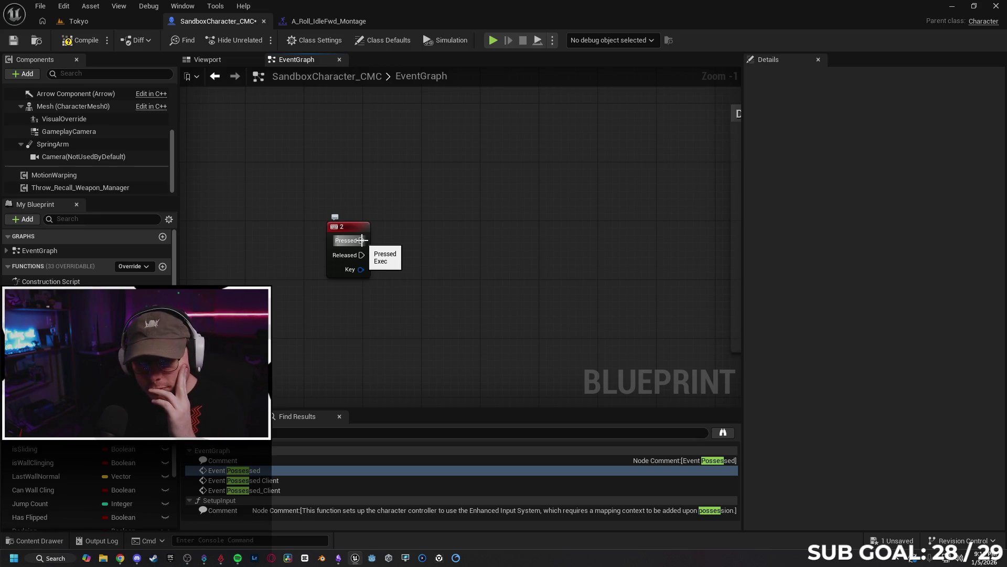
- Add Set Enable Gravity (Mesh) from Pressed, delete it again, and cancel the action list
left_click_drag(362, 240, 411, 242)
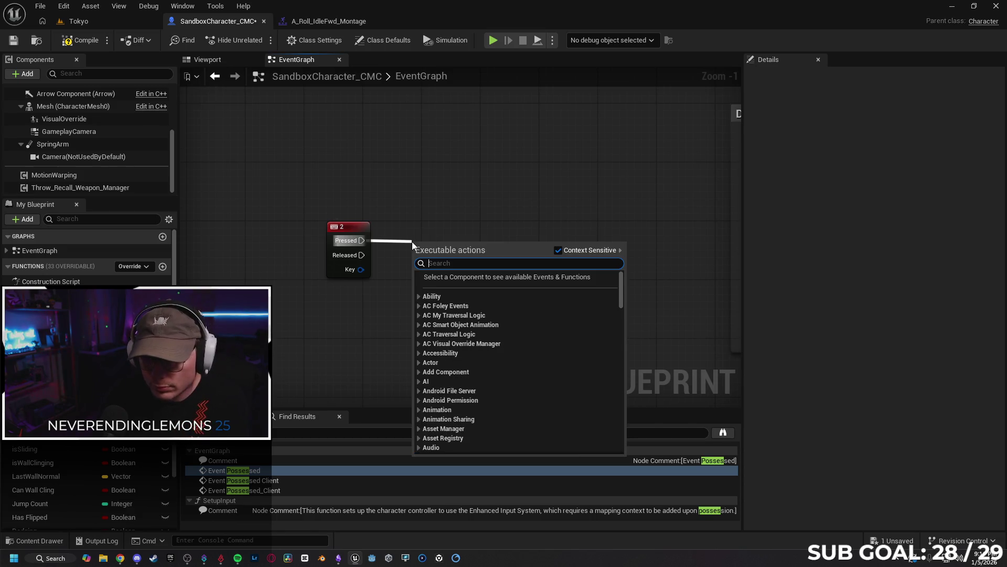
type("set gra")
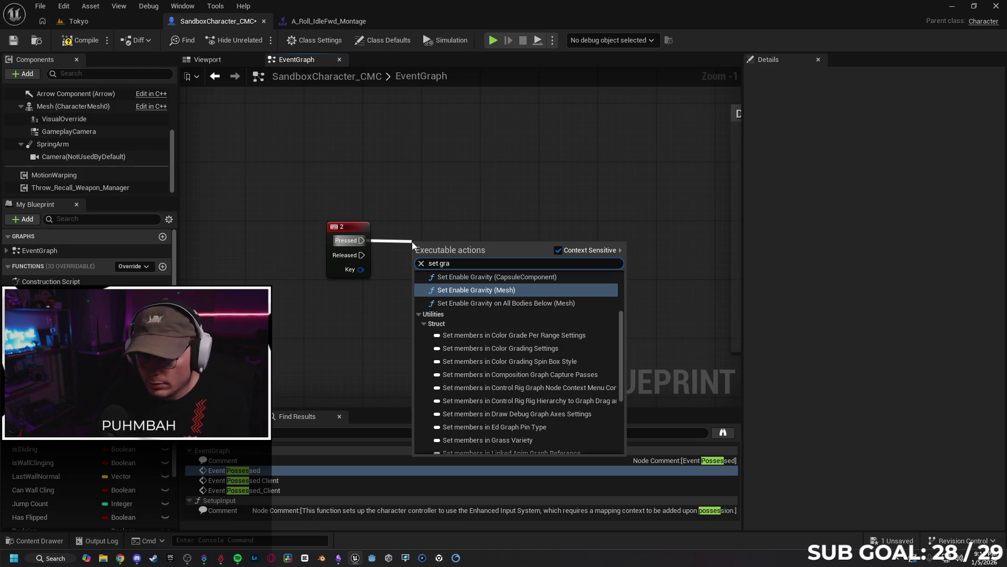
key("Return")
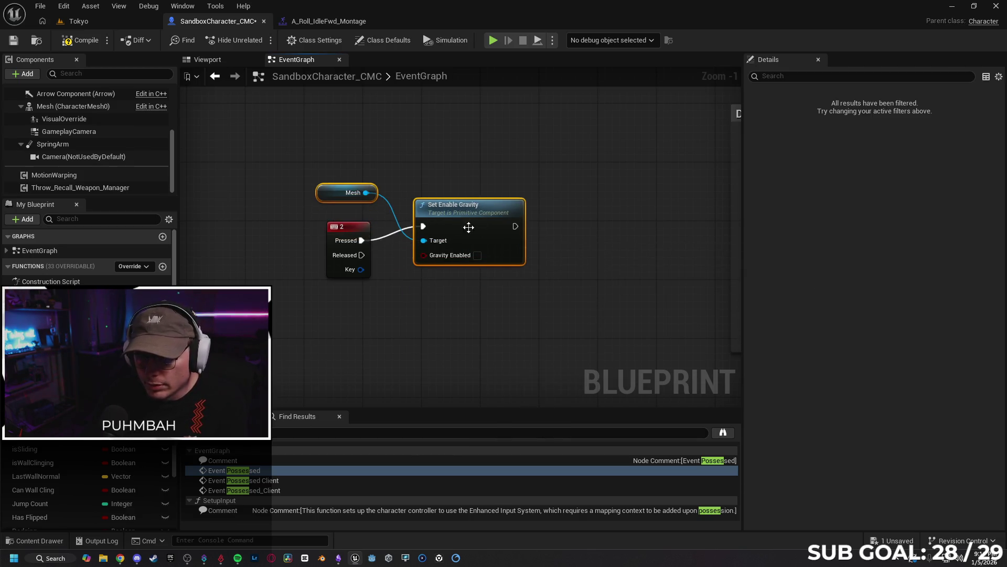
key("Delete")
left_click_drag(362, 240, 413, 240)
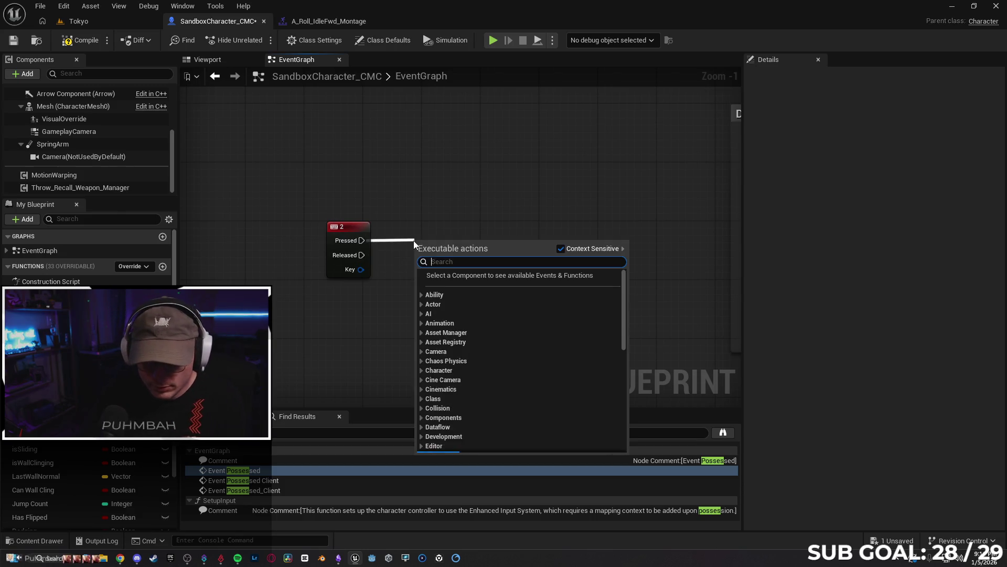
key("Escape")
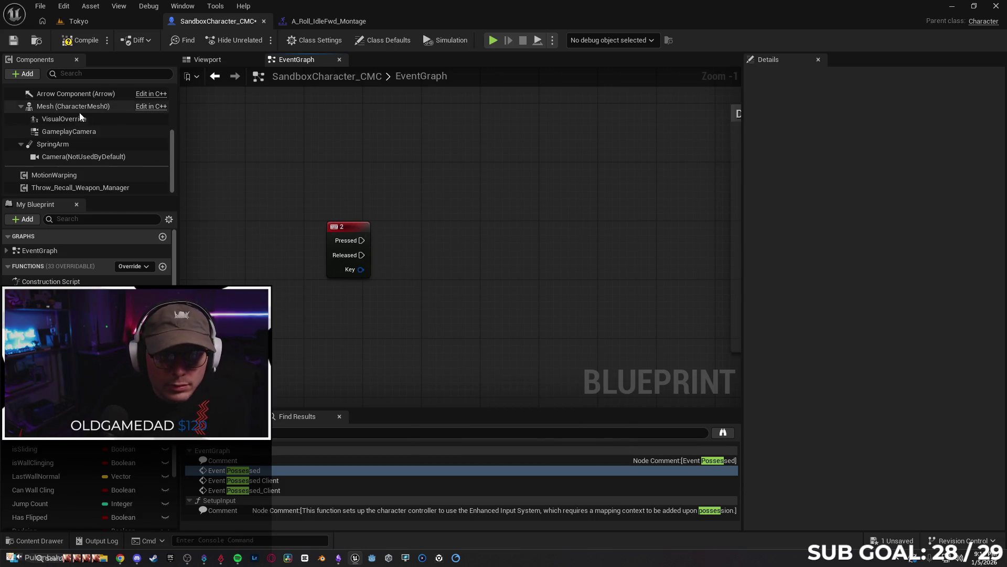
- Place a Character Movement component reference in the EventGraph
scroll(97, 157, "up", 4)
scroll(79, 173, "down", 4)
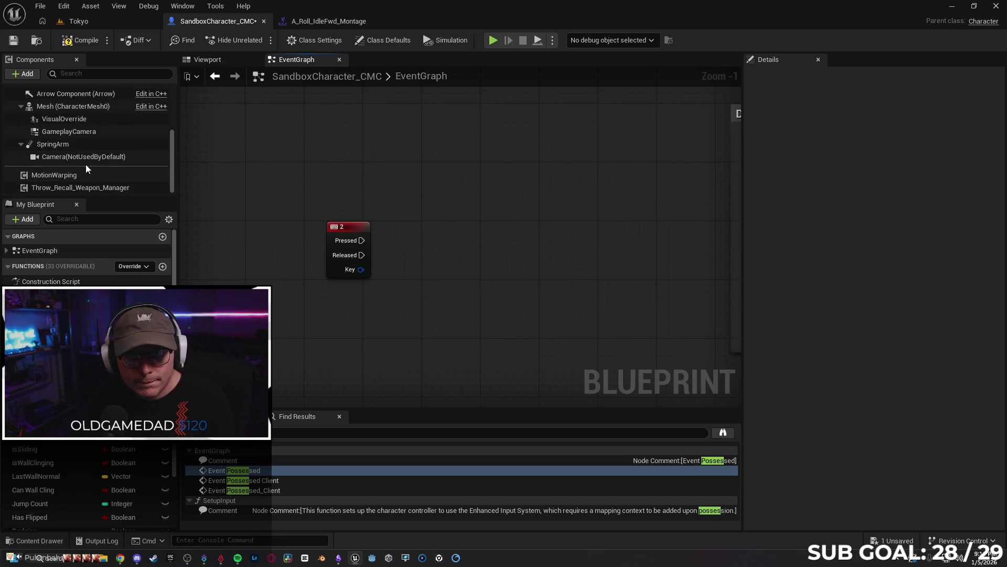
scroll(86, 165, "up", 9)
scroll(96, 115, "down", 4)
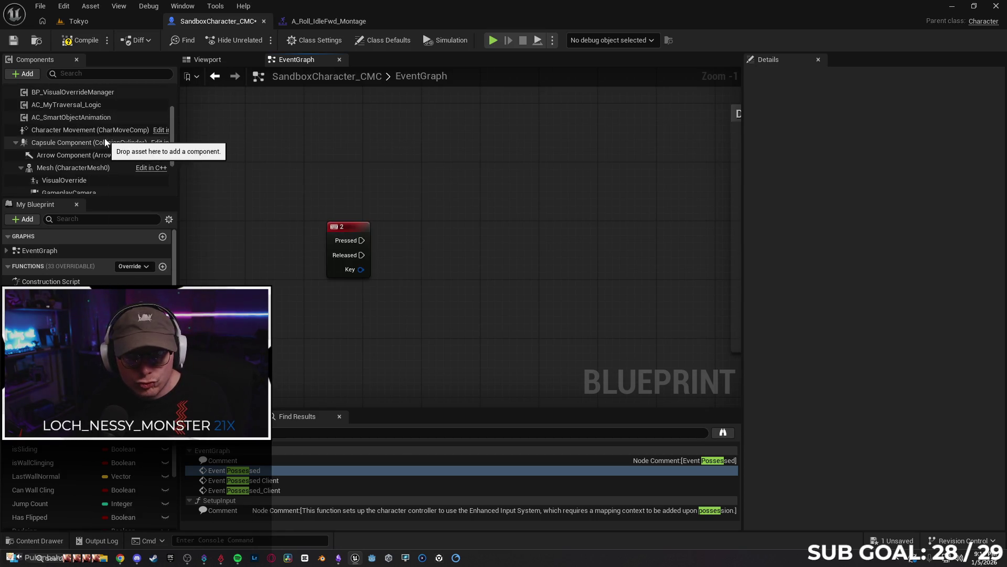
scroll(99, 138, "down", 5)
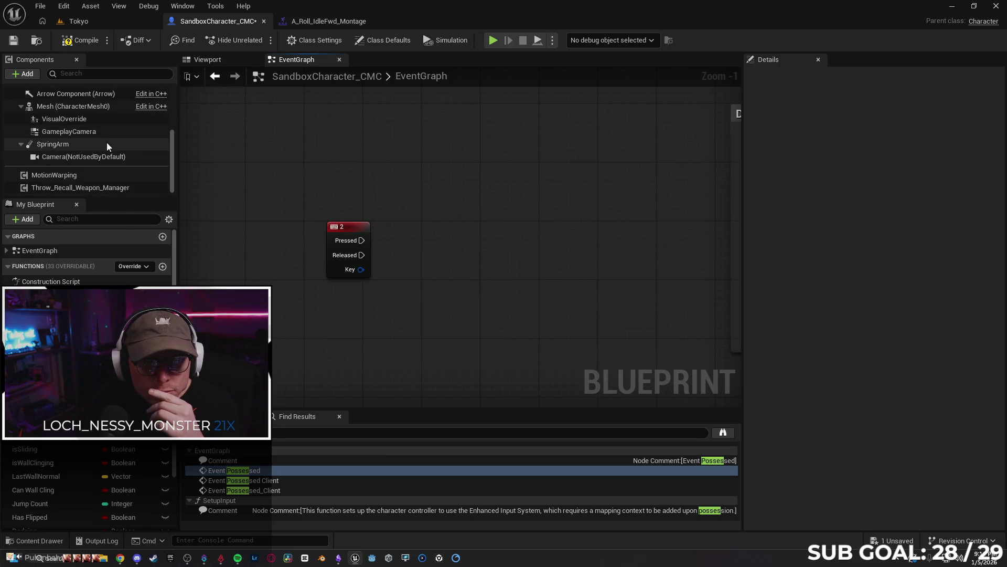
scroll(75, 130, "up", 3)
left_click_drag(62, 108, 291, 294)
- Add SET Gravity Scale on Character Movement and wire key 2's Pressed into it
left_click_drag(359, 303, 427, 301)
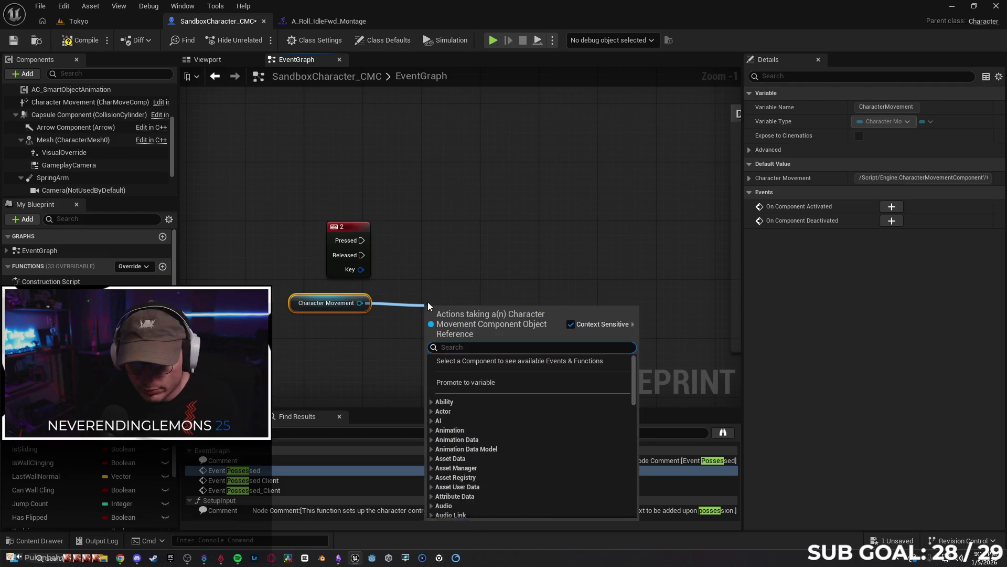
type("set gravi")
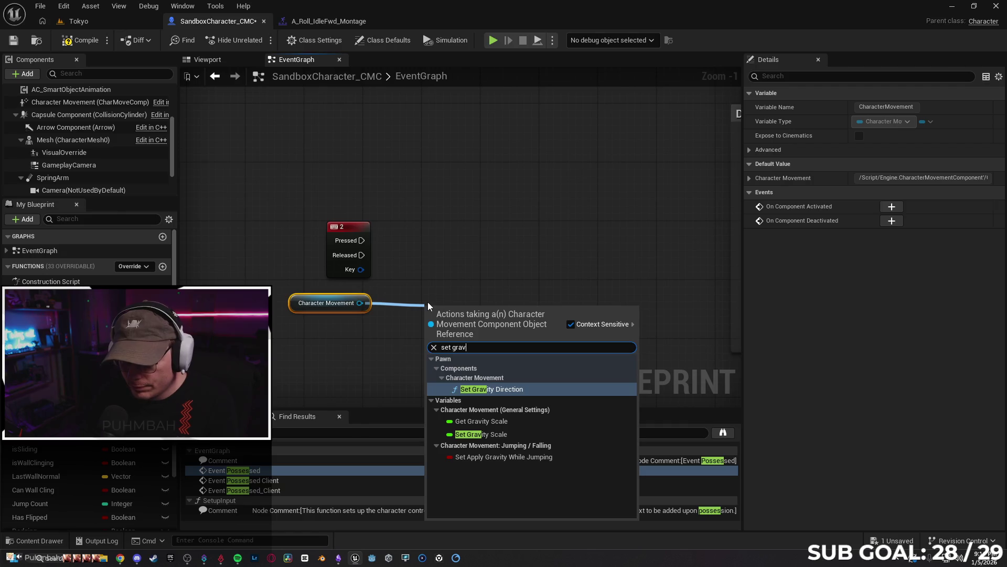
key("Down")
key("Down")
key("Return")
left_click_drag(483, 314, 475, 233)
left_click_drag(362, 240, 442, 242)
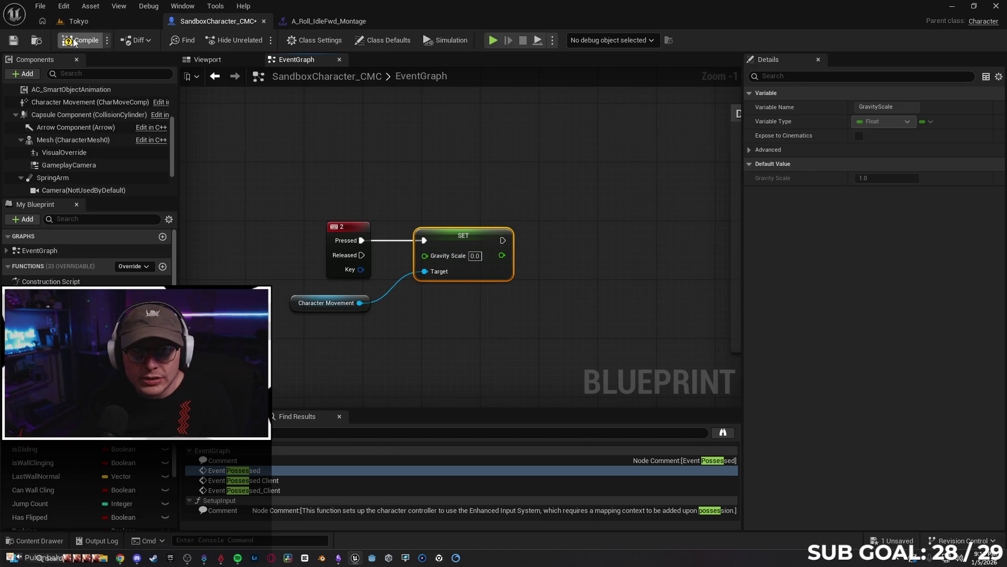
left_click(95, 25)
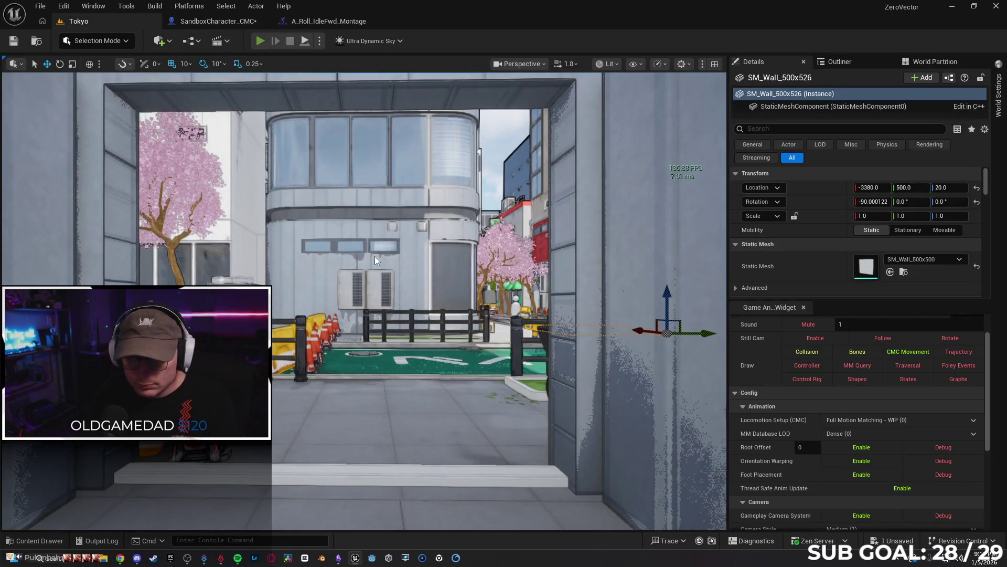
- Play-test the zero-gravity setup, running forward and jumping twice in mid-air
key("alt+p")
key("w")
key("w")
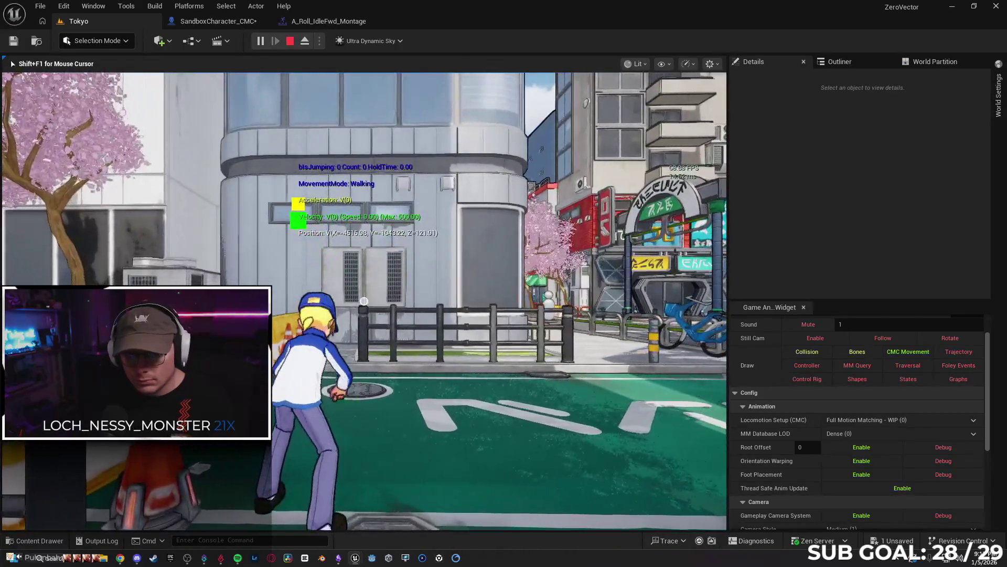
key("w")
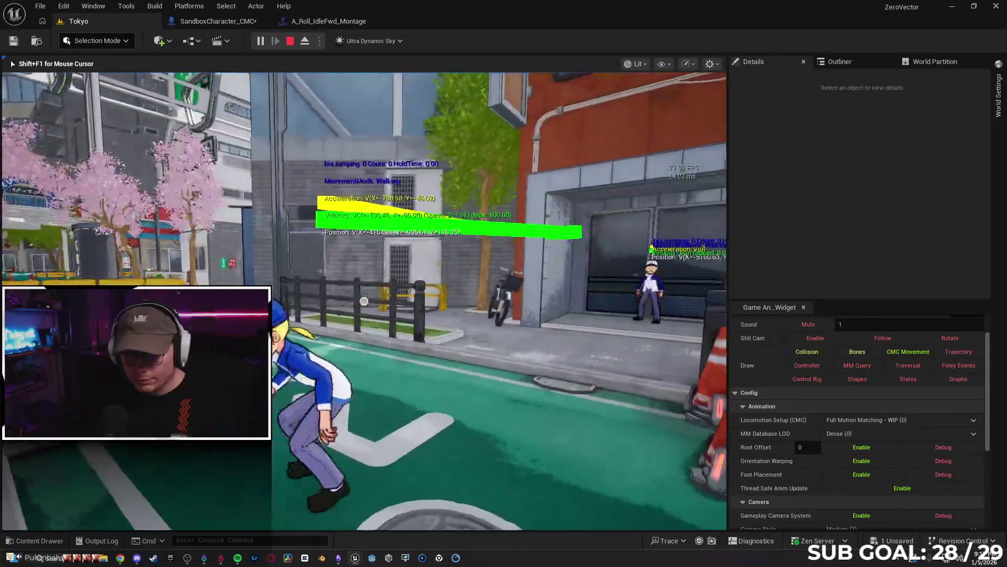
key("w")
key("space")
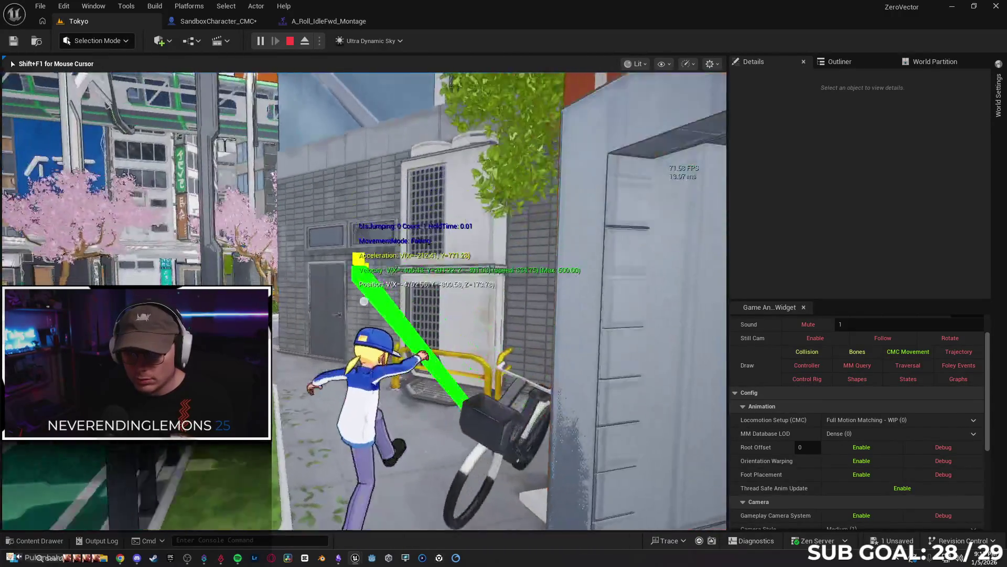
key("w")
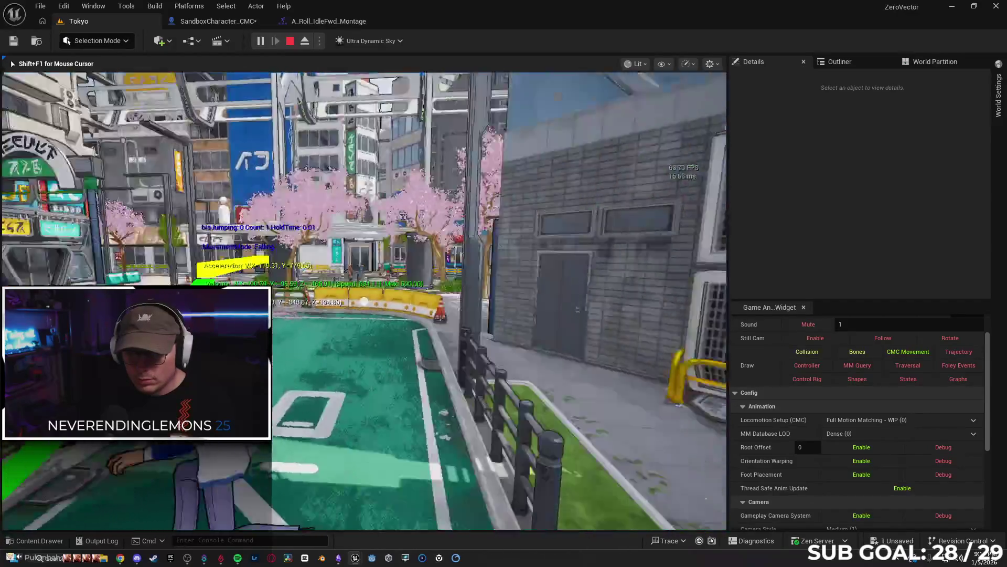
key("w")
key("space")
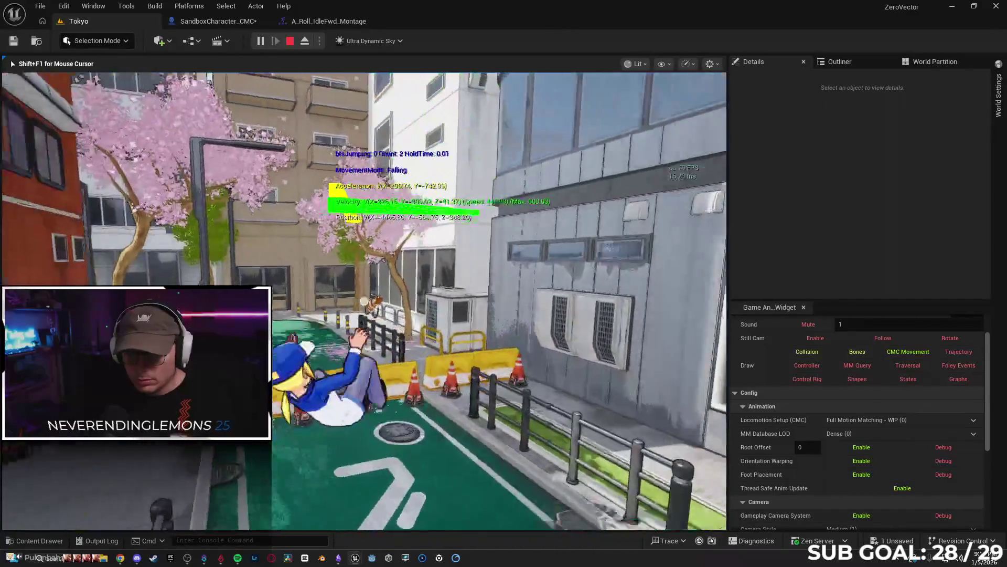
- Stop the play session, then open and close the A_Roll_IdleFwd_Montage editor
key("w")
key("Escape")
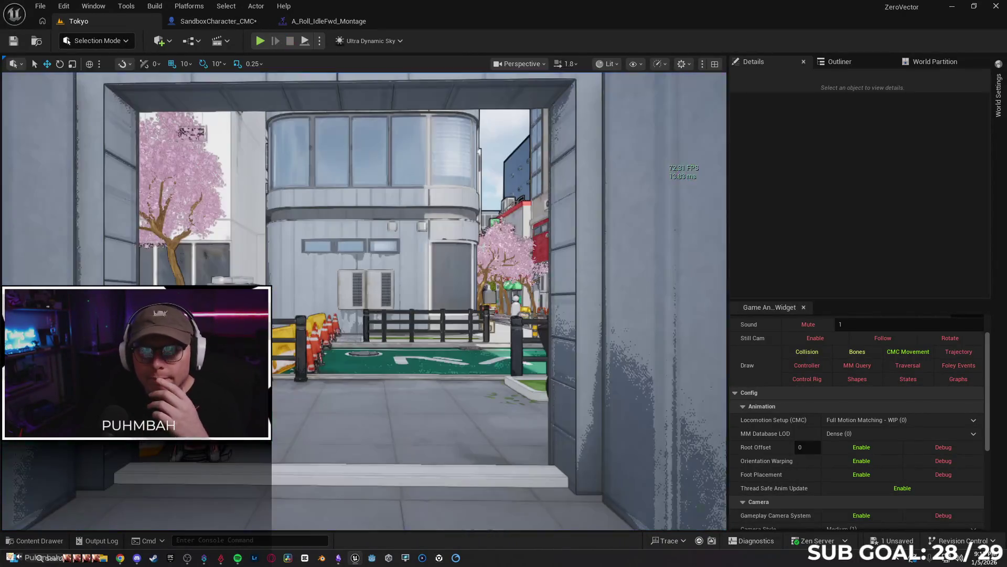
left_click(343, 20)
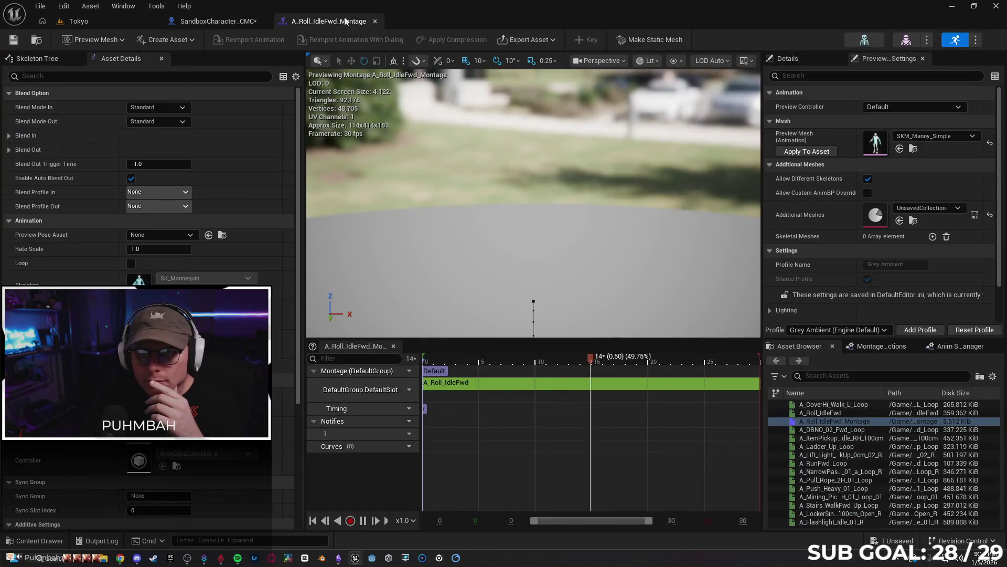
middle_click(345, 21)
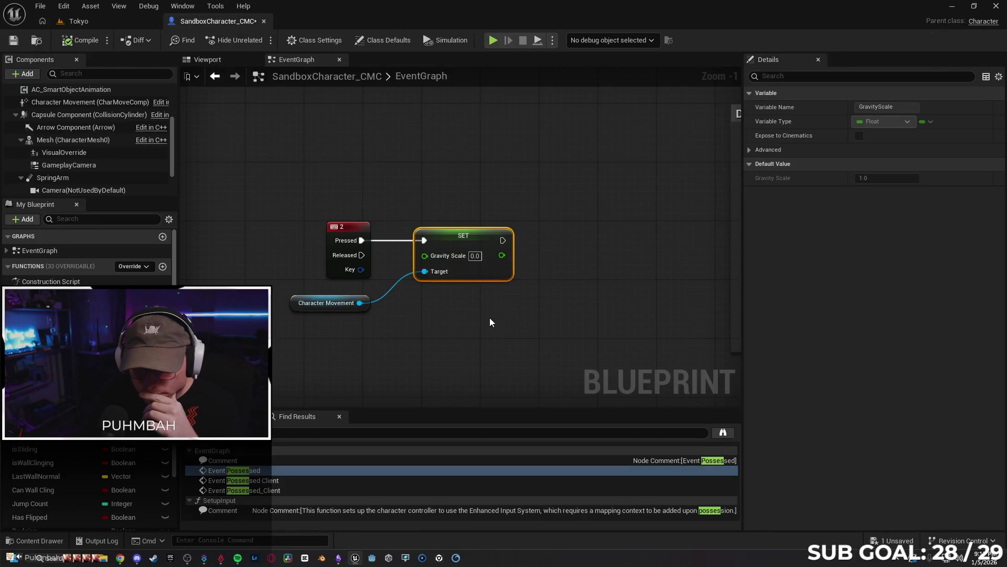
- Delete the SET Gravity Scale node and try a 'launch' search from Pressed
mouse_move(489, 326)
left_mouse_down()
mouse_move(393, 312)
mouse_move(449, 329)
mouse_move(415, 304)
left_mouse_up()
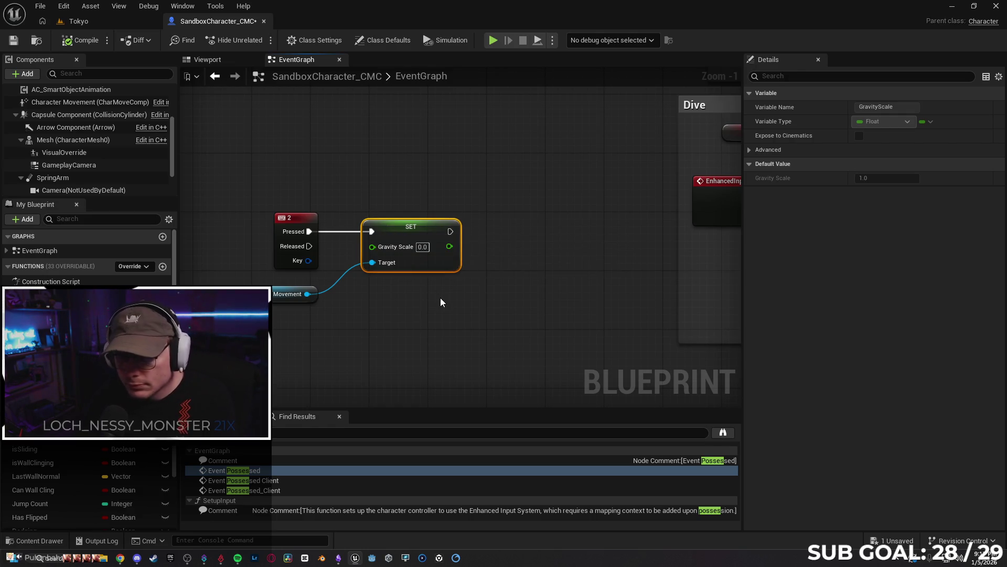
key("Delete")
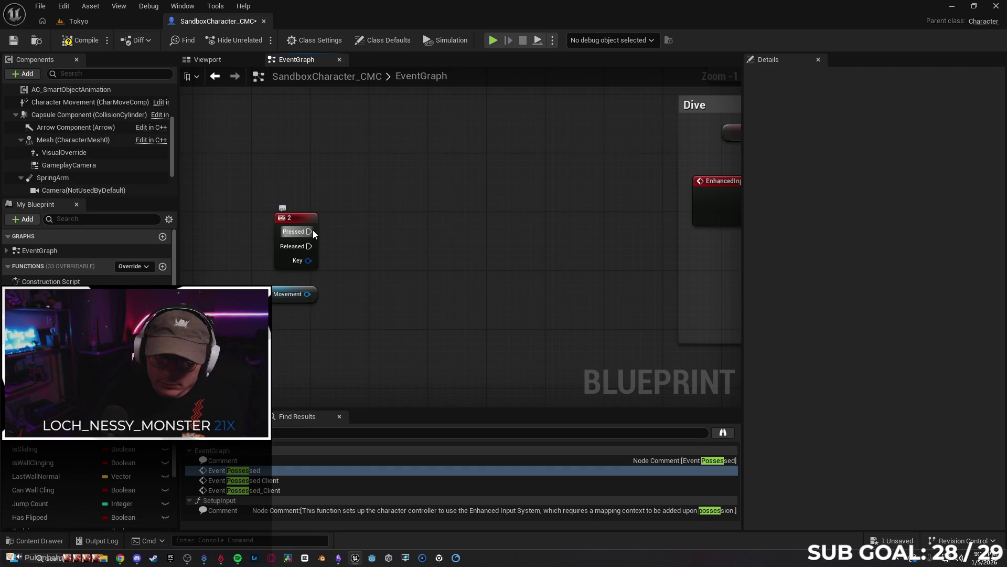
left_click_drag(313, 231, 372, 237)
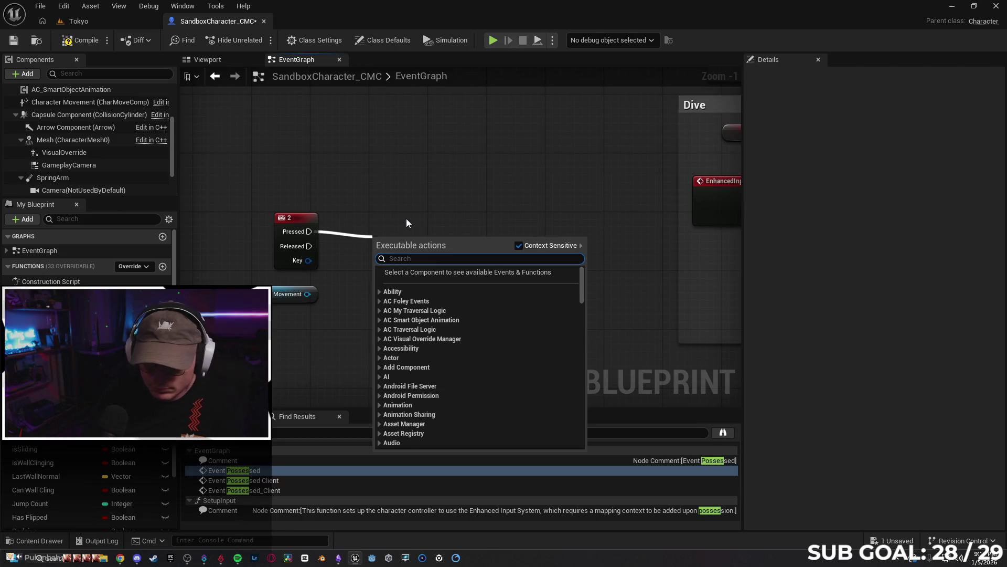
type("launch ch")
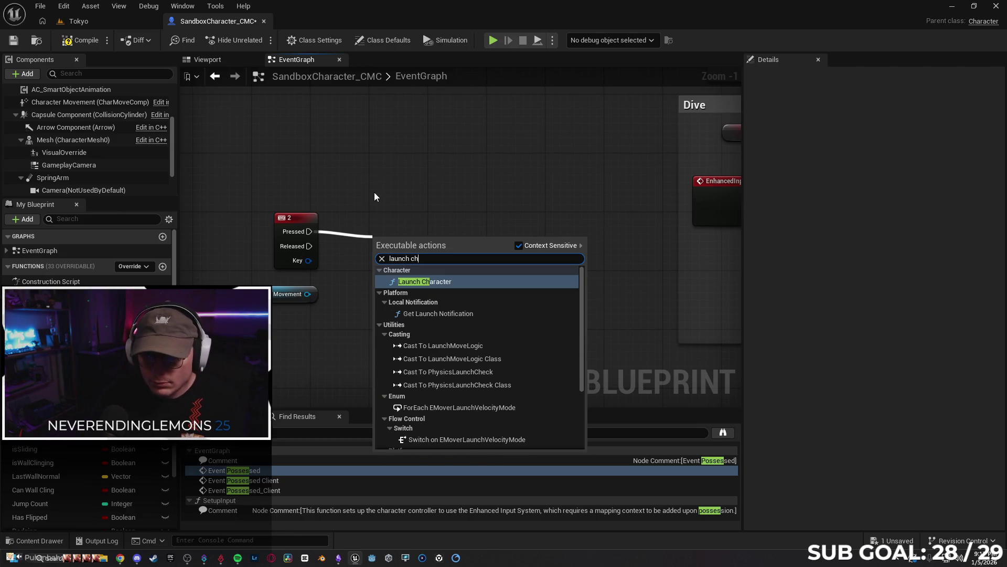
key("Escape")
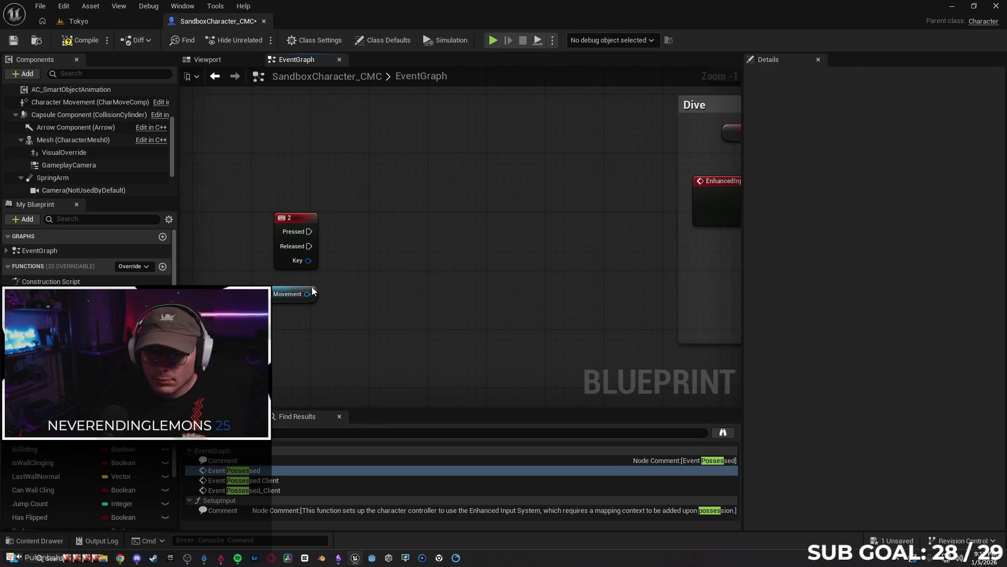
- Add a Launch Character node wired to key 2's Pressed output
left_click_drag(310, 293, 363, 242)
type("la")
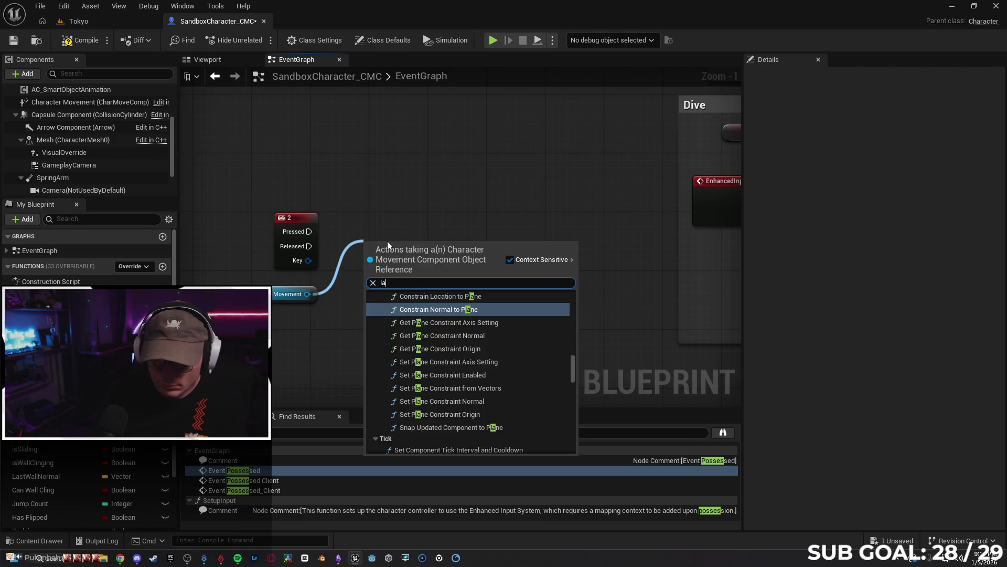
type("unnch charcater")
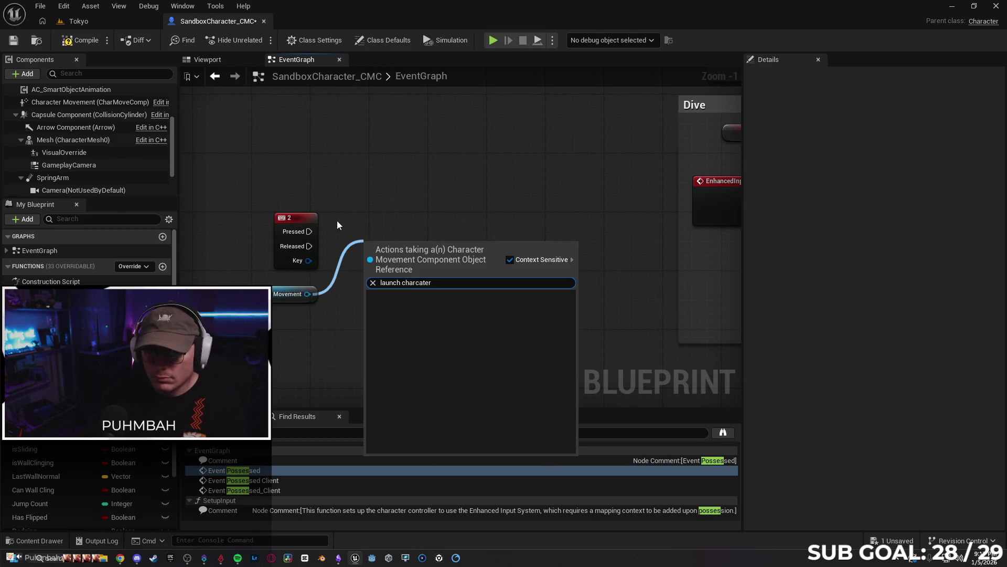
key("Escape")
left_click_drag(366, 232, 366, 232)
type("laun")
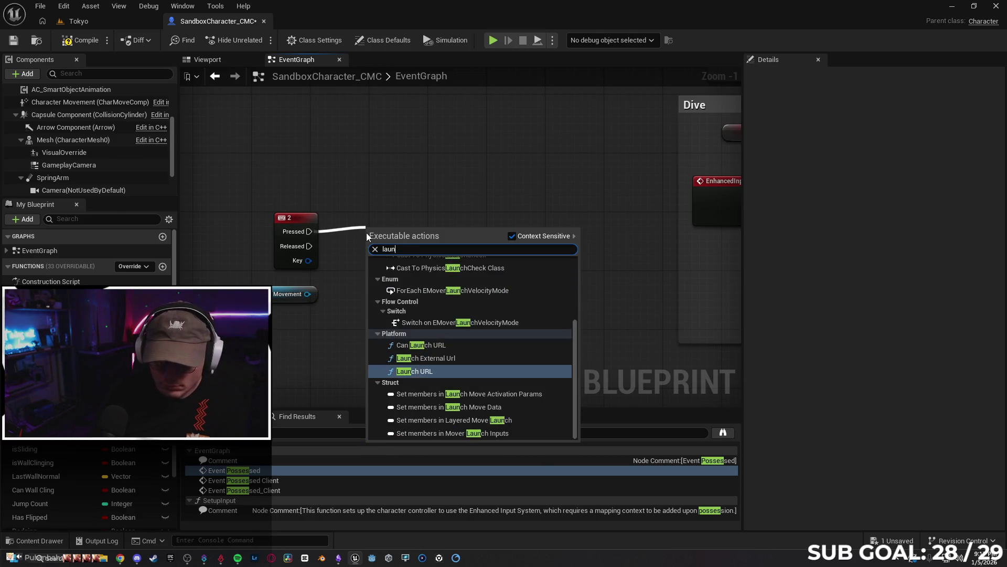
type("ch char")
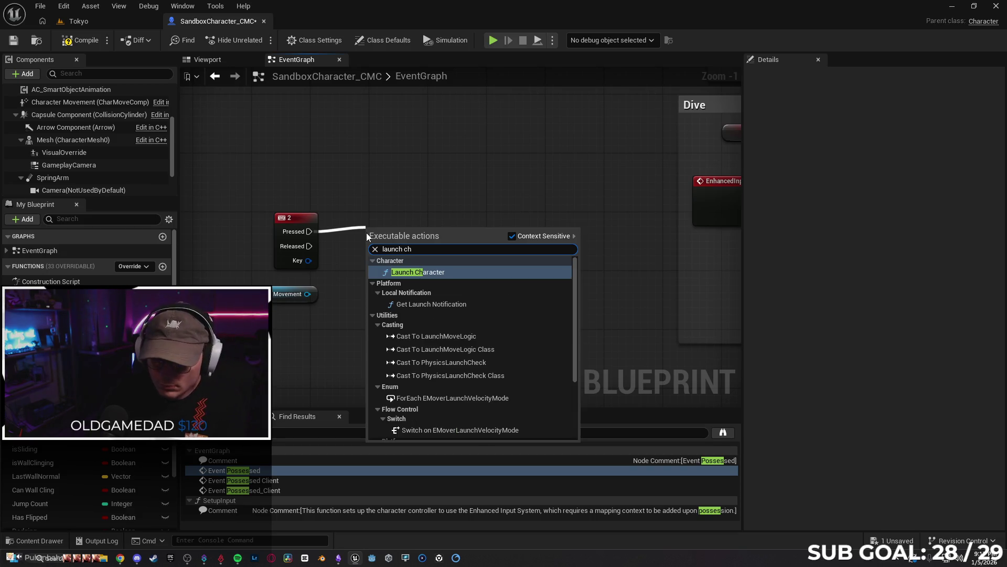
key("Return")
left_click_drag(408, 250, 408, 229)
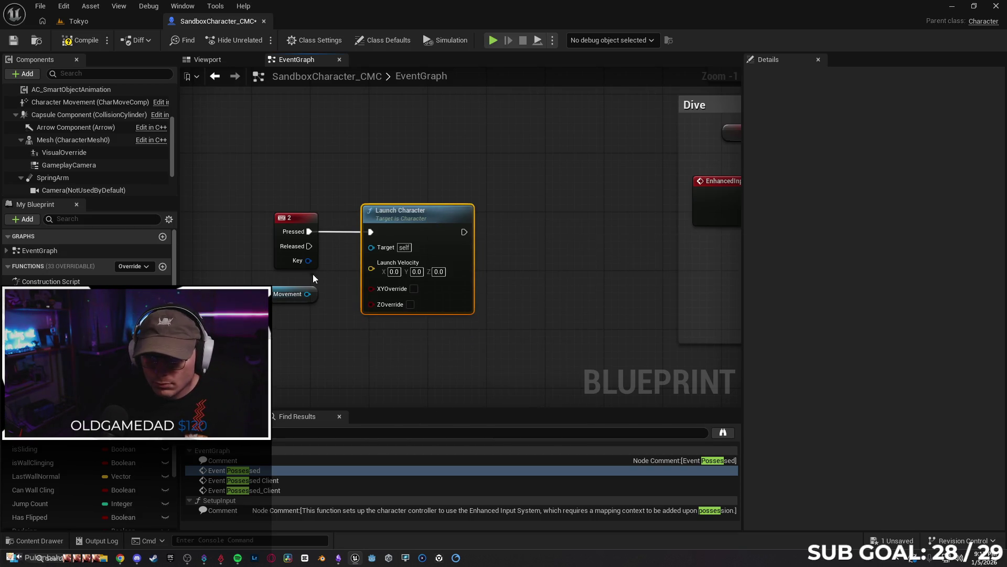
- Delete the unused Character Movement getter and set Launch Velocity Z to 1000.0
mouse_move(307, 294)
left_mouse_down()
mouse_move(373, 246)
mouse_move(332, 287)
left_mouse_up()
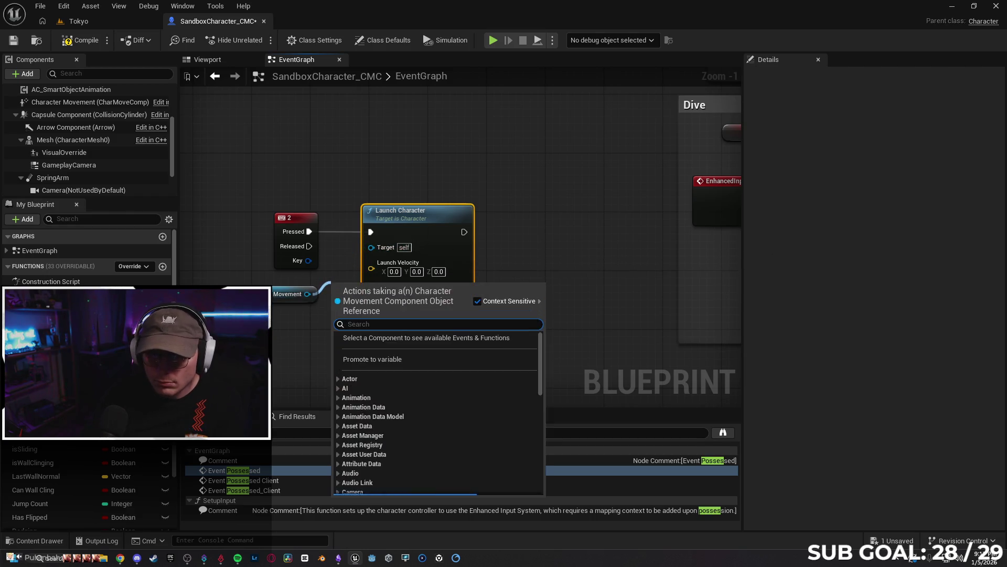
left_click(278, 290)
key("Delete")
left_click(439, 271)
type("1000")
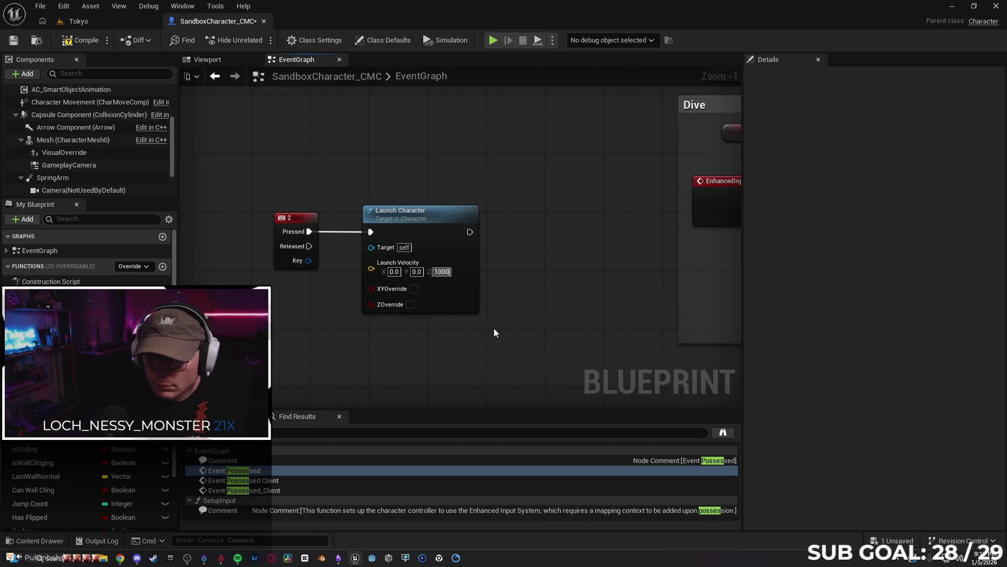
key("Return")
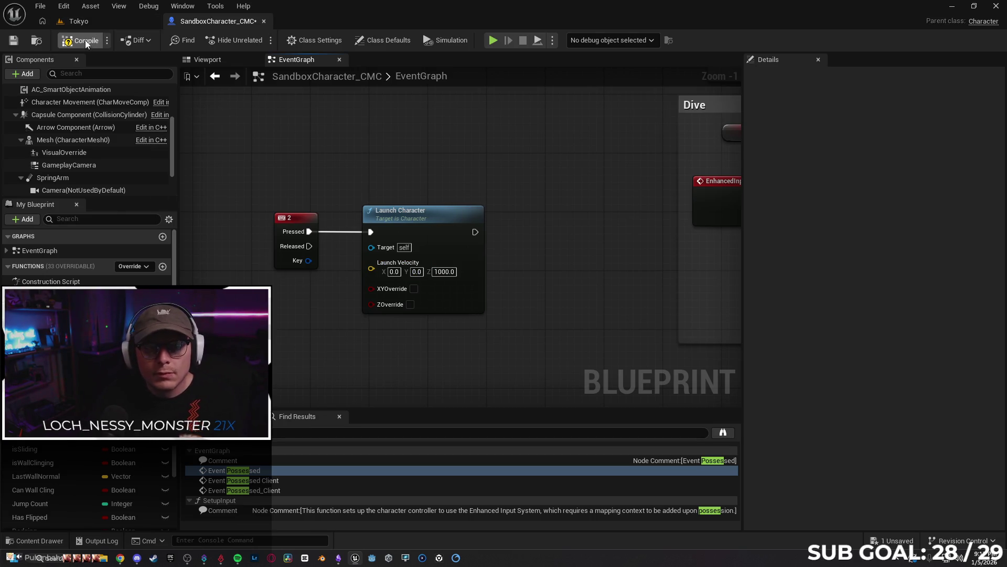
- Play-test the launch in the Tokyo level, then stop the session
left_click(87, 21)
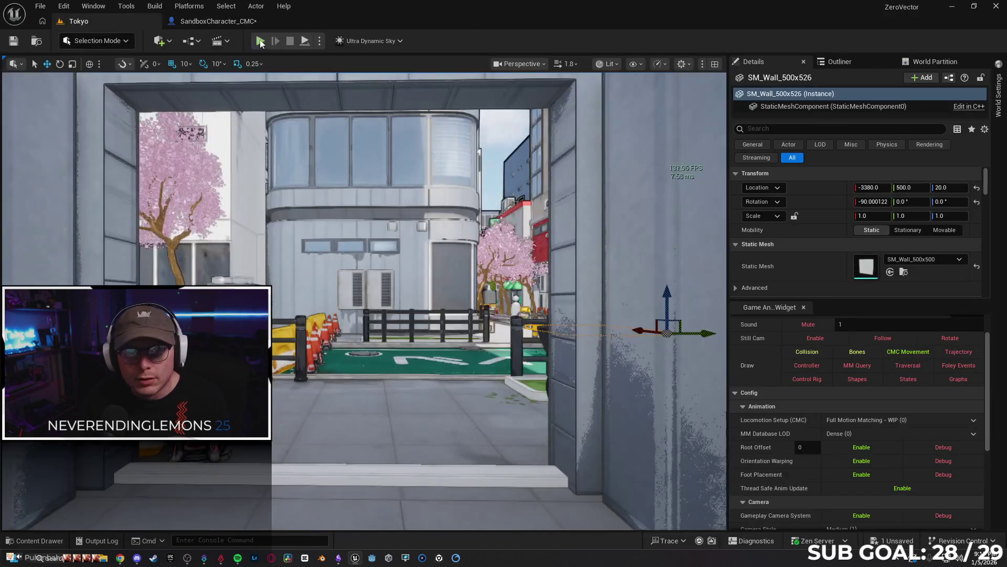
key("alt+p")
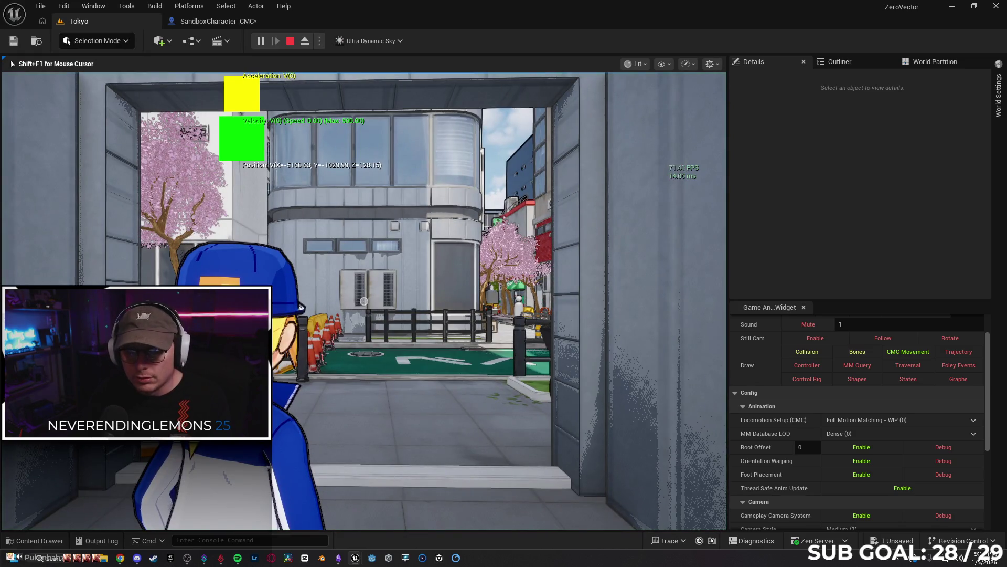
key("w")
key("space")
key("space")
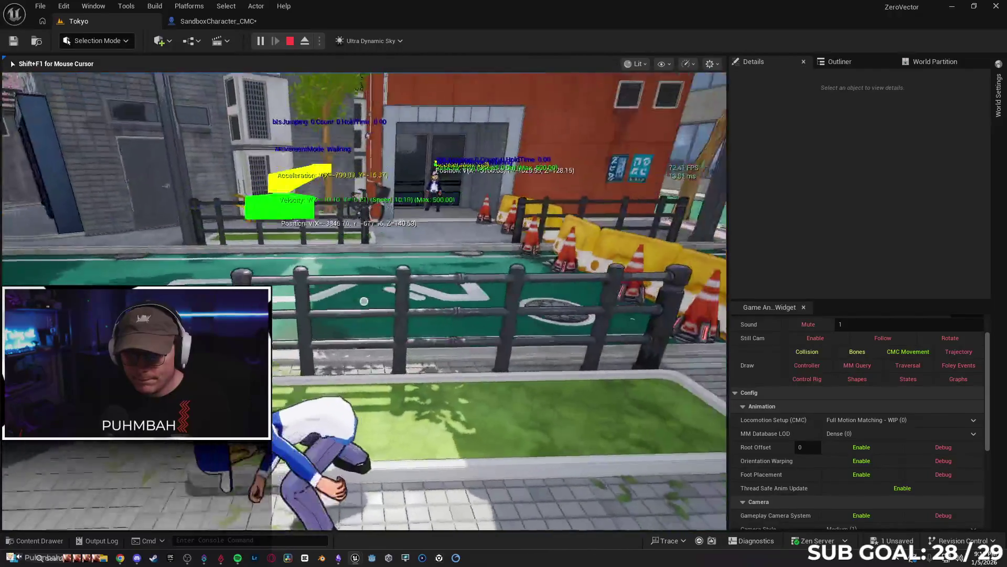
key("shift+F1")
key("Escape")
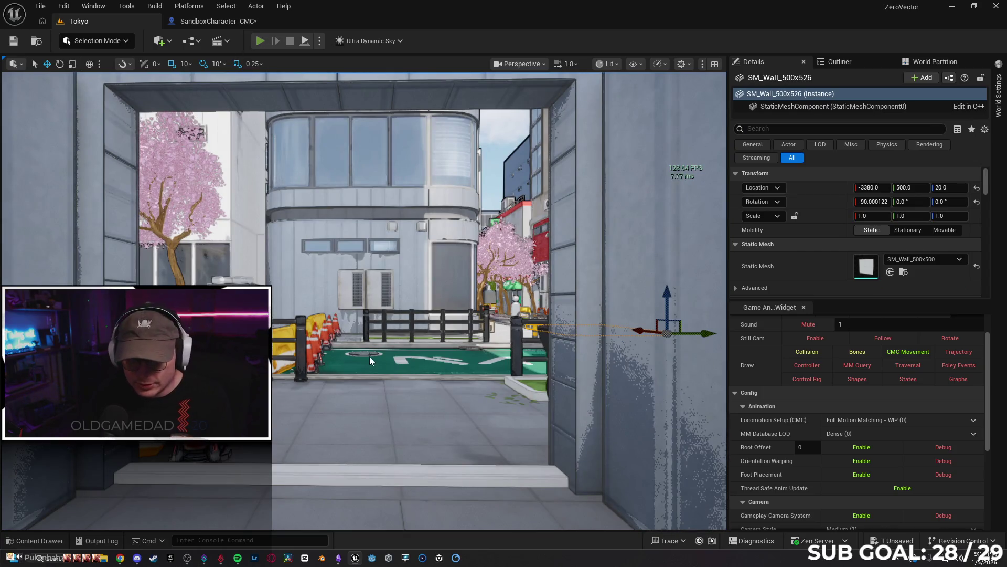
- Re-test the launch in a Client 1 window and return to the SandboxCharacter_CMC graph
key("alt+p")
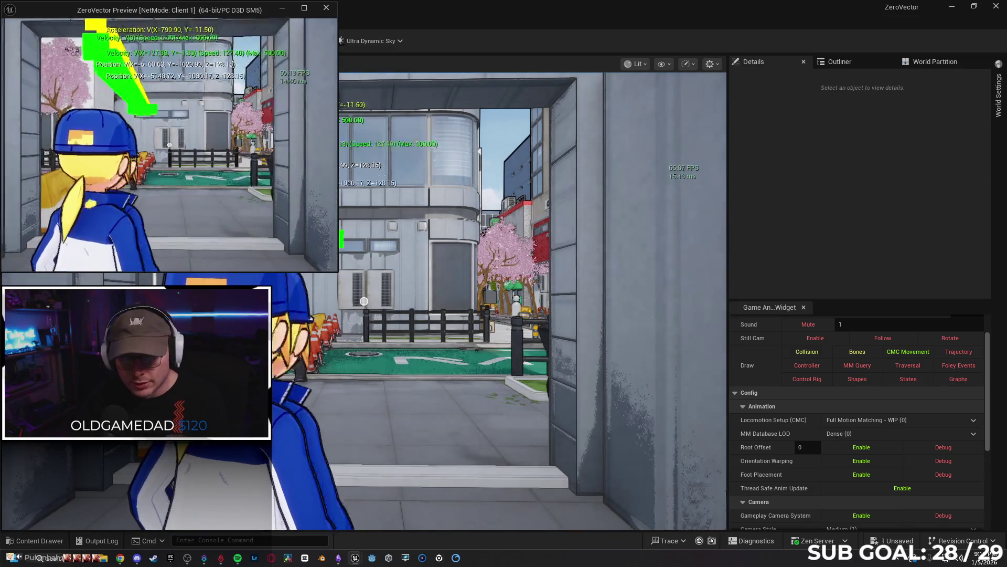
key("space")
key("w")
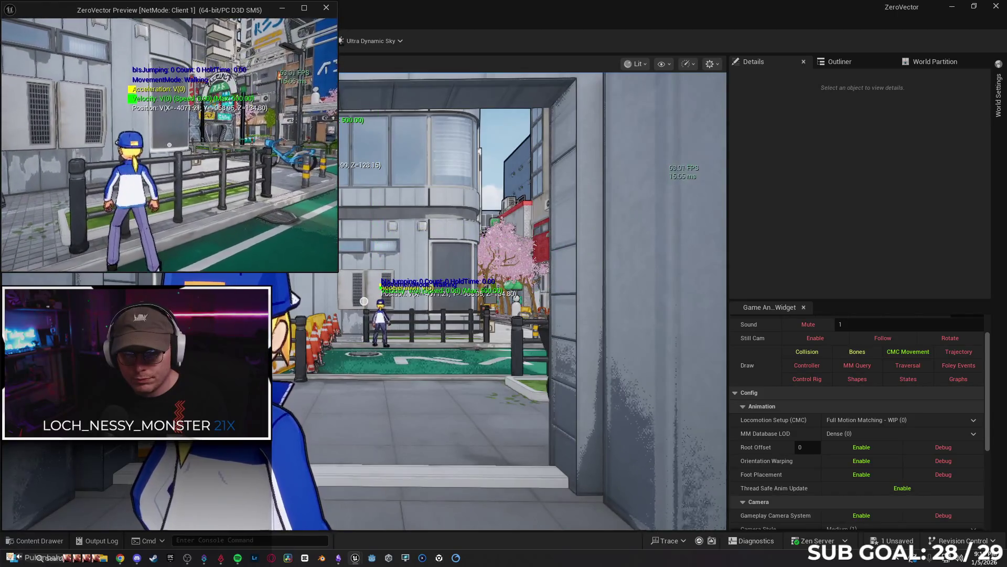
key("Escape")
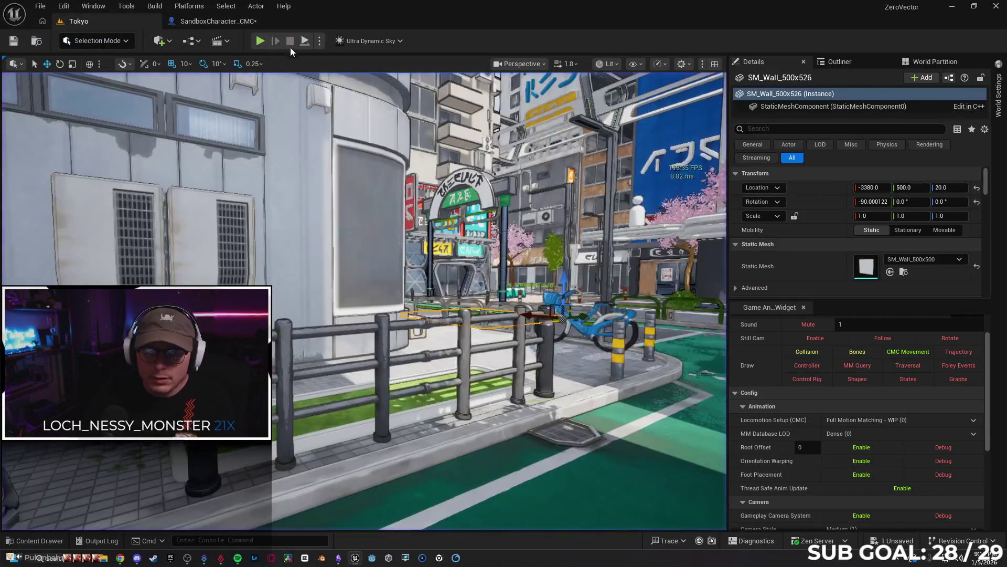
left_click(199, 21)
- Create a custom event named RPC Launch
mouse_move(348, 178)
left_mouse_down()
mouse_move(404, 188)
mouse_move(304, 168)
mouse_move(411, 333)
mouse_move(334, 325)
left_mouse_up()
right_click(333, 325)
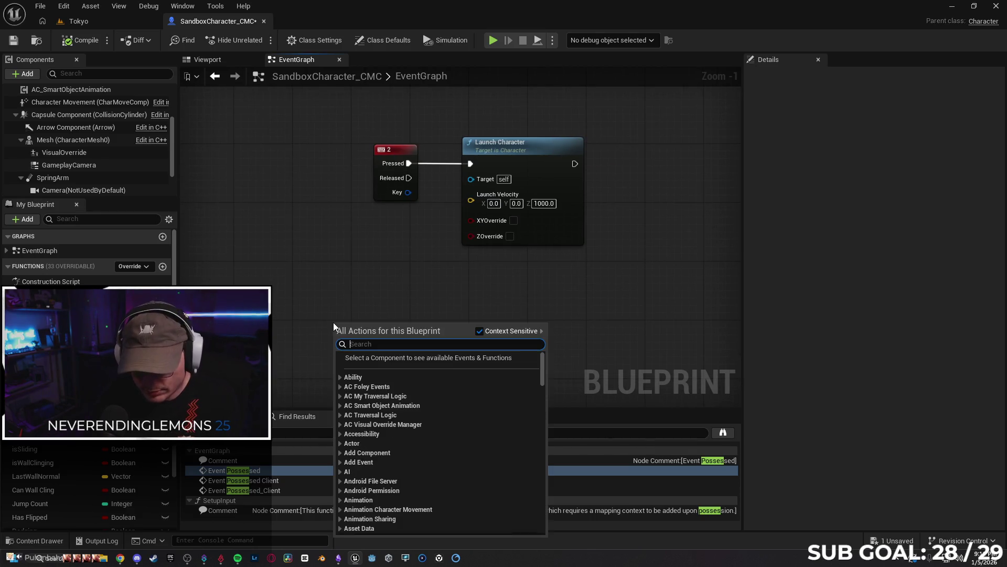
type("RPC")
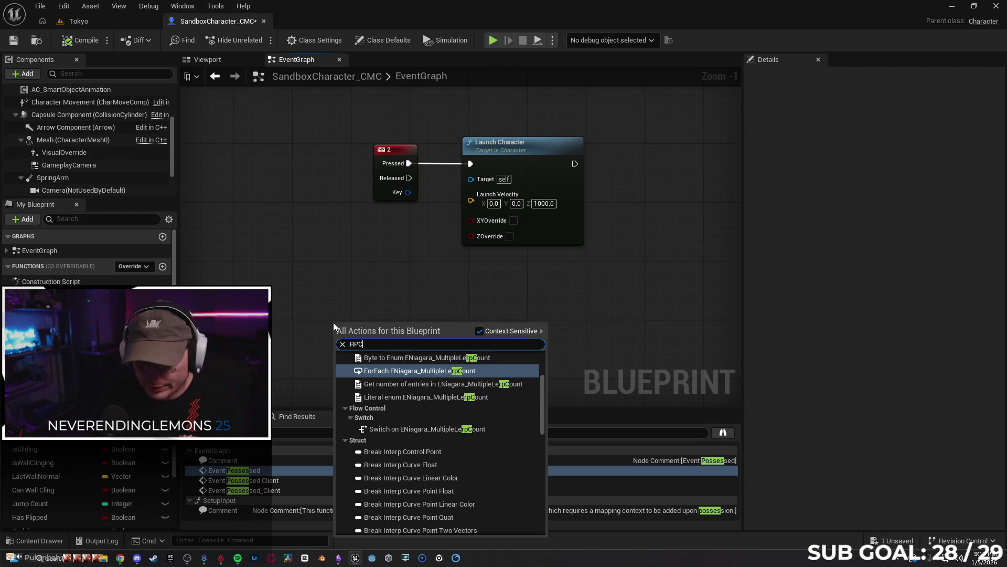
type("_Launch")
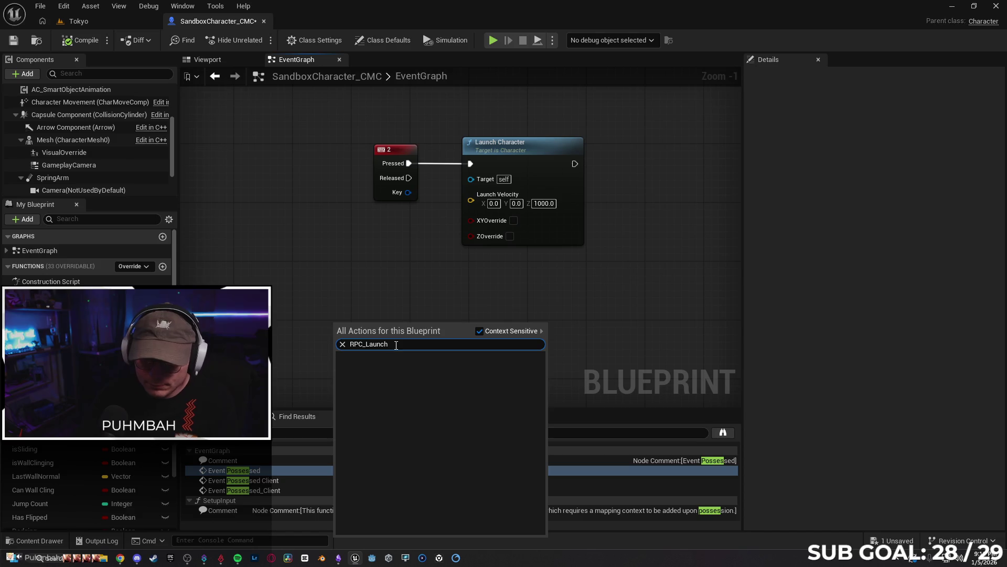
left_click(342, 344)
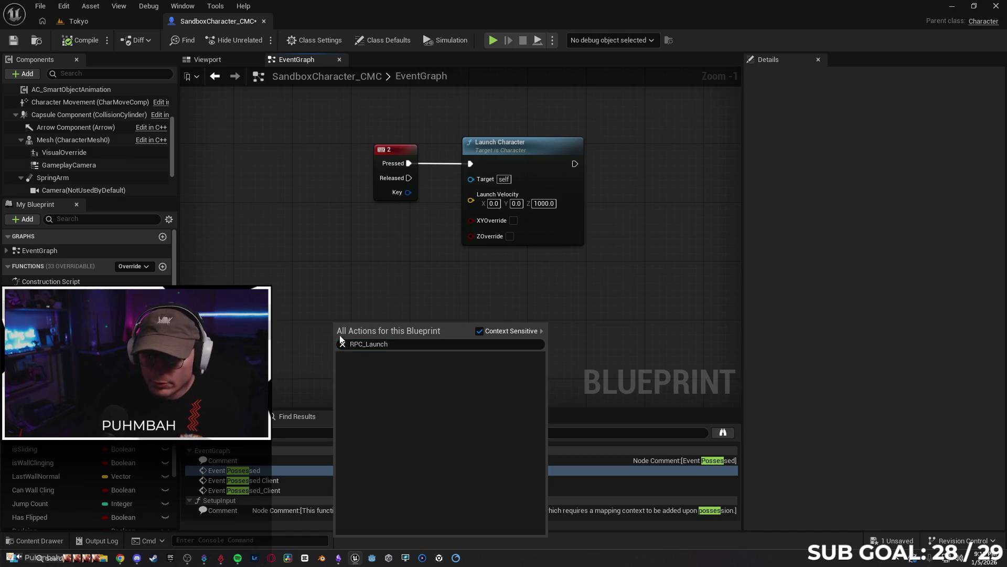
type("launch")
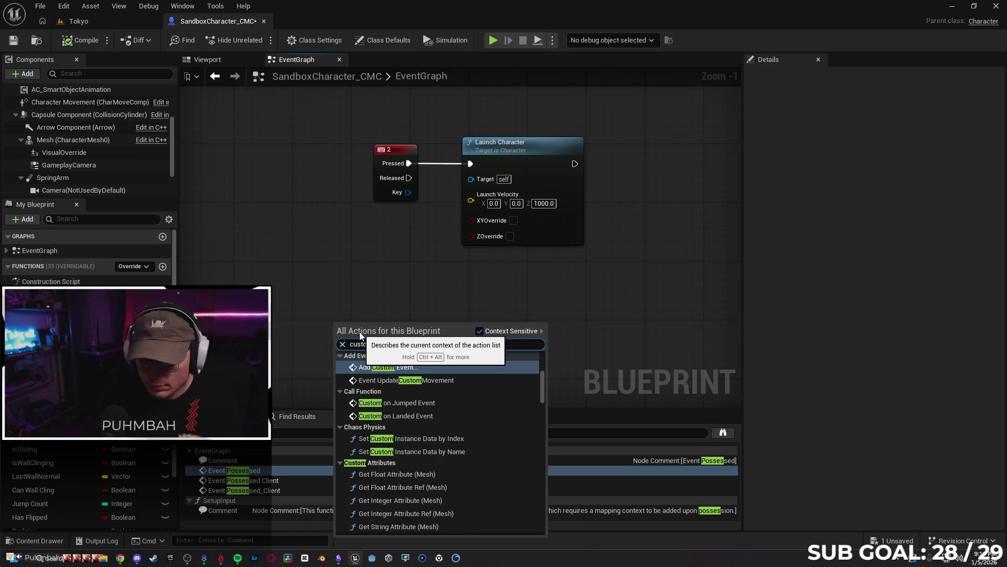
key("Escape")
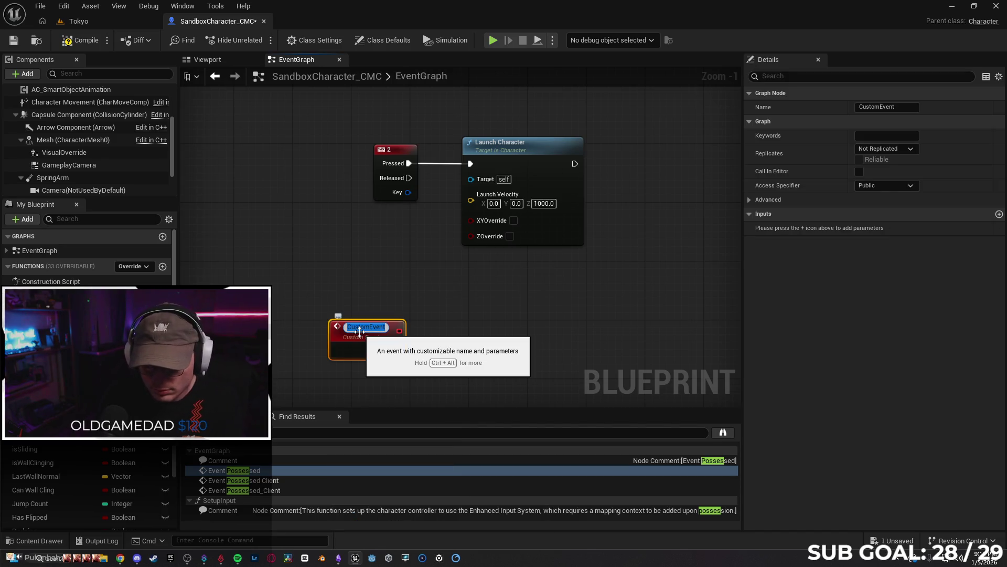
type("RPC_")
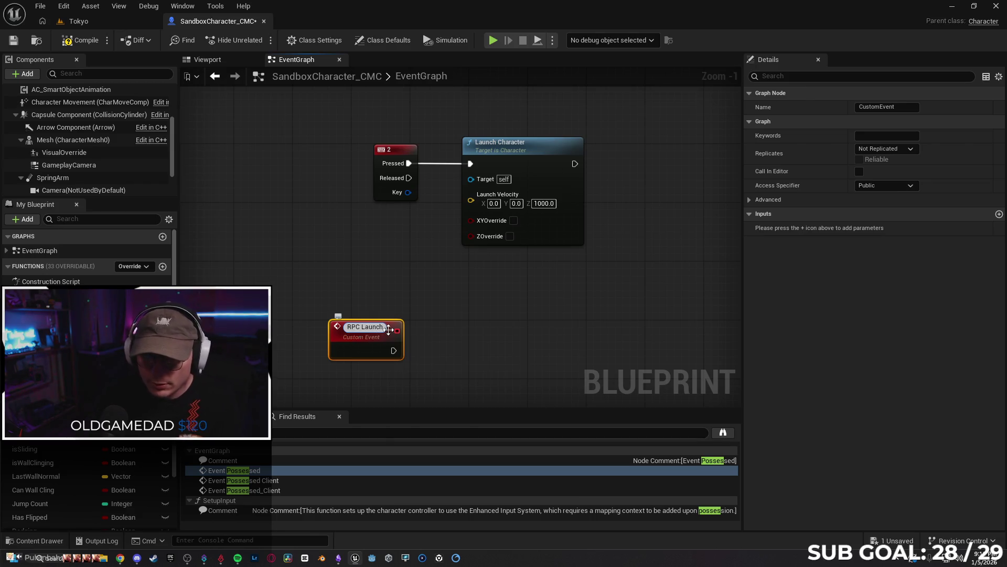
key("Return")
- Make RPC Launch Multicast and wire it to Launch Character instead of Pressed
left_click(885, 148)
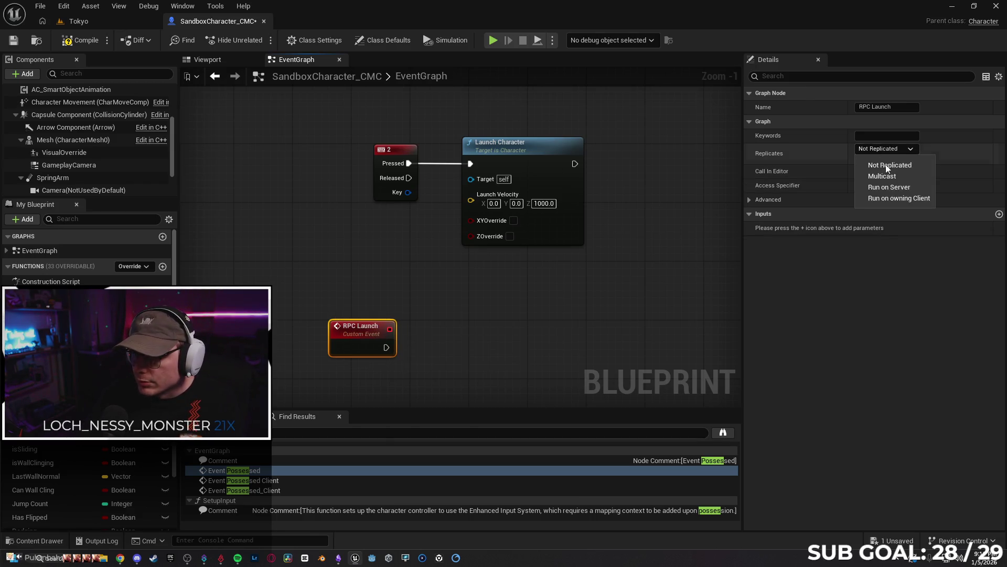
left_click(891, 177)
mouse_move(357, 334)
left_mouse_down()
mouse_move(320, 143)
mouse_move(303, 225)
mouse_move(282, 234)
left_mouse_up()
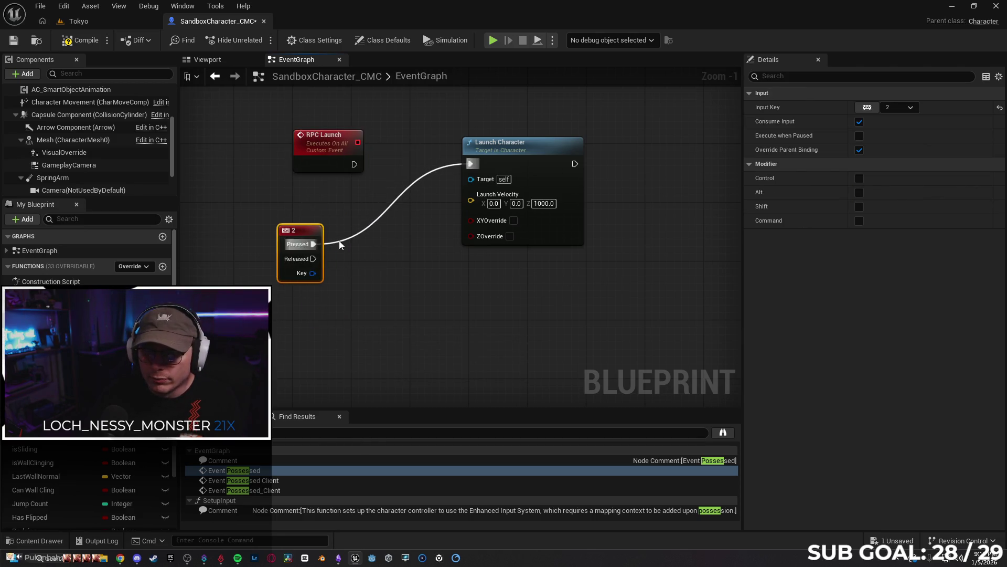
left_click(339, 241)
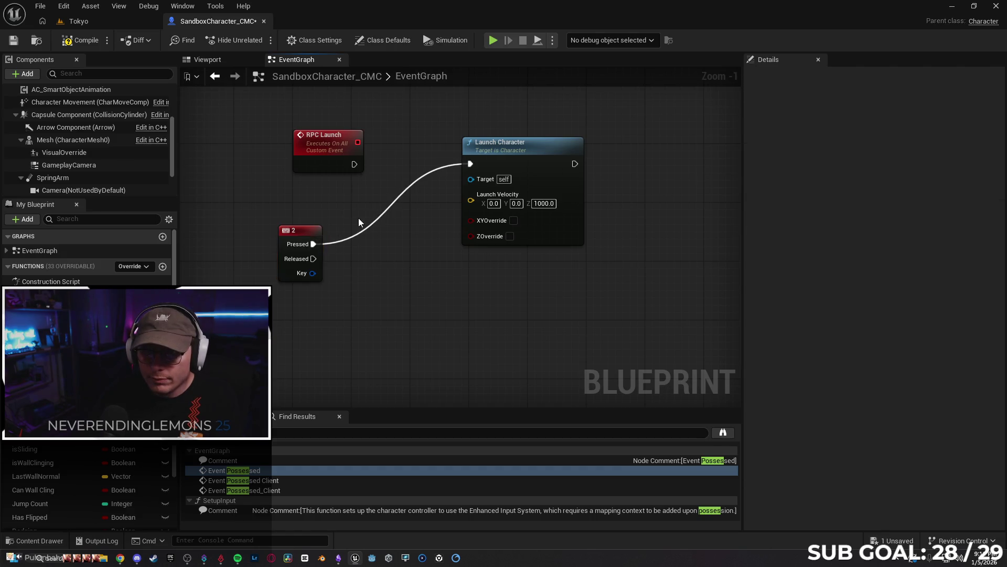
left_click(357, 233, "alt")
left_click_drag(353, 164, 470, 163)
- Call RPC Launch from key 2's Pressed and place the key event beside it
left_click_drag(311, 244, 342, 240)
type("rpc")
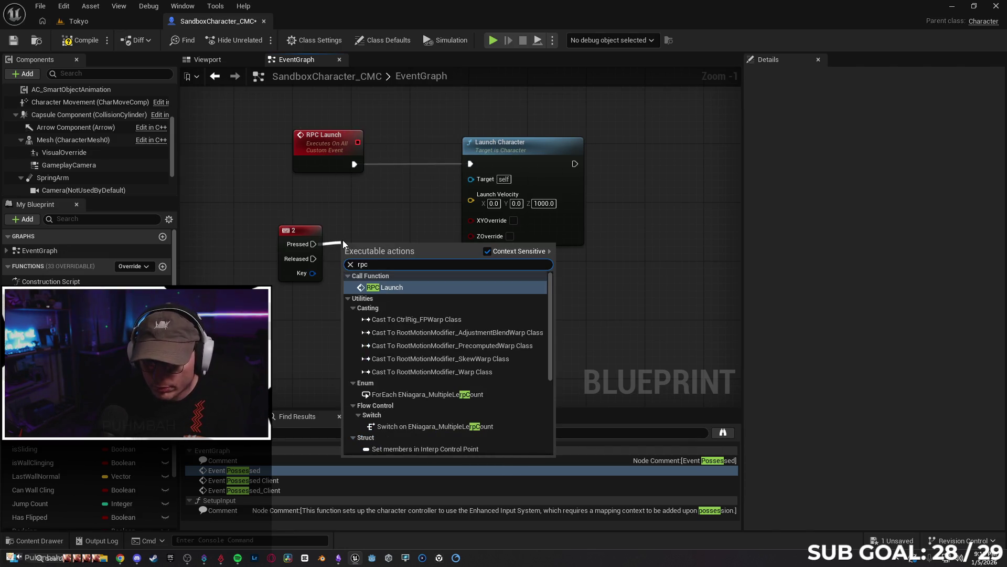
key("Return")
left_click_drag(304, 232, 286, 259)
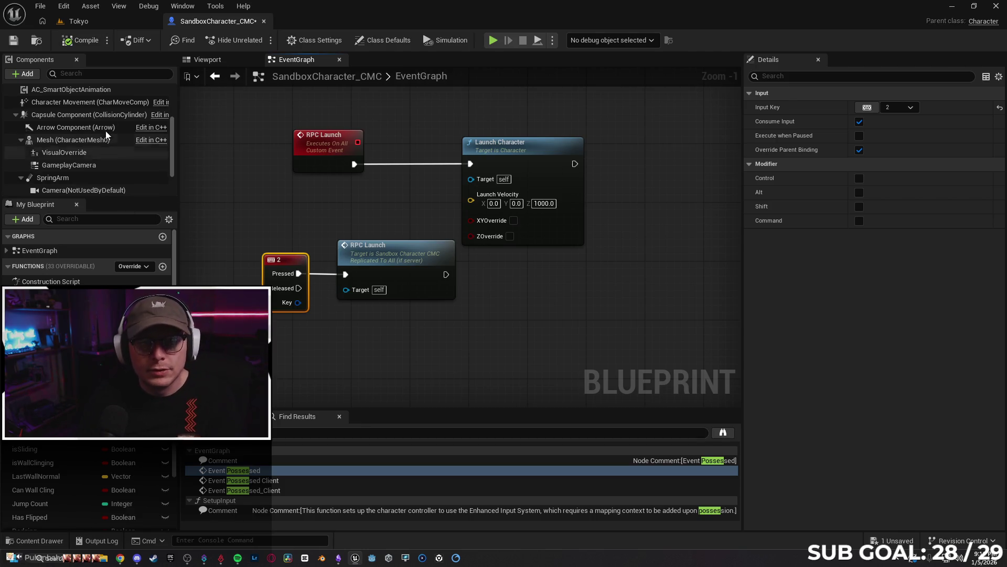
left_click(96, 21)
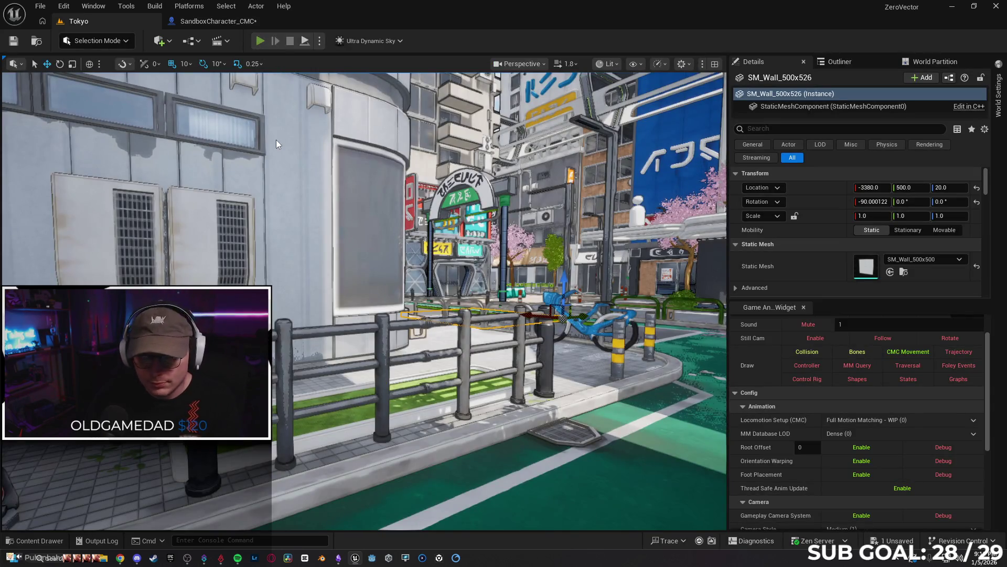
- Run a multiplayer play test jumping client and server characters, then return to the event graph
key("alt+p")
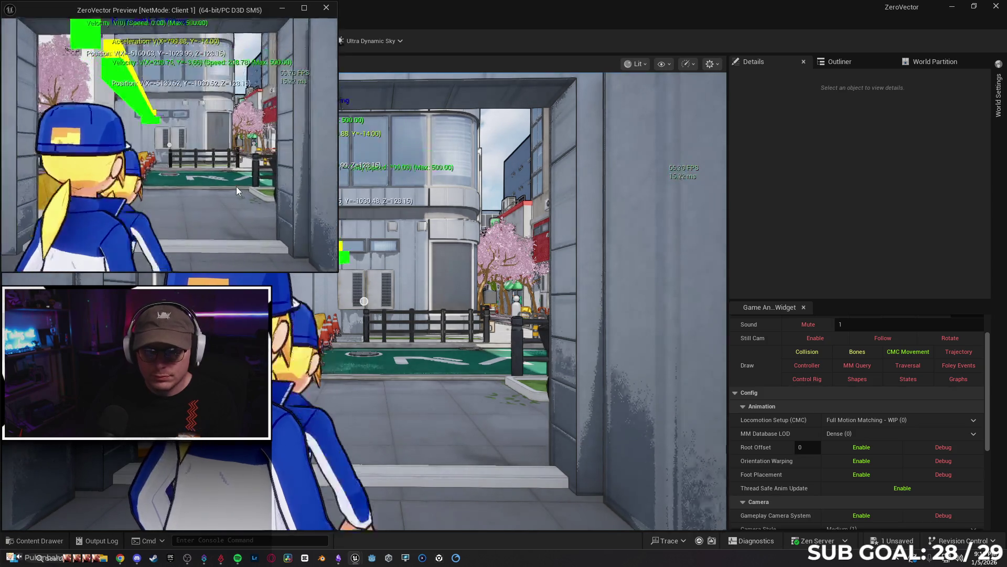
key("w")
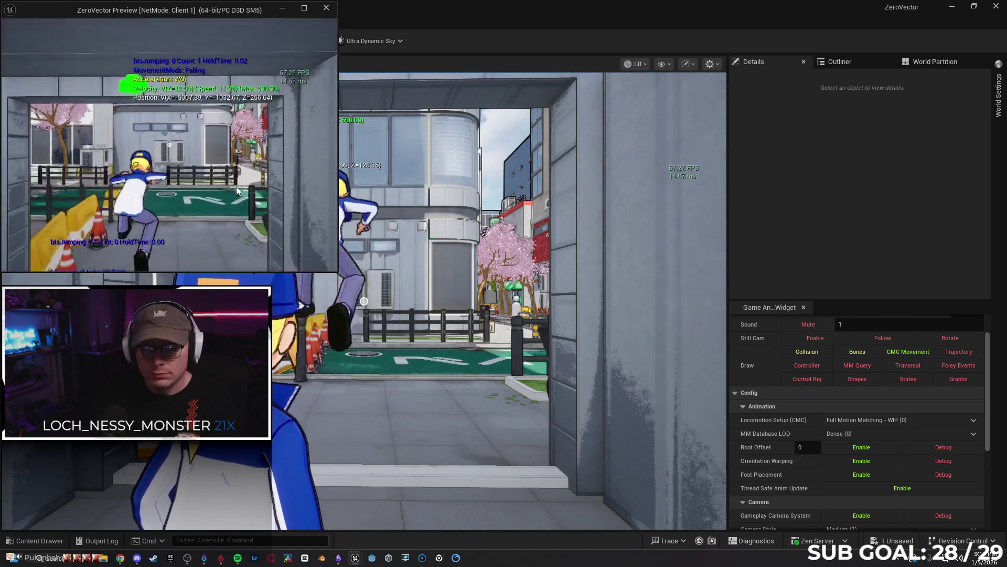
key("space")
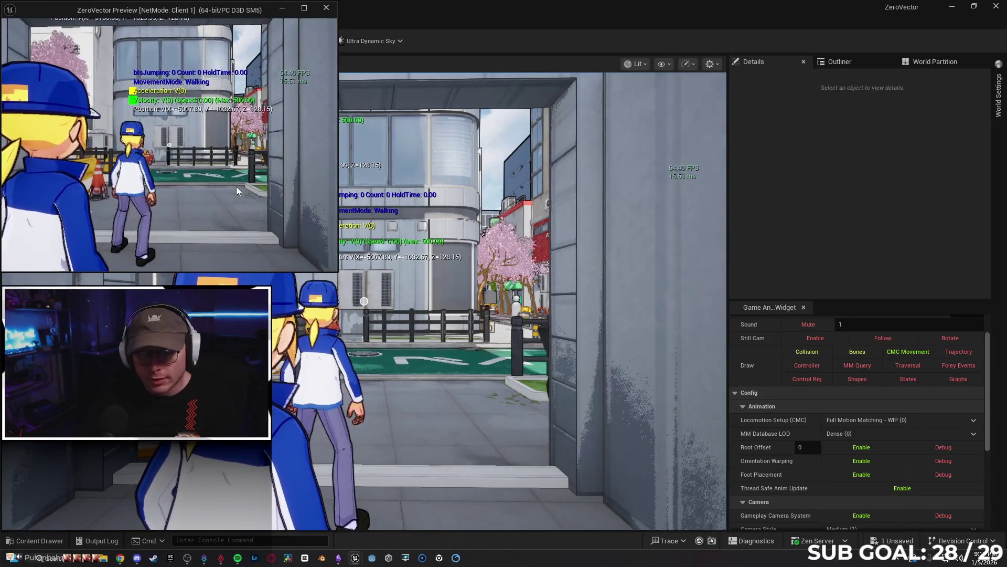
key("space")
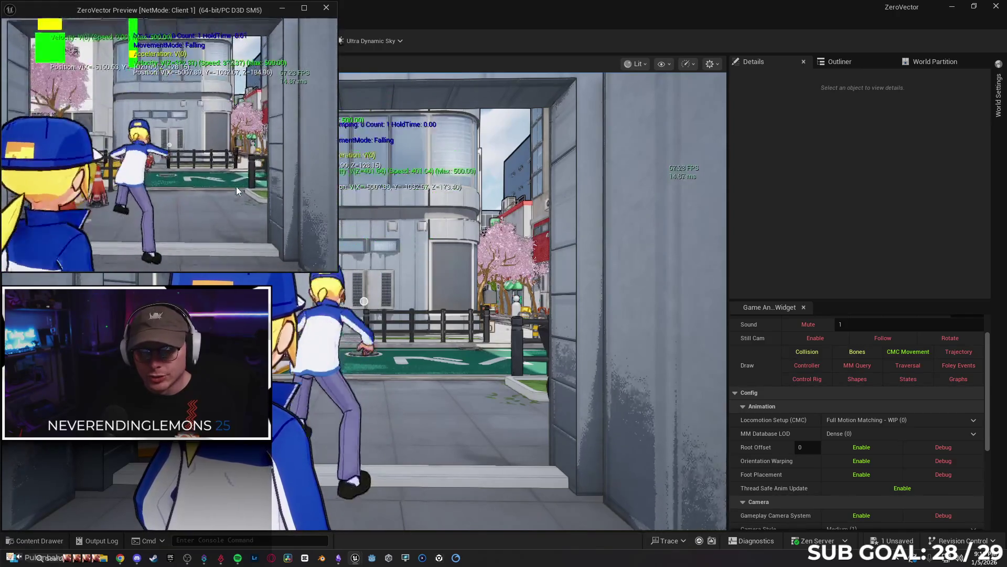
key("space")
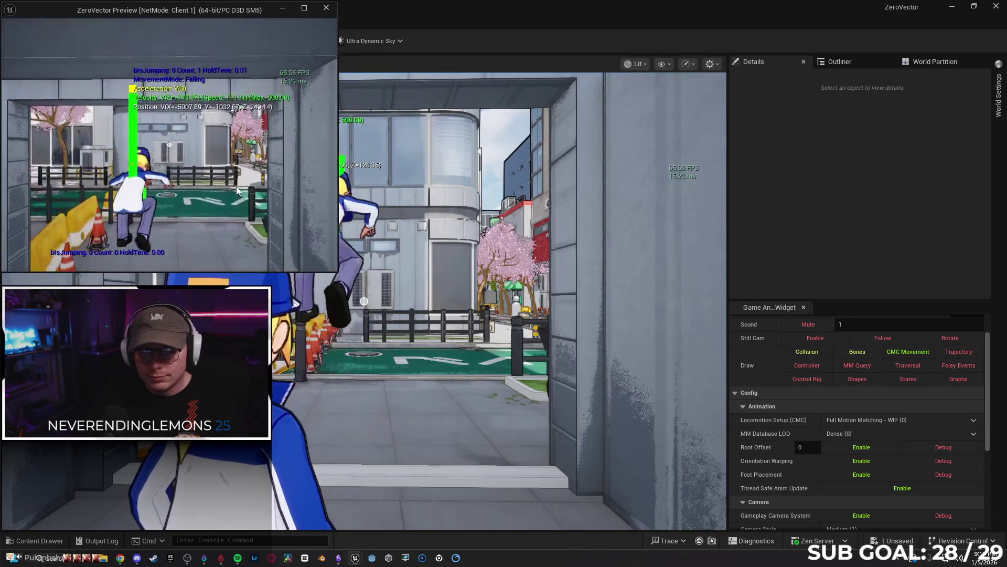
key("space")
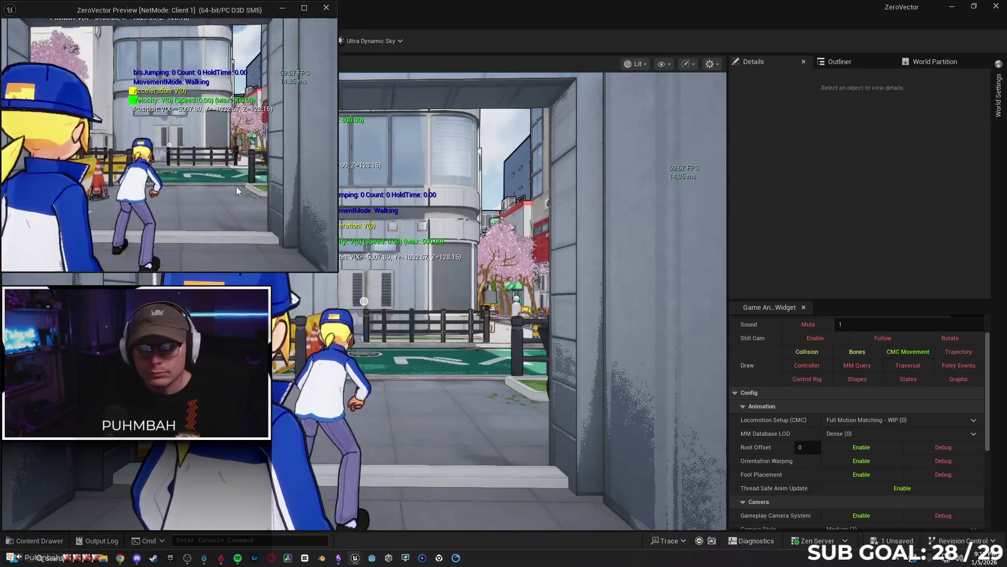
key("Escape")
left_click(238, 22)
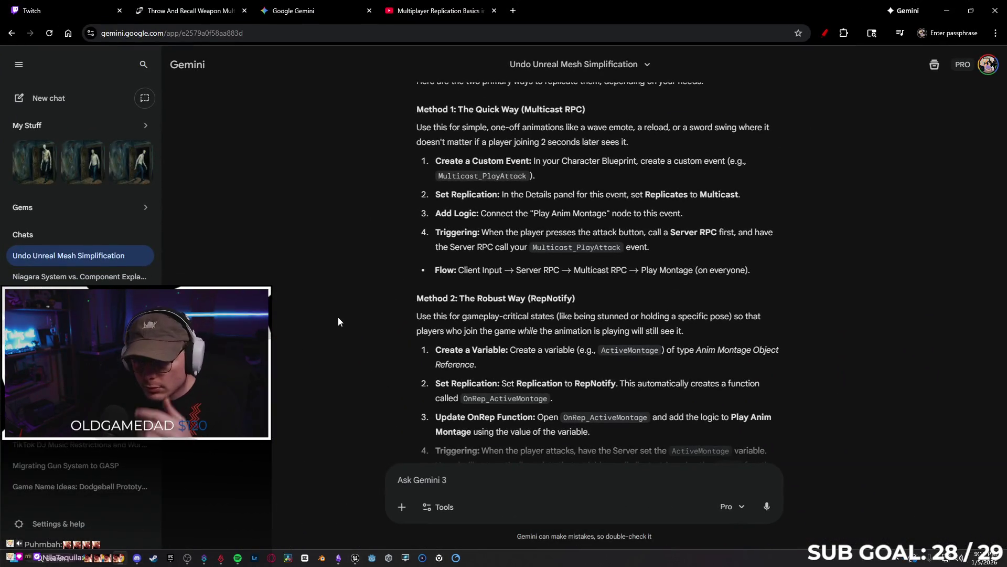
- Start a Gemini message describing the 2-key RPC Launch test working only server-side
scroll(337, 314, "down", 2)
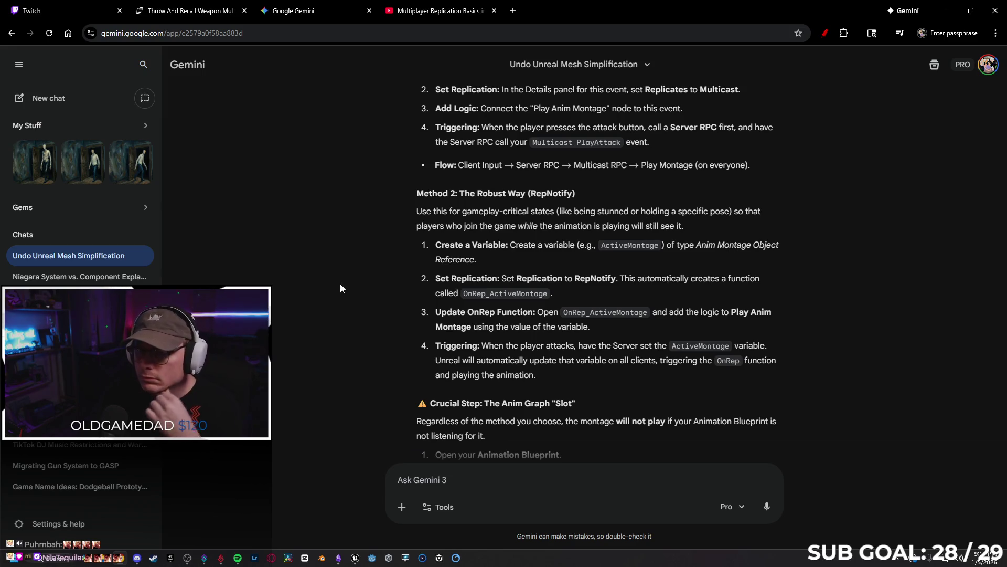
scroll(340, 283, "down", 6)
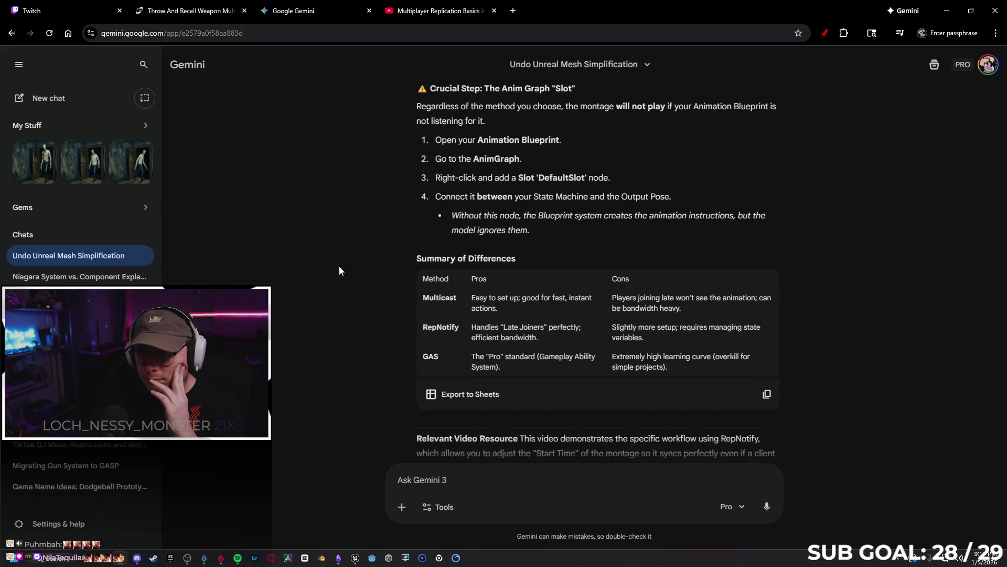
scroll(342, 259, "down", 7)
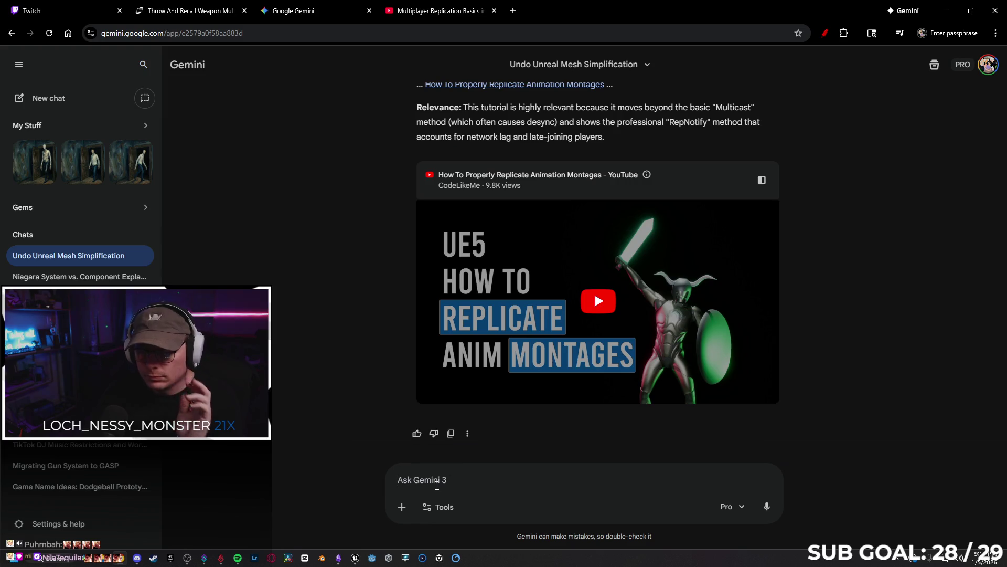
left_click(439, 479)
type("So I made a")
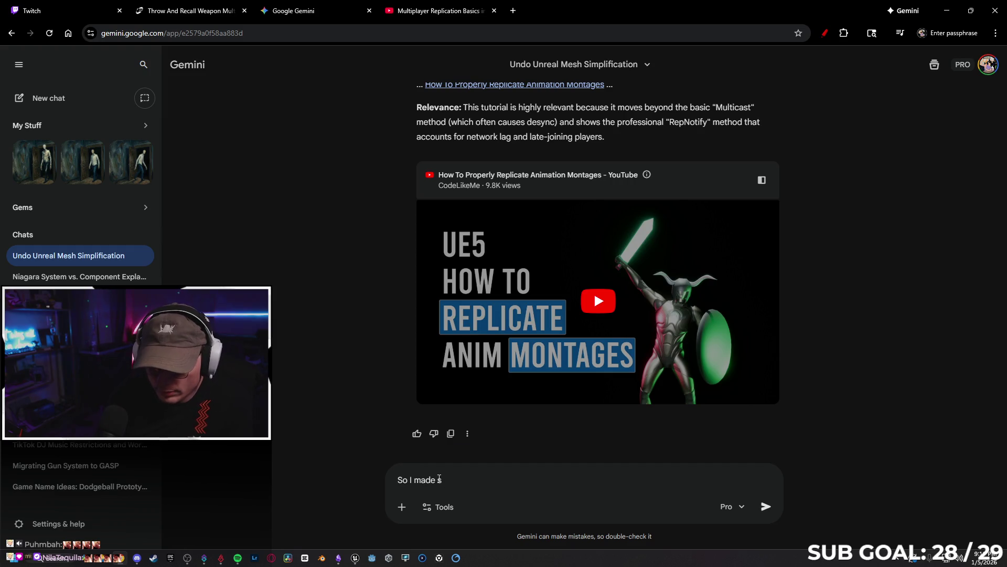
key("BackSpace")
type("a simple ")
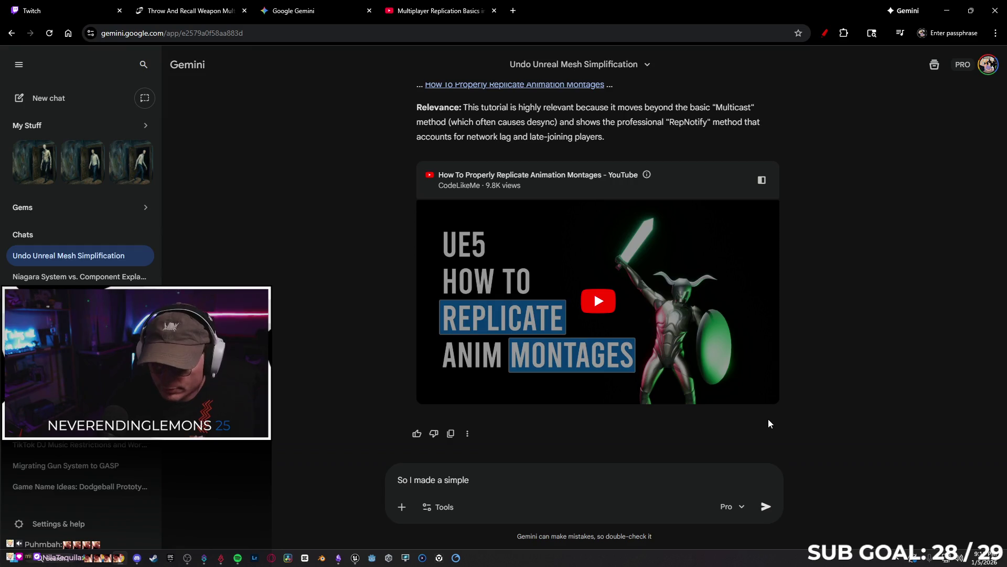
type("test: I")
type(" made the ")
type("2 key")
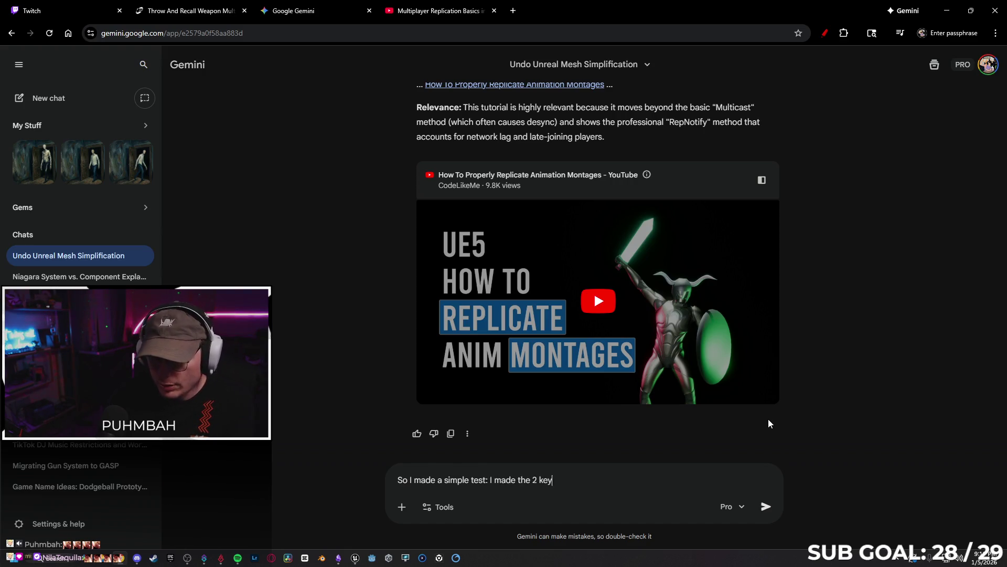
type("launch the ch")
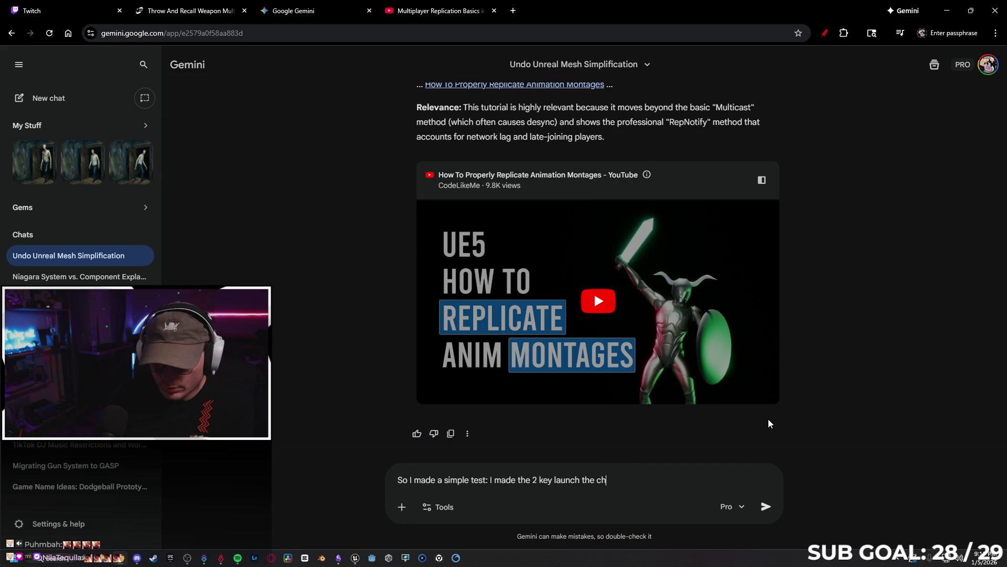
type("aracter")
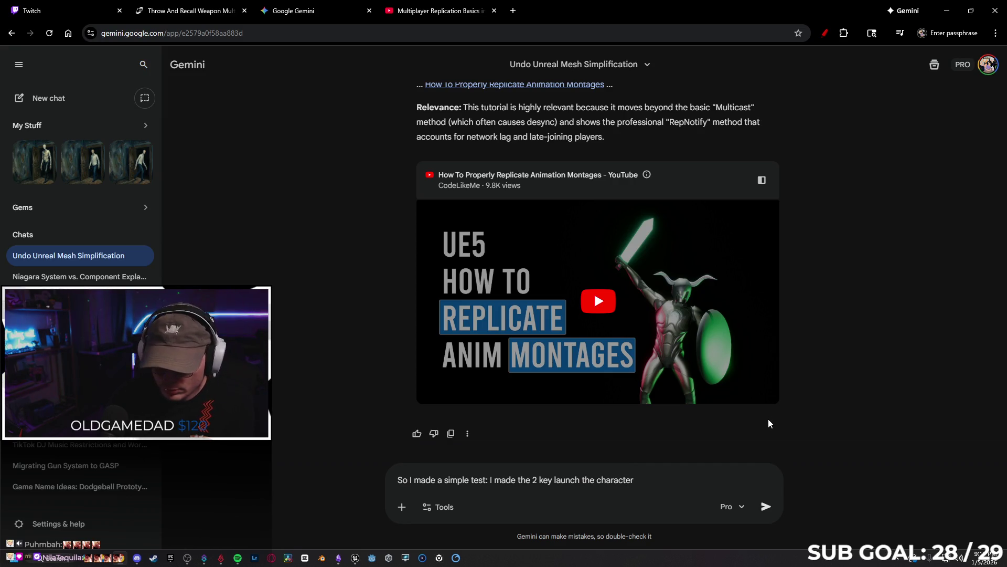
type(", and it")
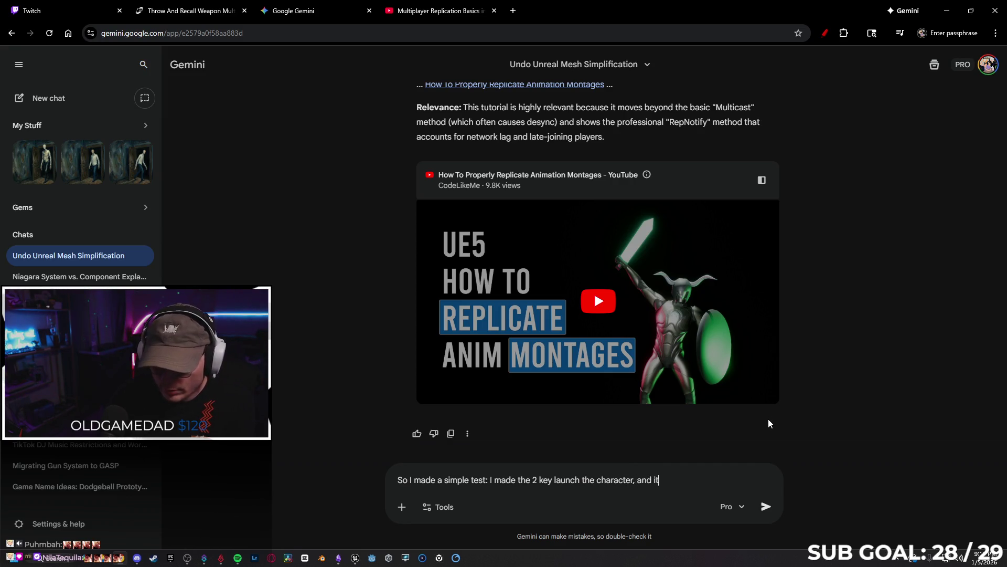
type(" works server ")
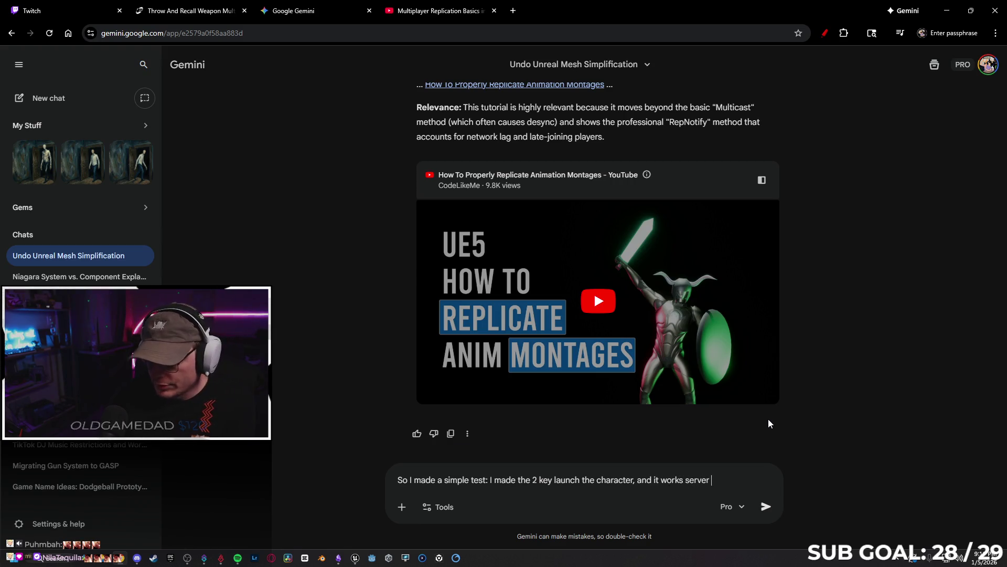
type("side but not")
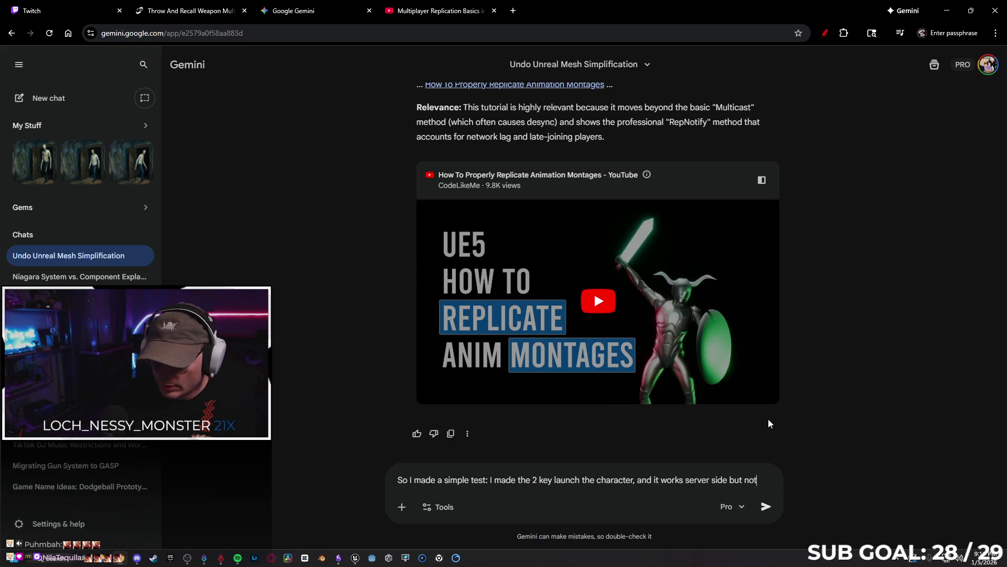
type(" on the client.")
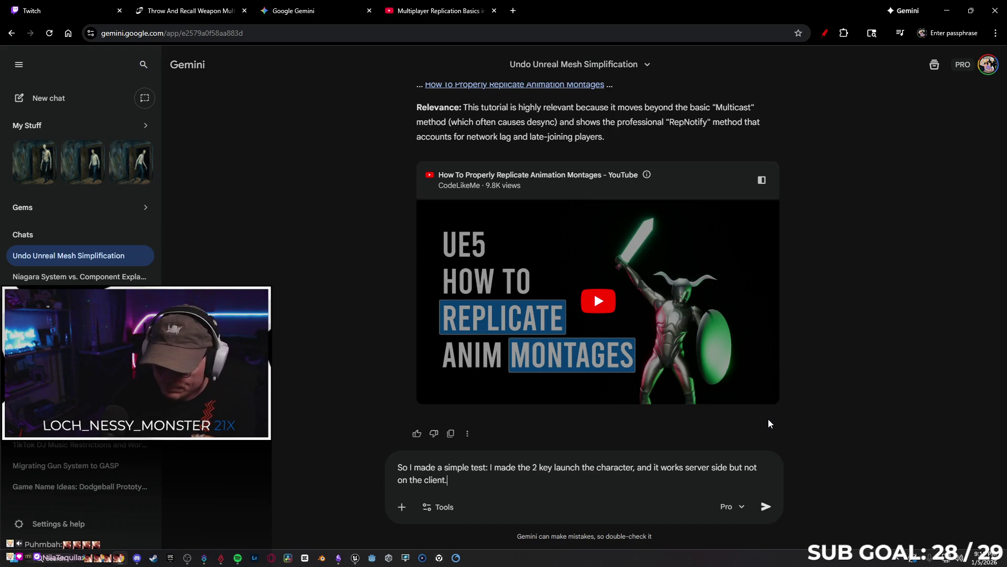
type("The")
key("BackSpace")
key("BackSpace")
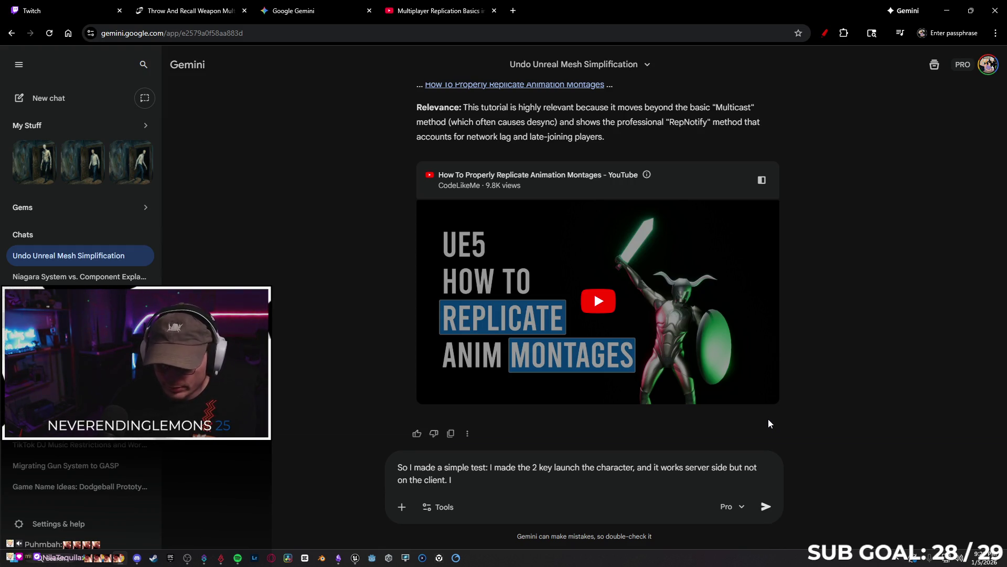
type("eated a custom event")
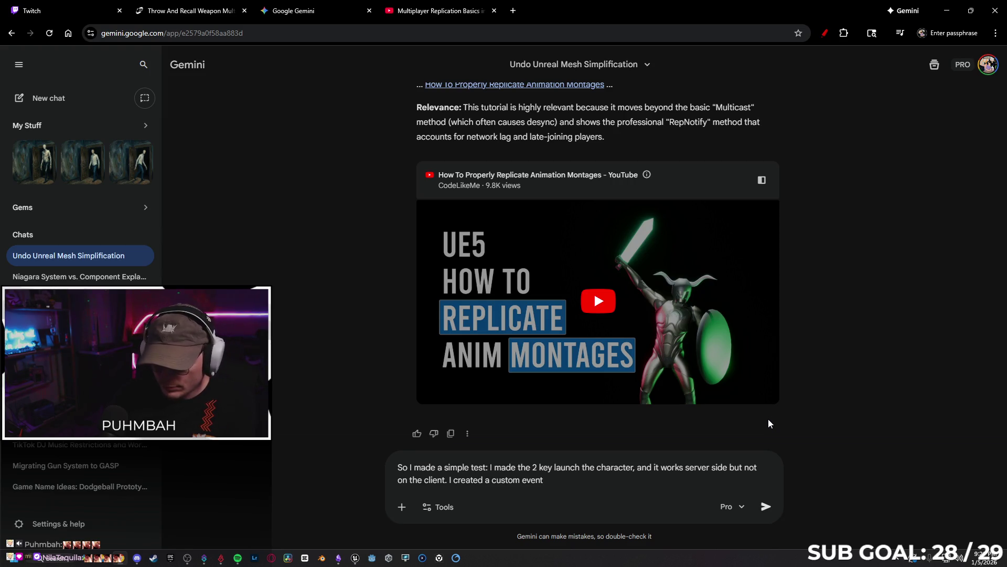
type(", named it ")
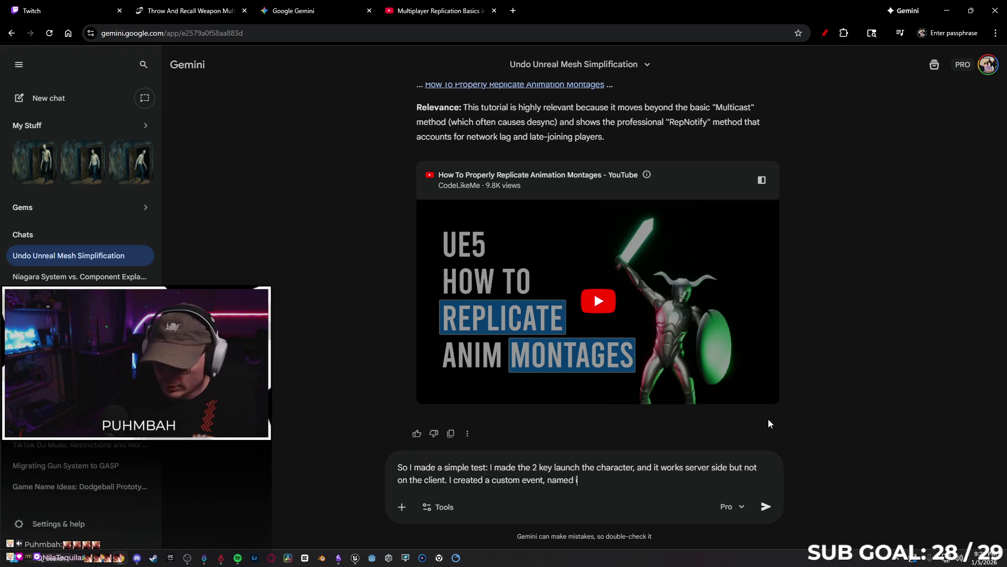
type("RPC")
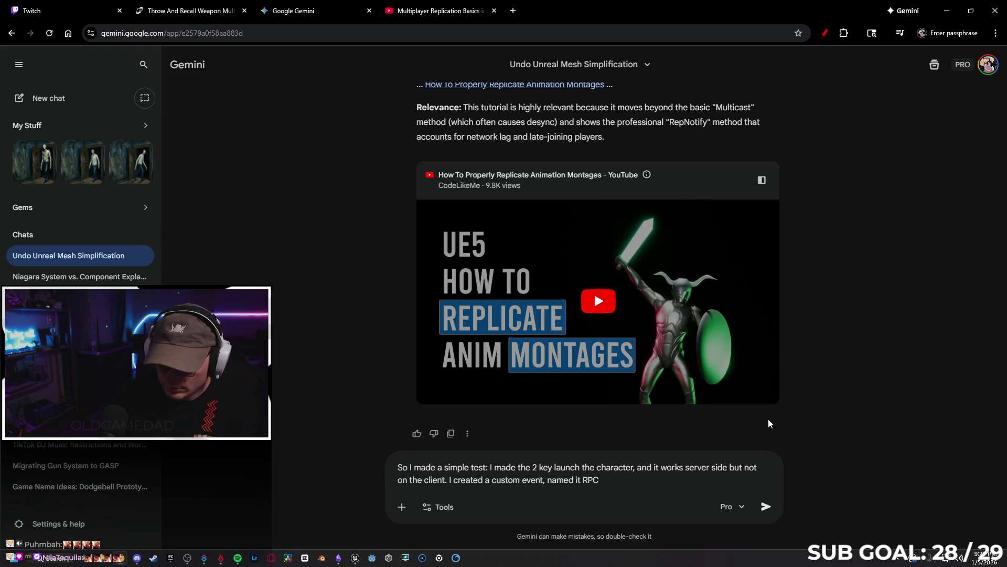
type(" Launch")
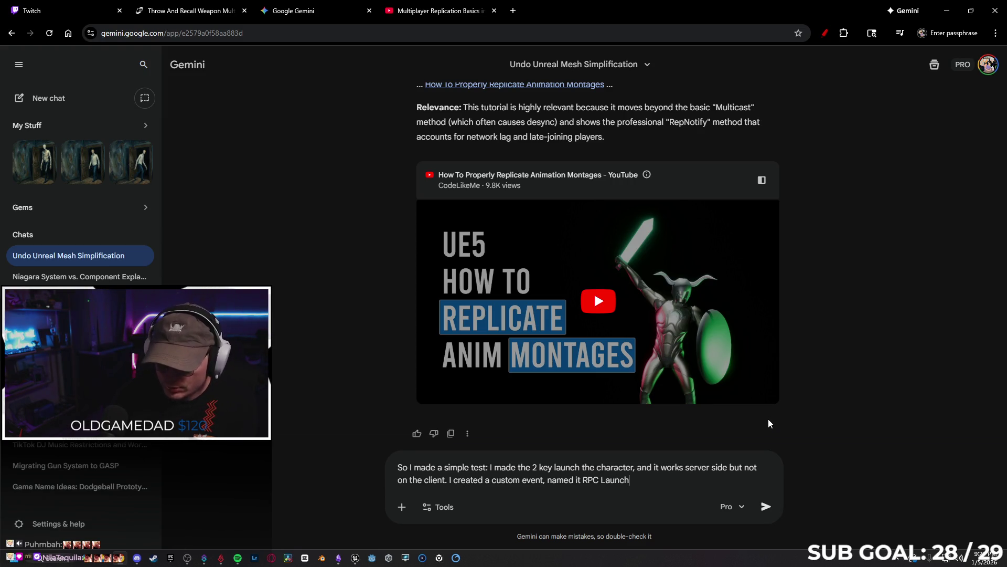
type(", ")
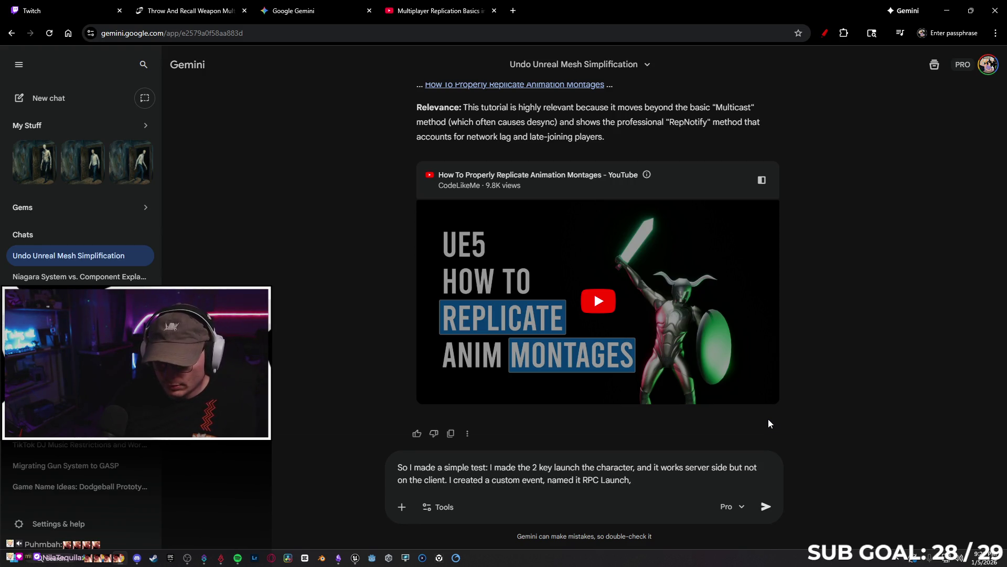
type("made the ")
type("2 key c")
type("all said ev")
type("ent, and mad")
type("e the eve")
type("nt")
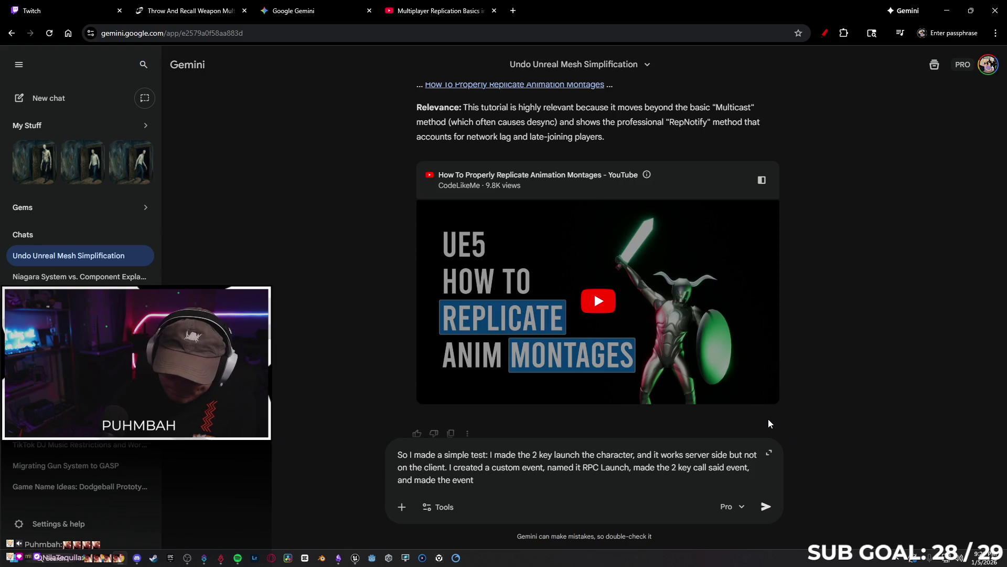
type(" launch the char")
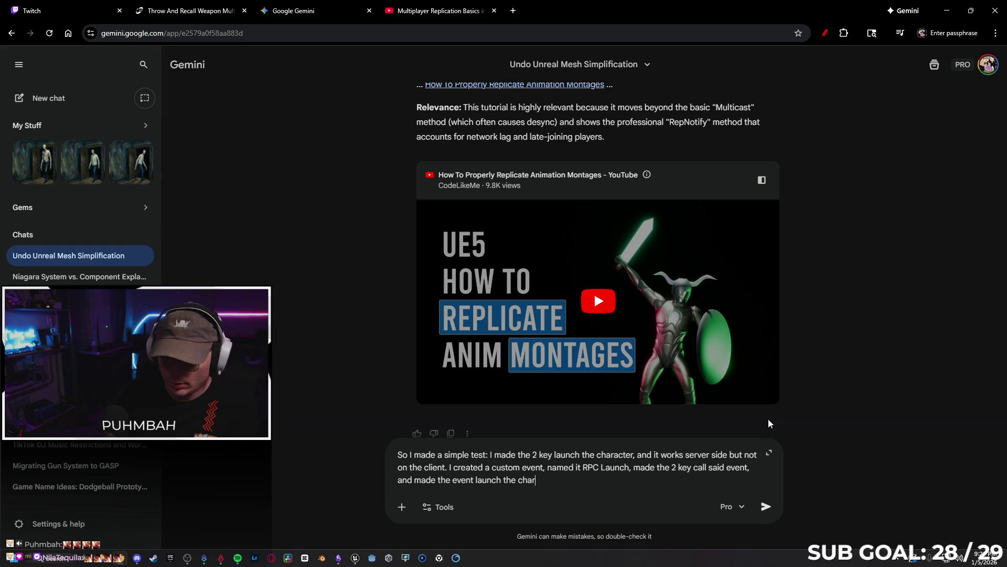
type("cater")
- Finish the message asking whether possession is the cause in Unreal 5.7, and send it
key("BackSpace")
key("BackSpace")
key("BackSpace")
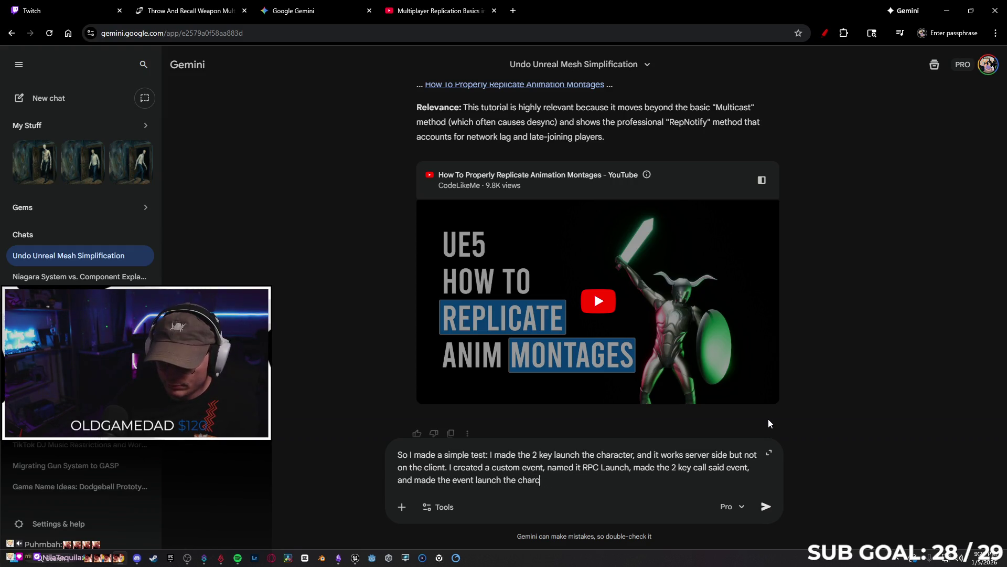
type("cter. I made sure to ")
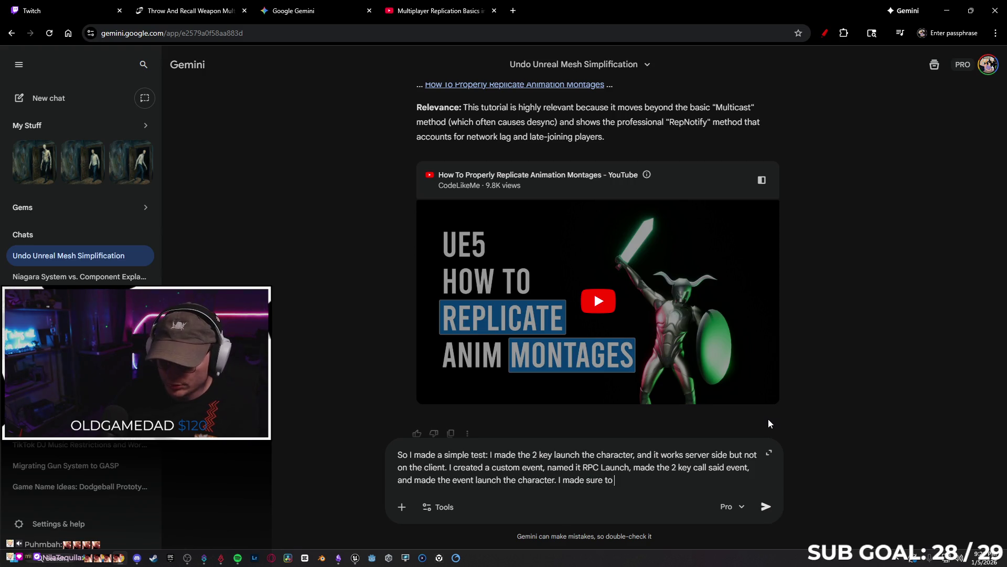
type("multicast the RPC")
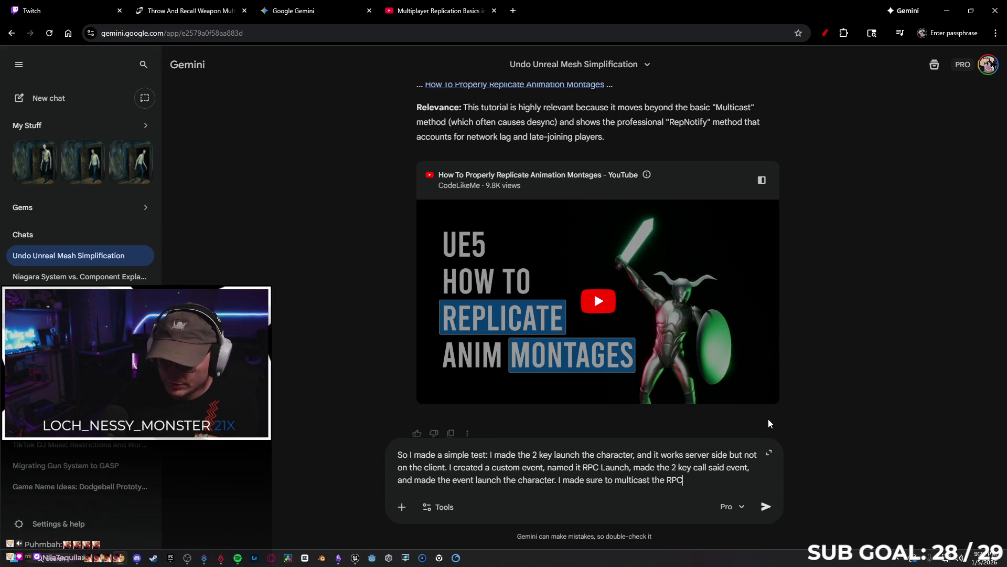
type(" Launch.")
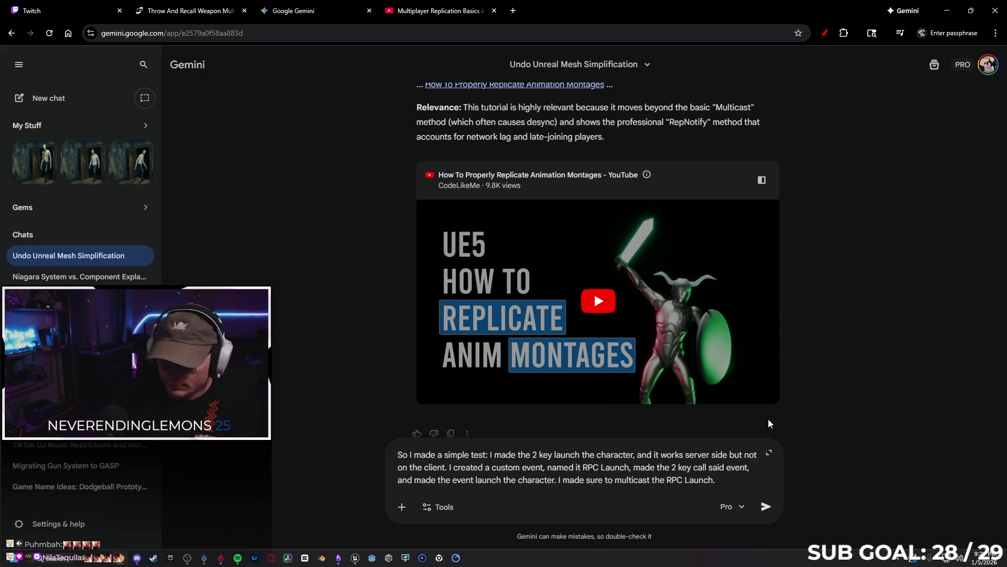
key("shift+Return")
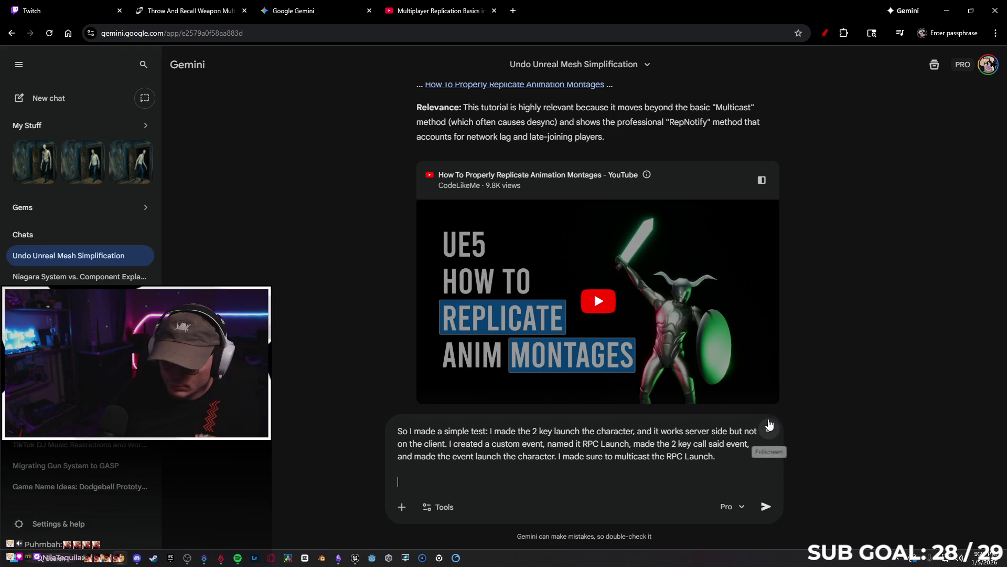
type("It didn't wo")
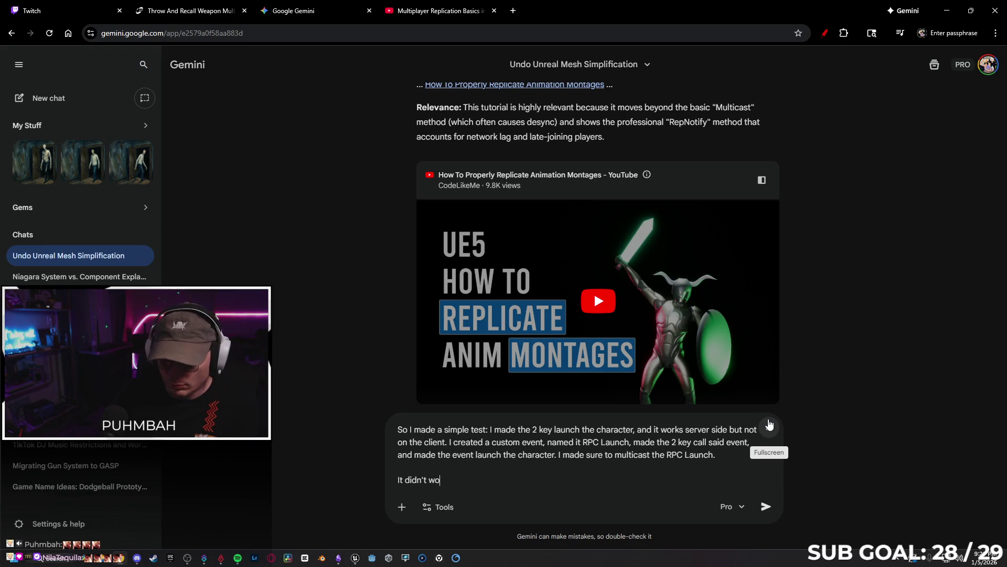
type("rk. ")
type("What am")
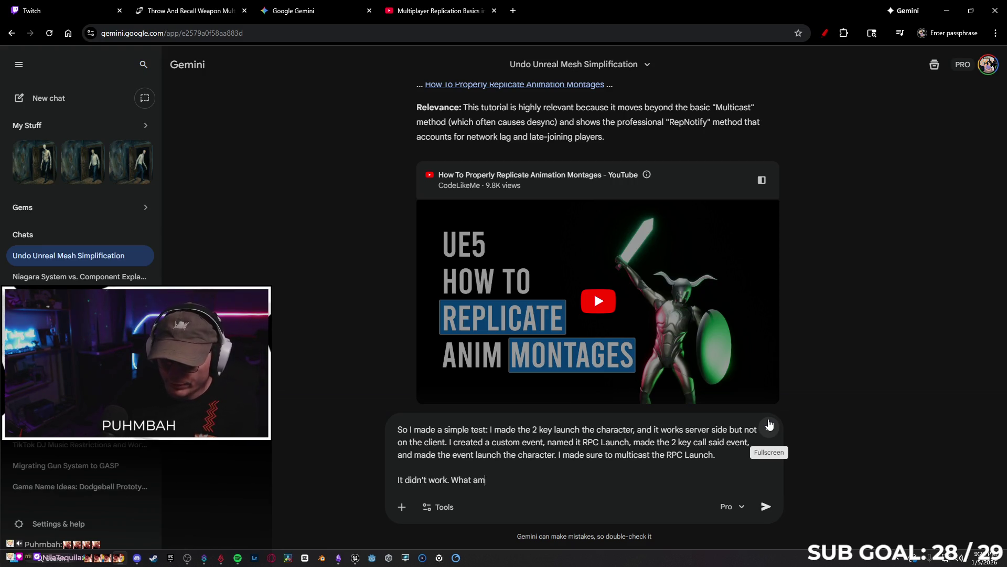
type(" I doing wr")
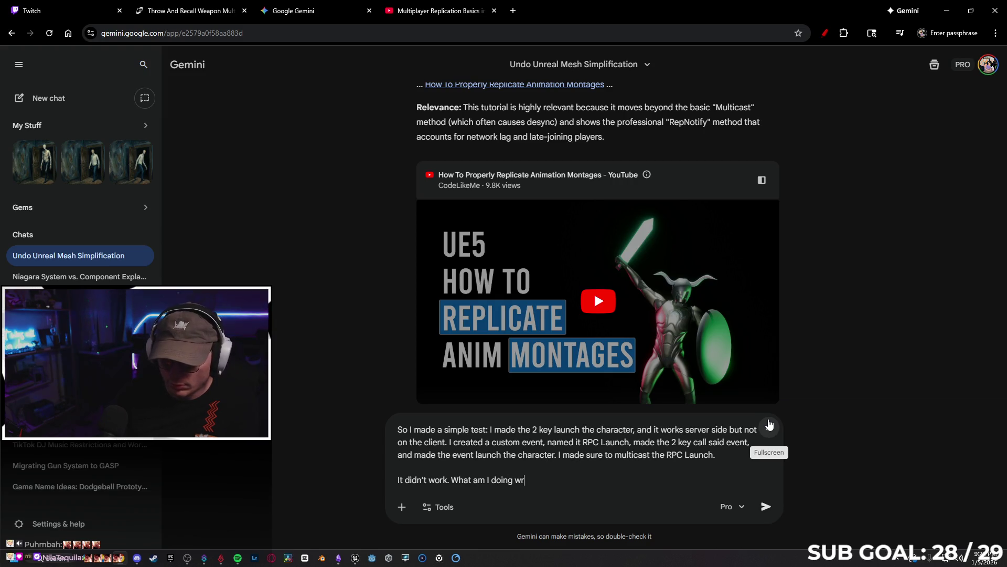
type("ong? Does ")
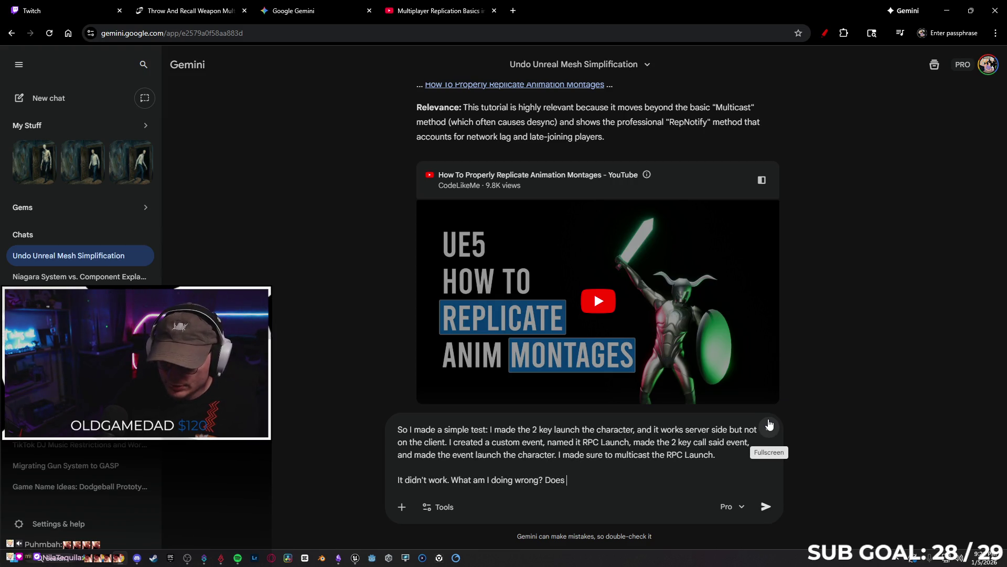
type("it have to do ")
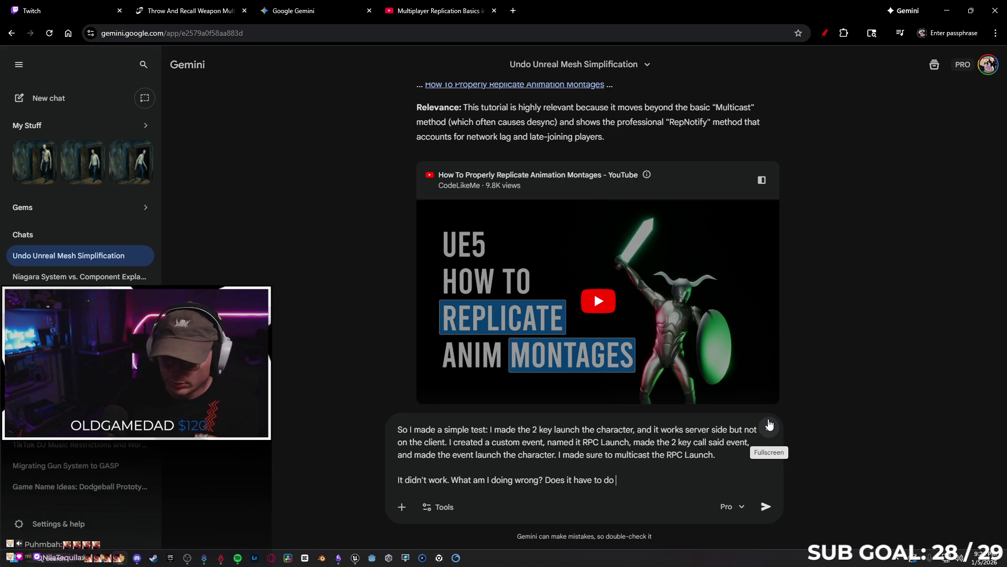
type("withssess")
key("BackSpace")
key("BackSpace")
type("ns")
key("BackSpace")
key("BackSpace")
type("st")
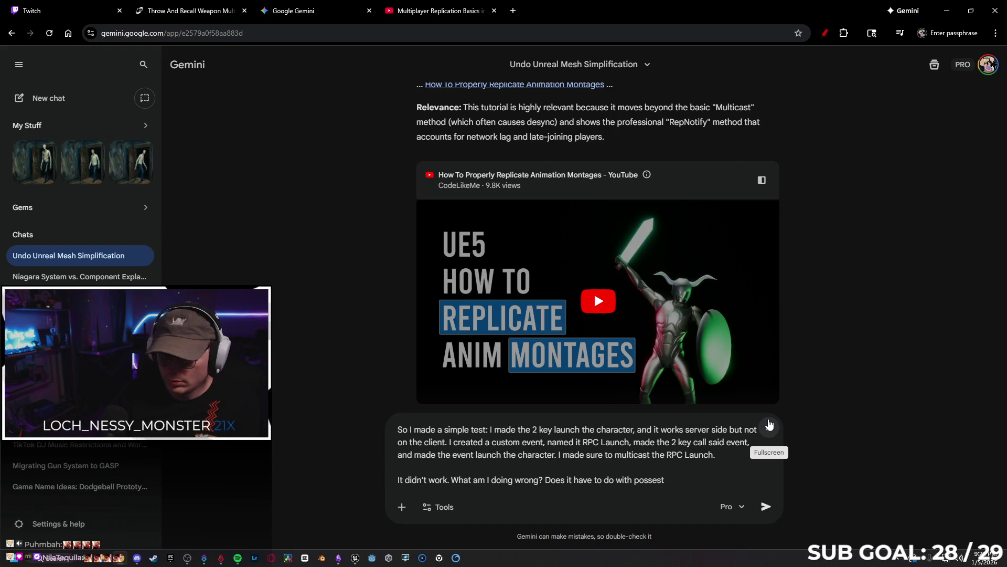
key("BackSpace")
type("sion")
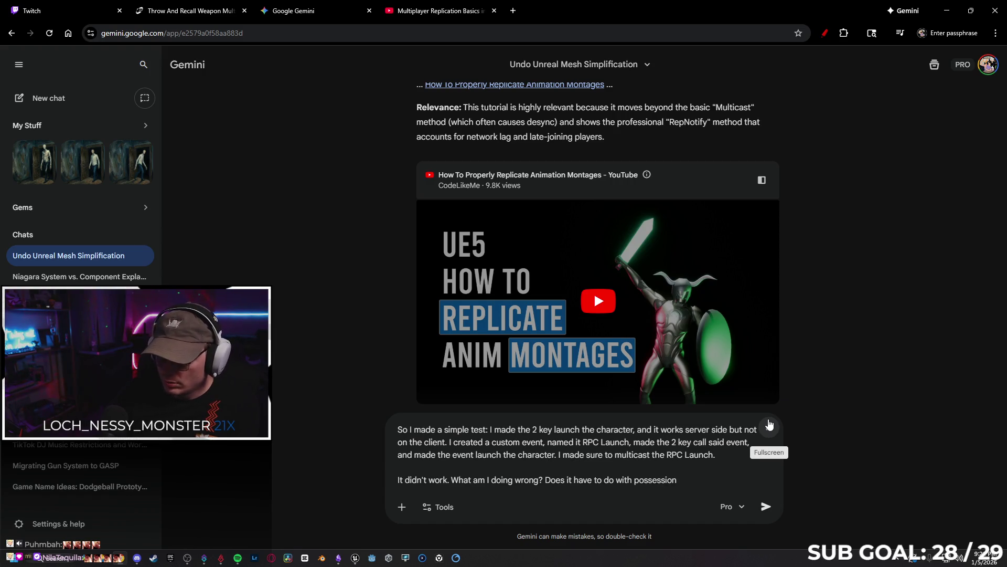
type("? remem")
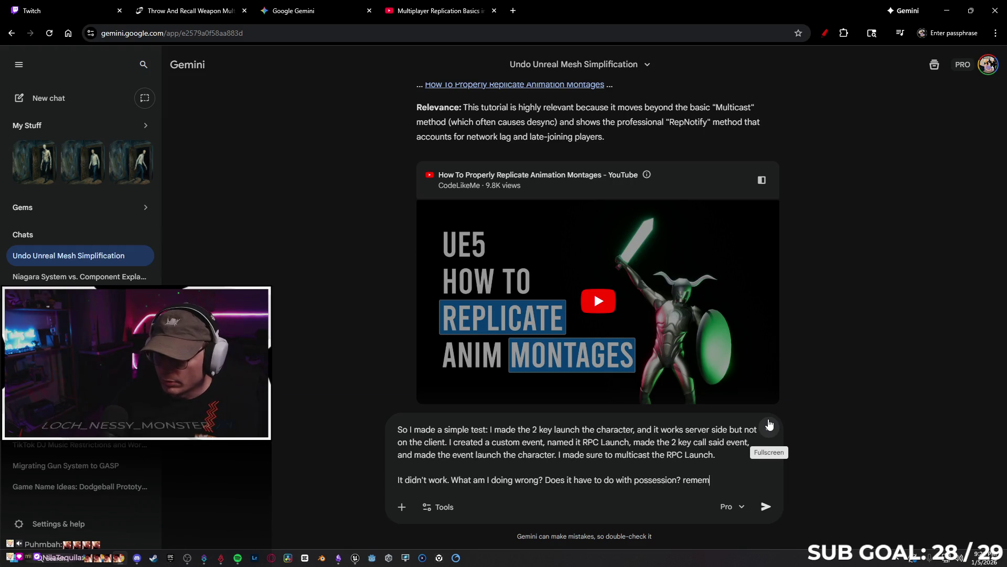
type("berI'm i")
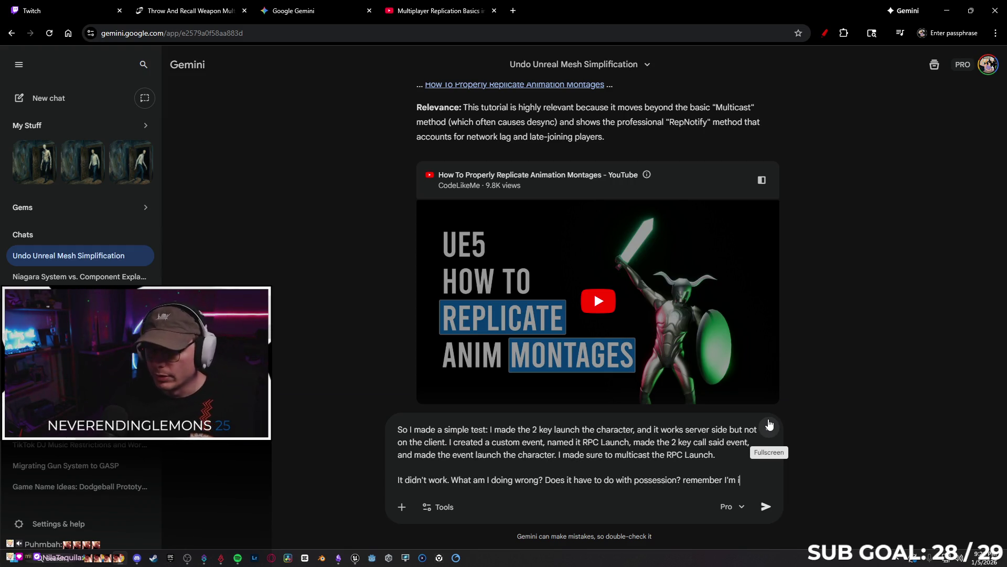
type("n GASP")
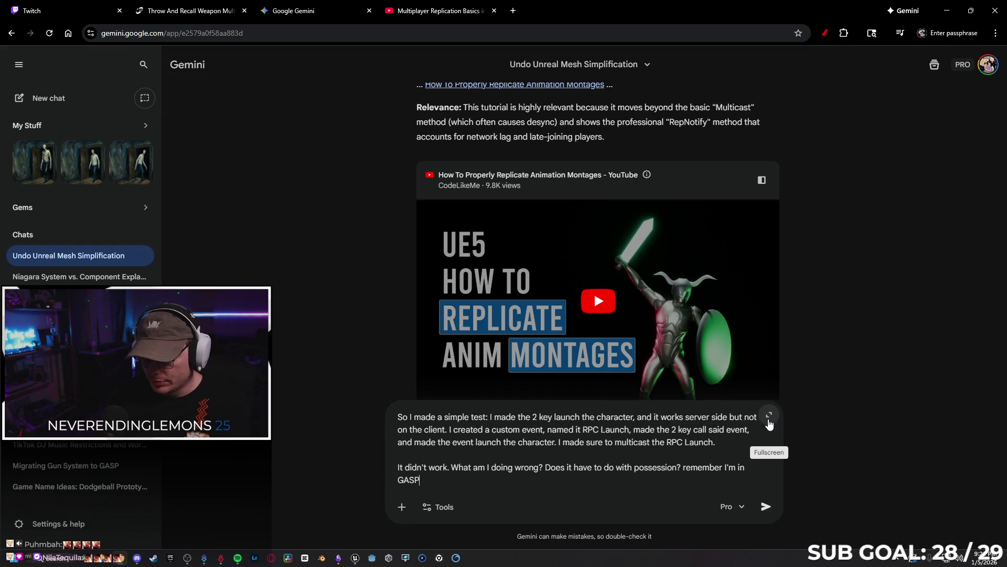
type(" in 5.7")
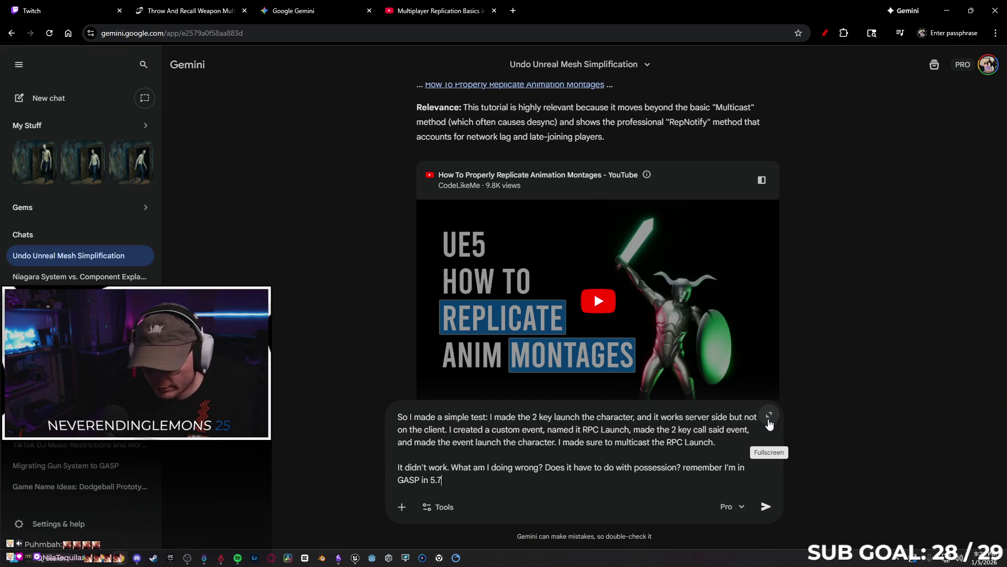
key("Left")
type("Unreal")
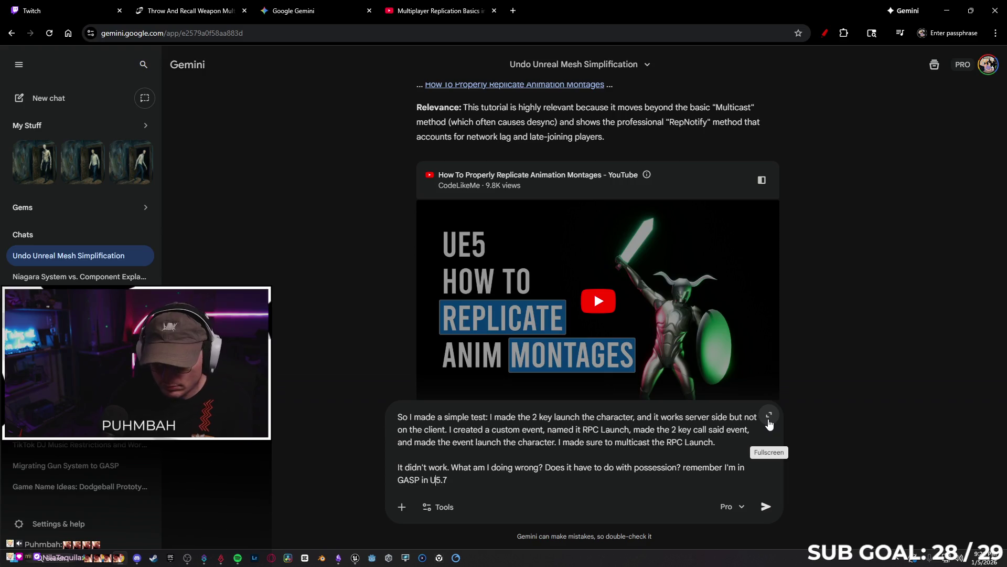
key("Return")
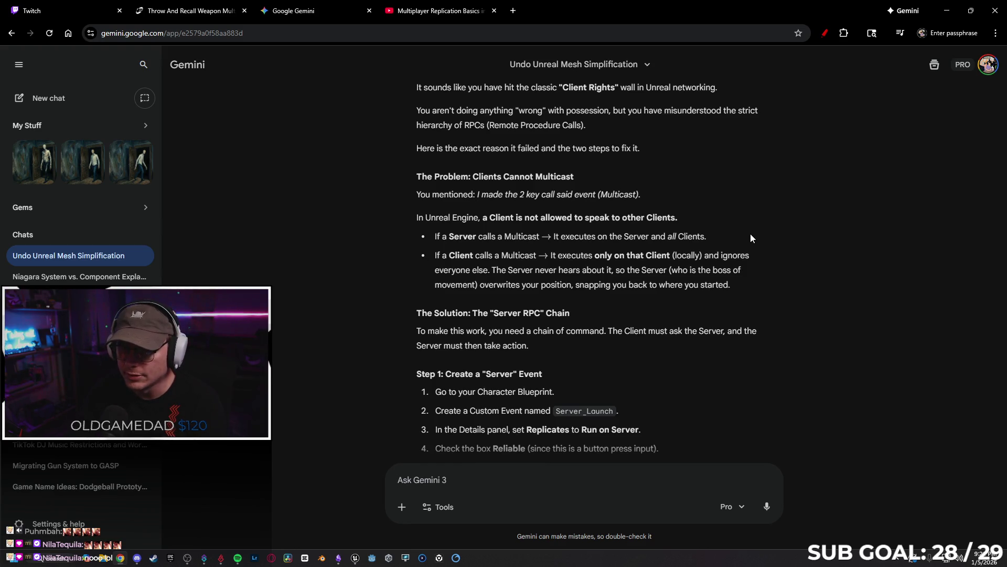
- Read through Gemini's Server RPC answer, then minimize the browser to the desktop
scroll(750, 233, "down", 1)
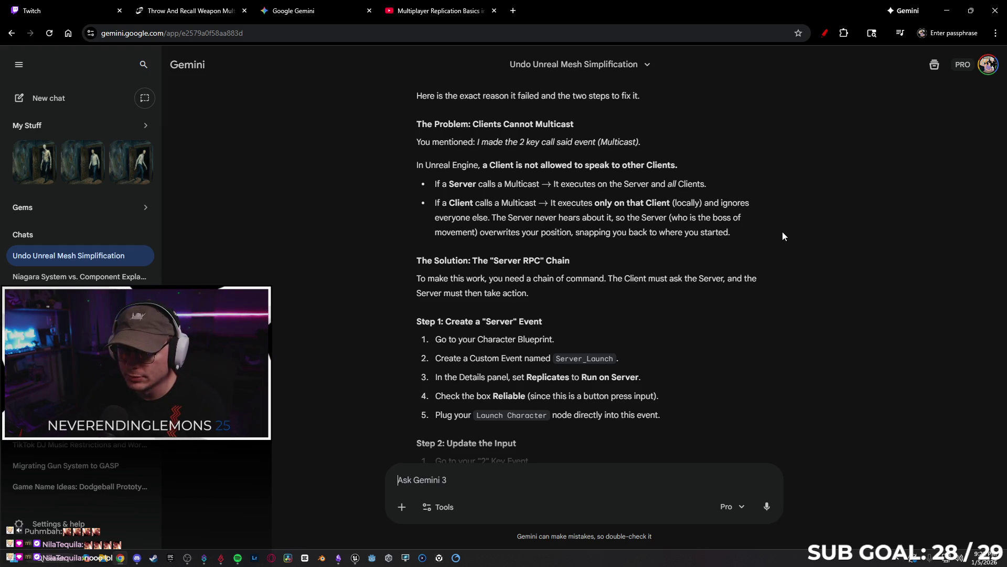
scroll(769, 249, "down", 2)
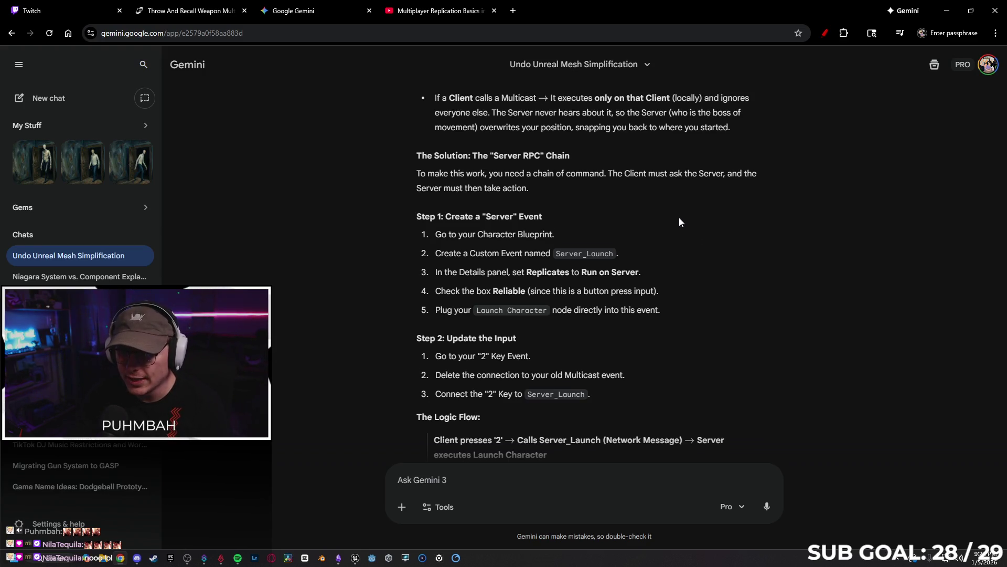
scroll(677, 219, "down", 1)
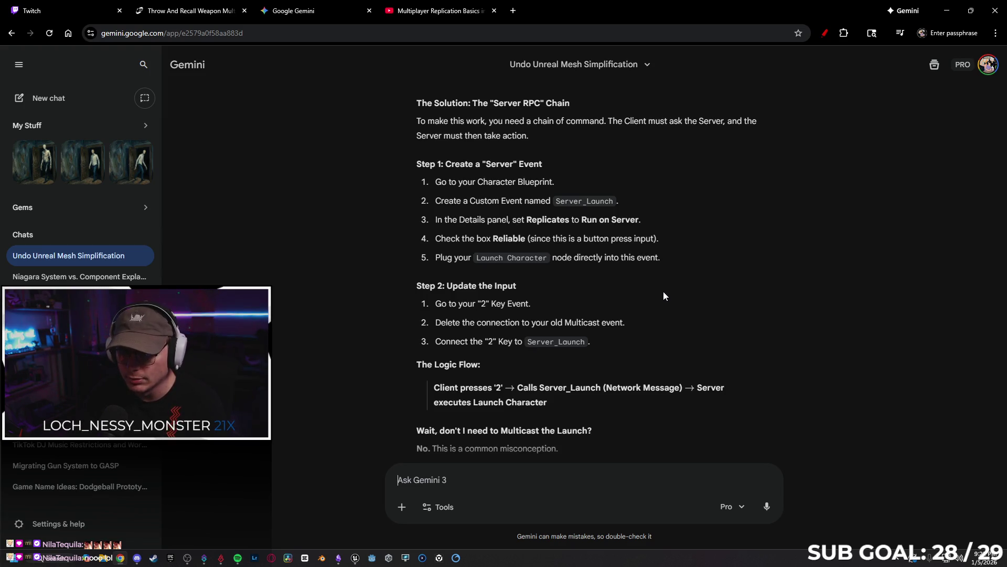
scroll(658, 291, "down", 1)
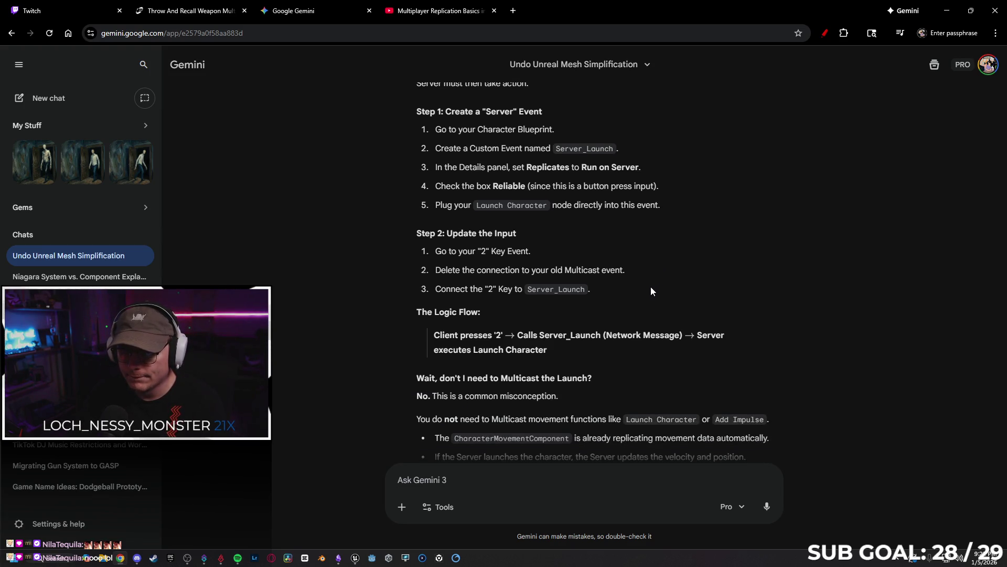
key("super+d")
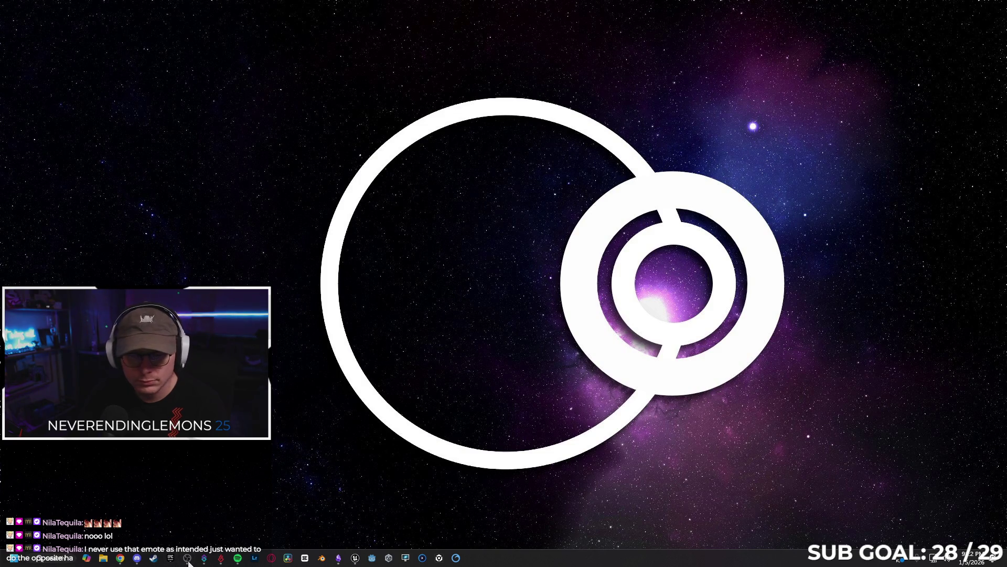
- Make RPC Launch a reliable Run on Server event and compile the character Blueprint
left_click(355, 557)
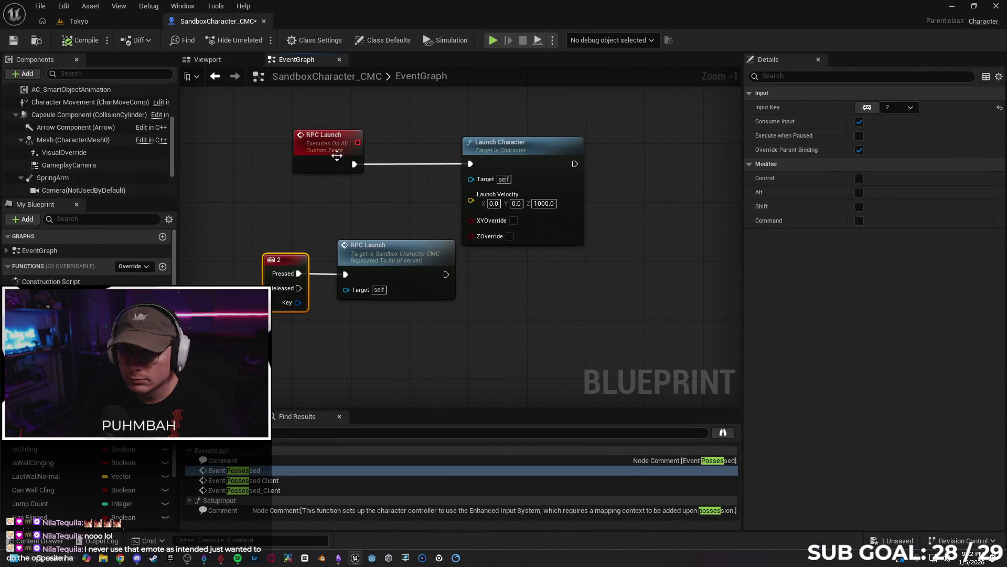
left_click(337, 155)
left_click(886, 149)
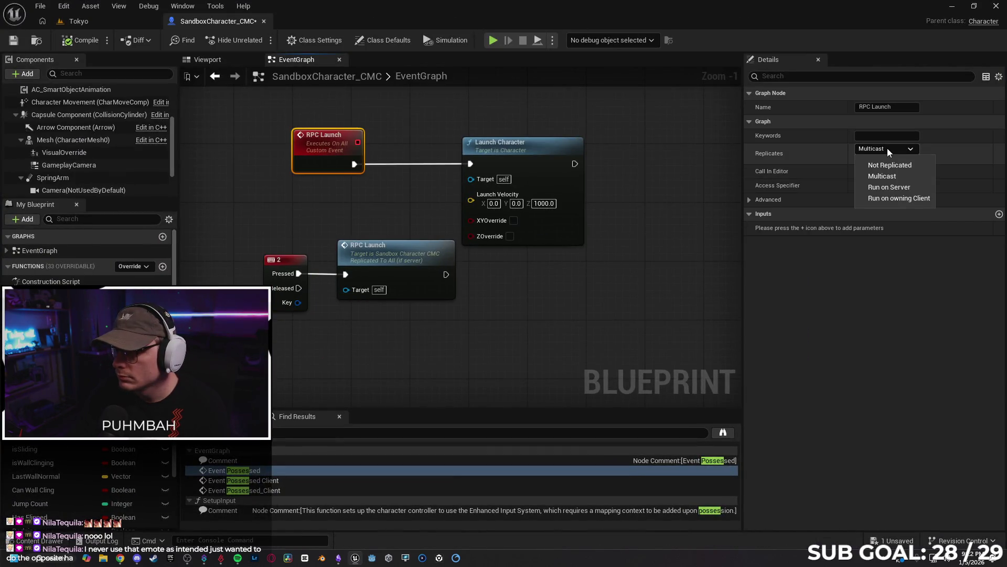
left_click(898, 187)
left_click(860, 159)
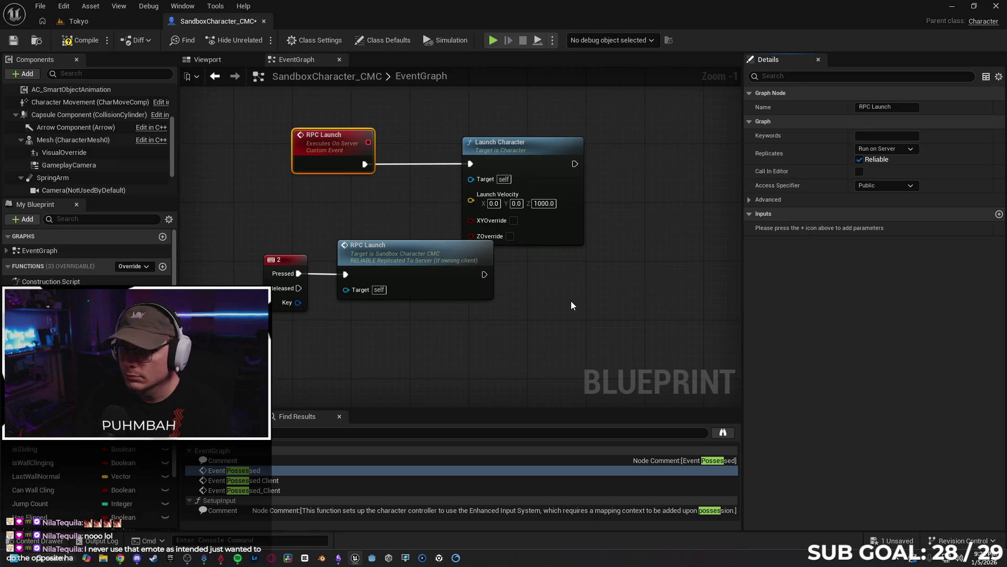
left_click(78, 39)
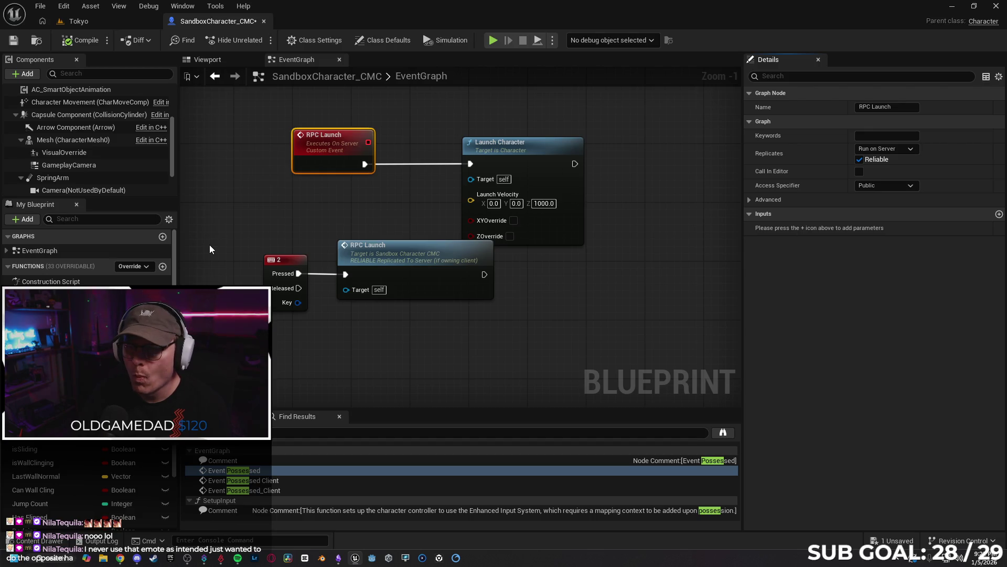
left_click(94, 21)
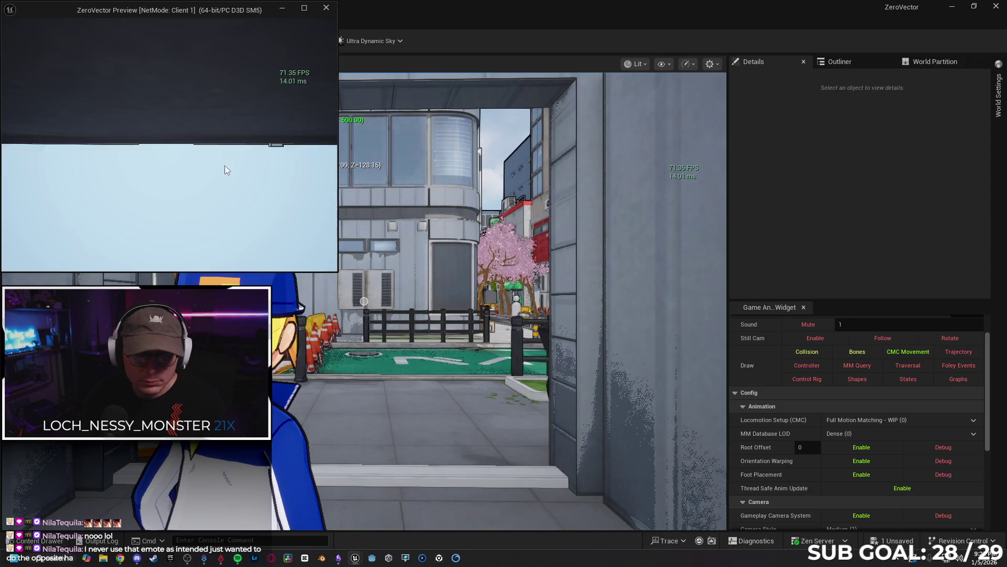
- Walk the character forward and test repeated jumps, including vaulting onto a ledge and up the wall
key("w")
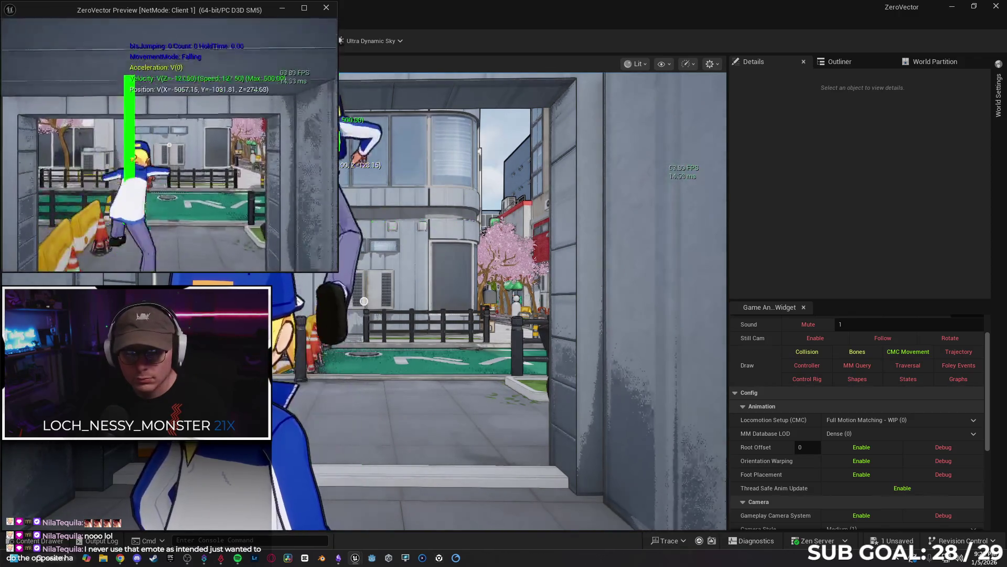
key("space")
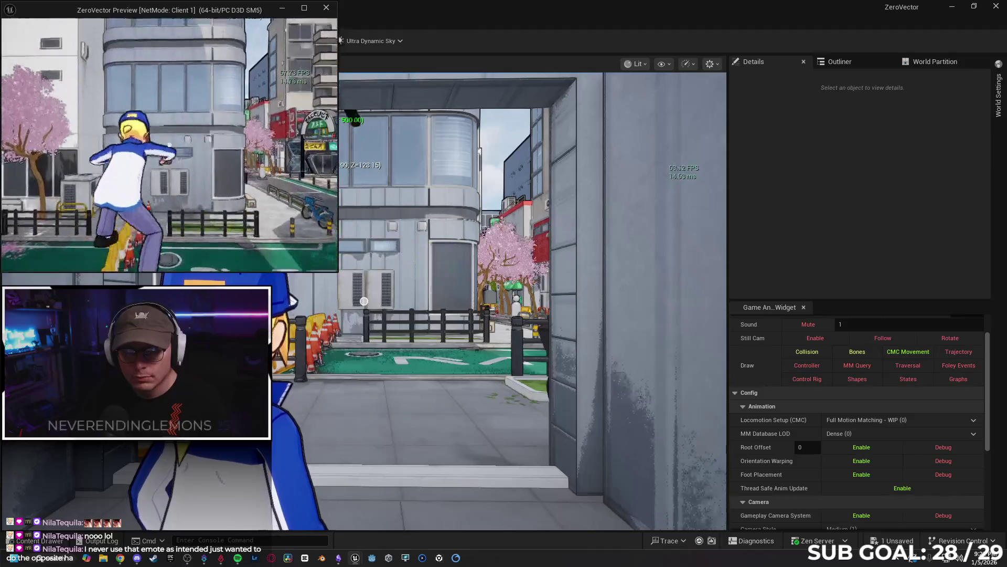
key("w")
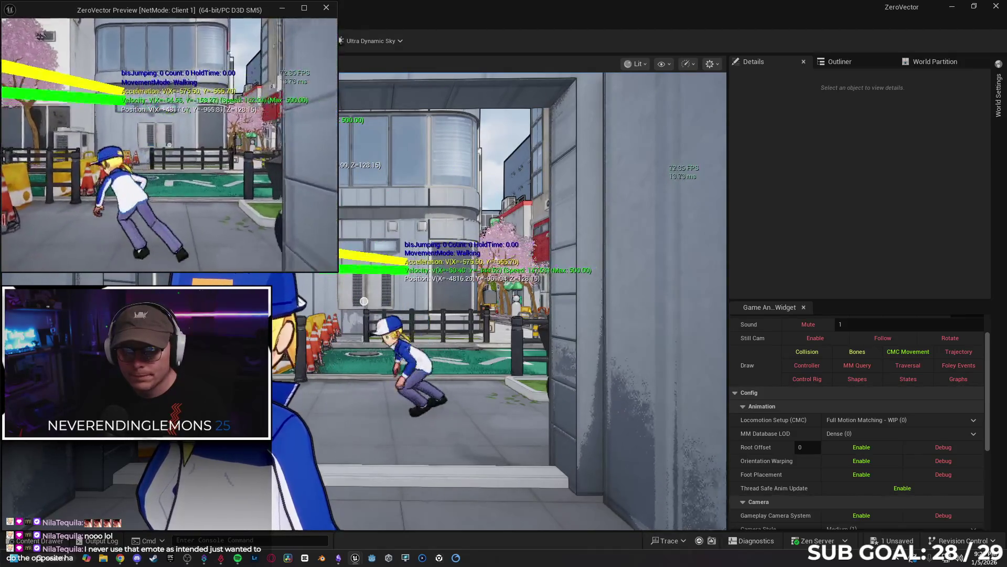
key("space")
key("space")
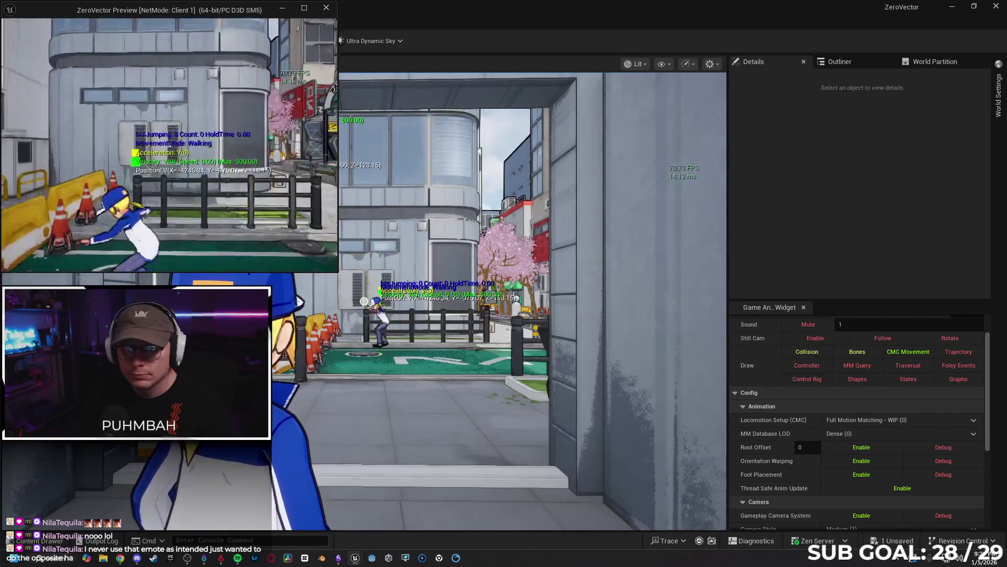
key("space")
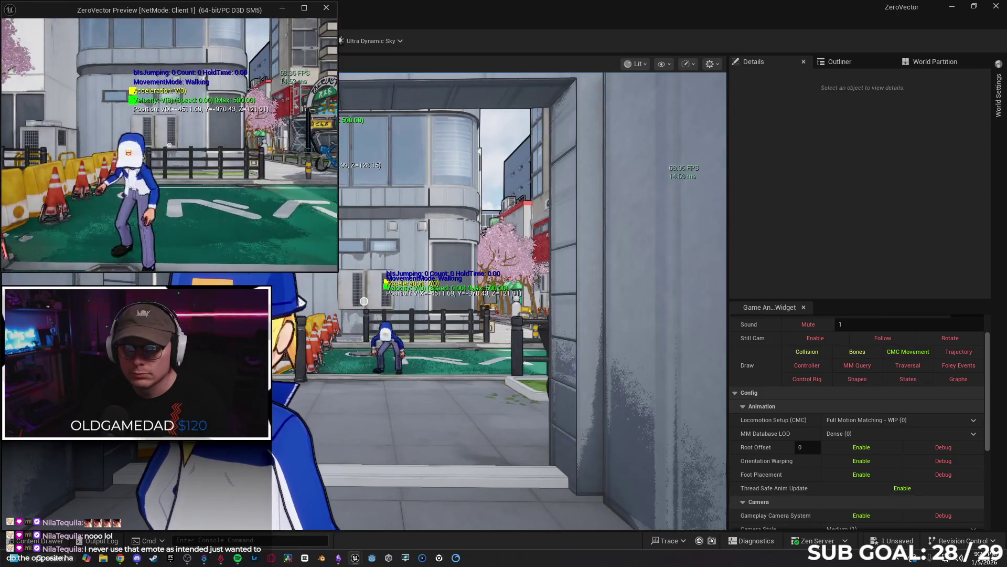
key("space")
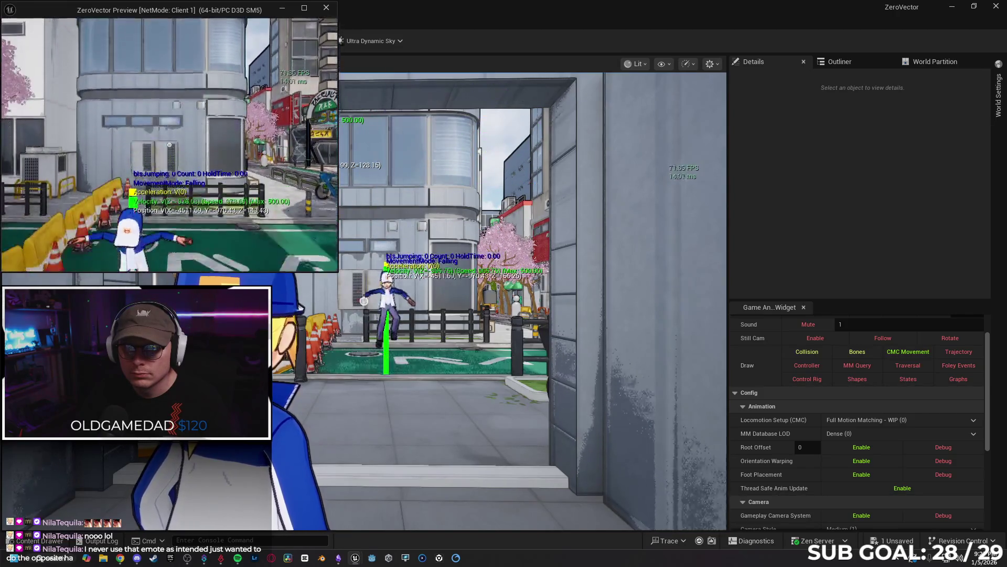
key("space")
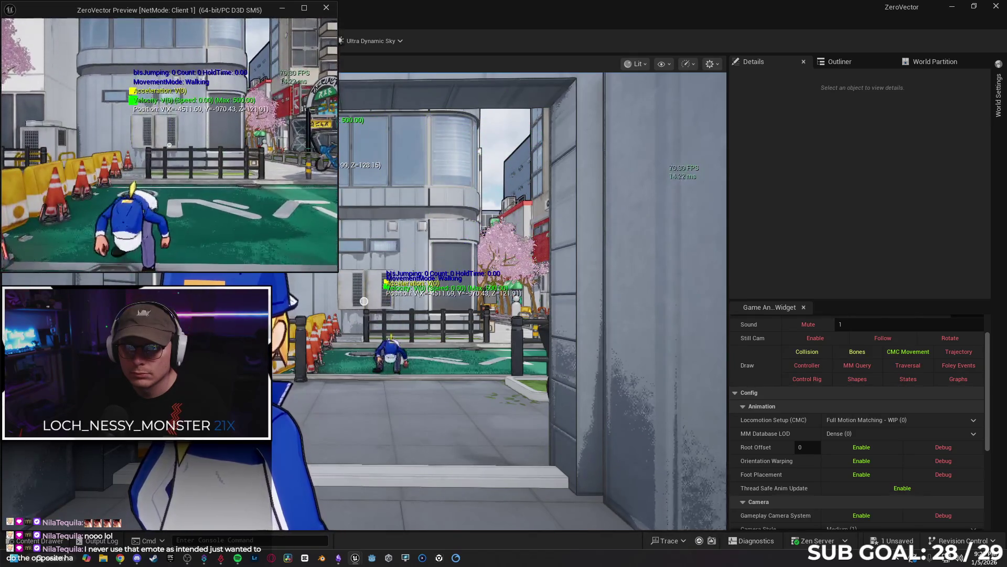
key("space")
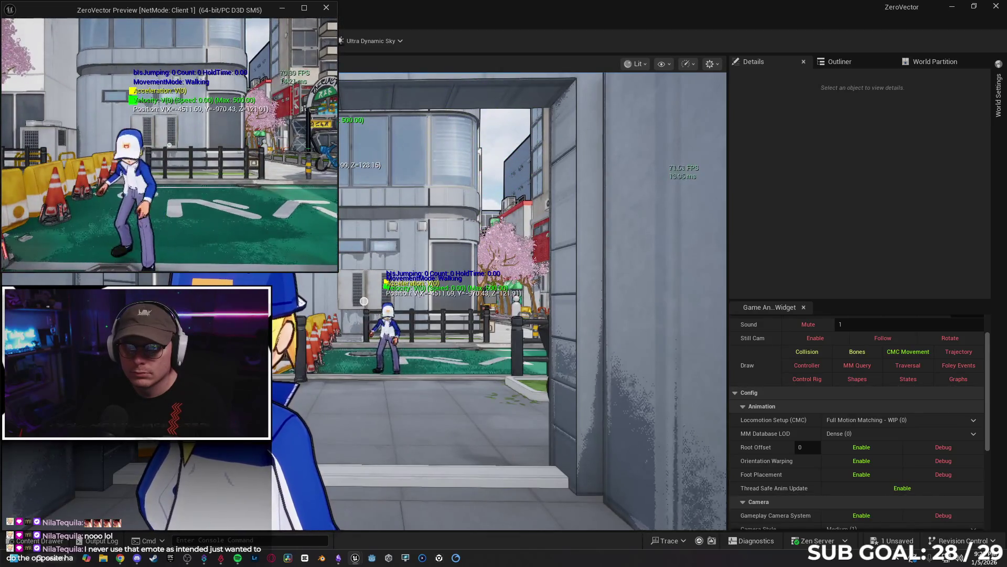
key("space")
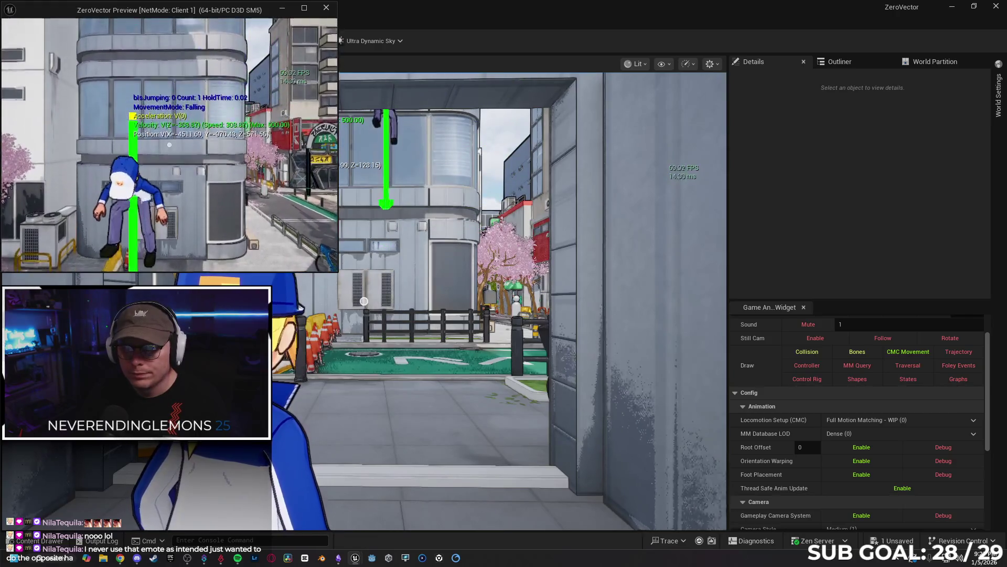
key("space")
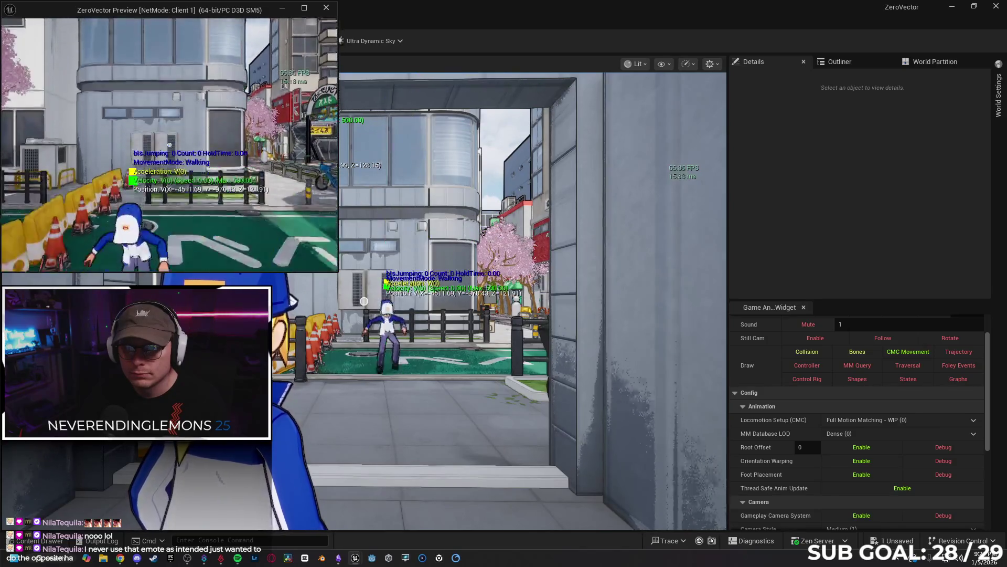
key("space")
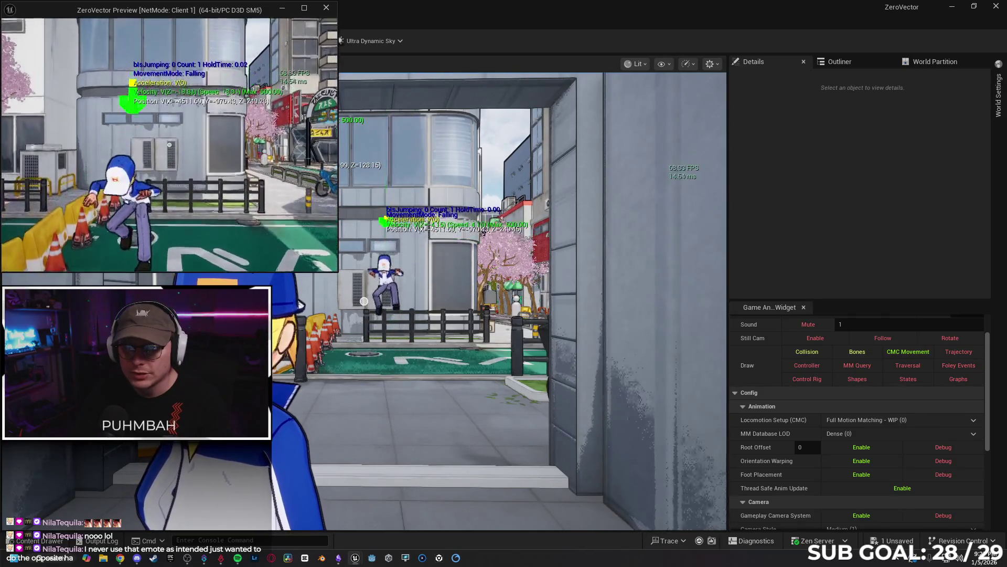
- Run the character left and back, jump to climb the building wall, then end the play session
key("w")
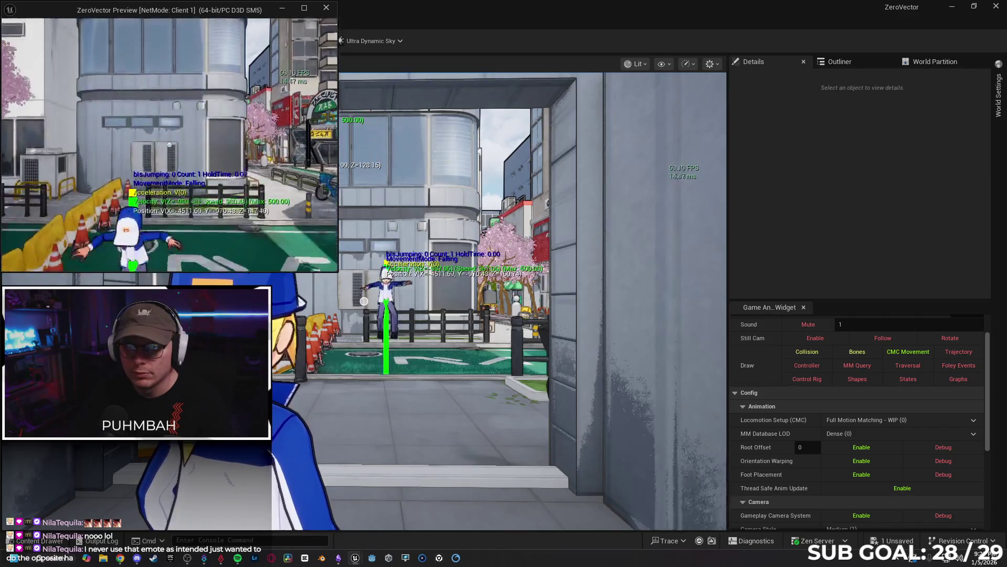
key("a")
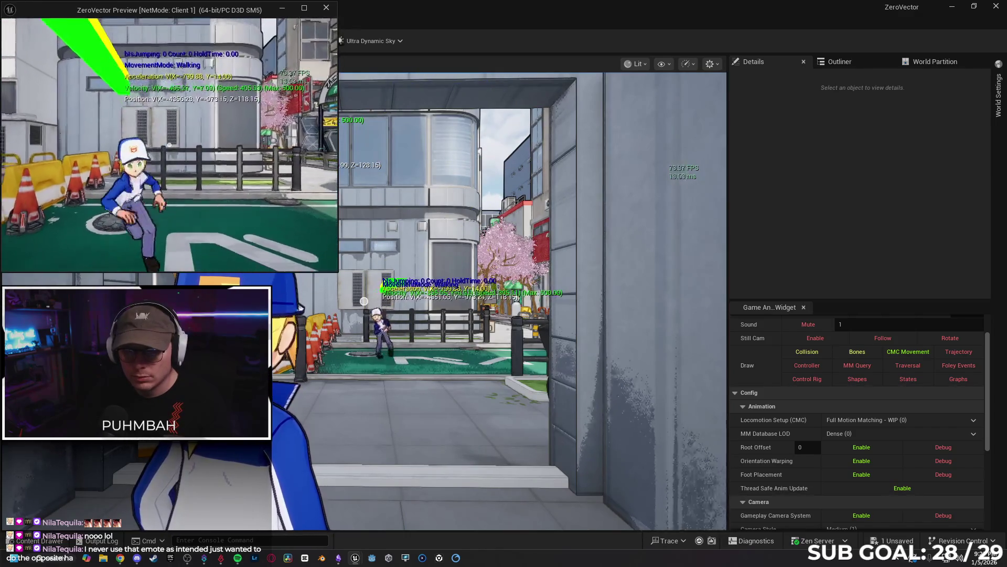
key("s")
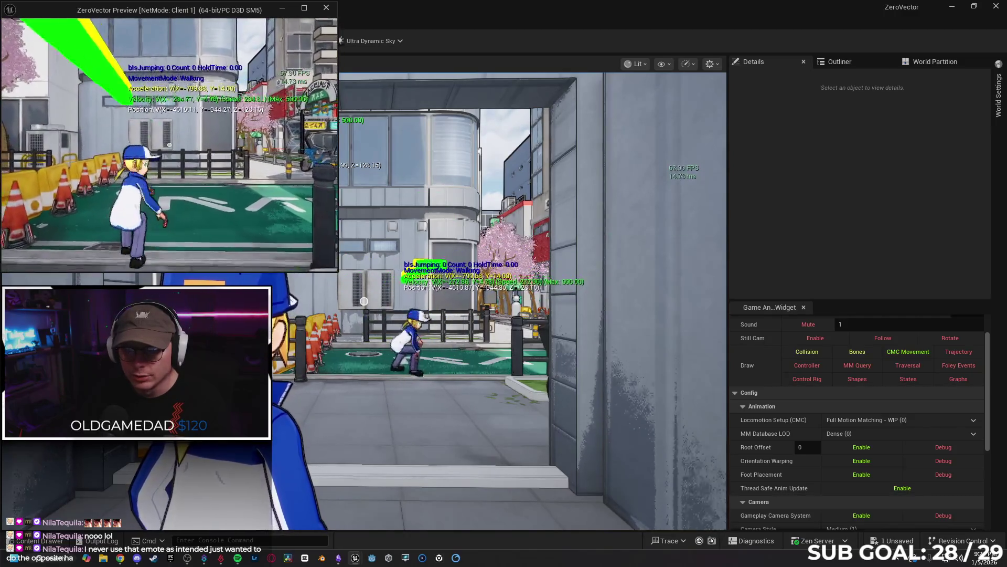
key("space")
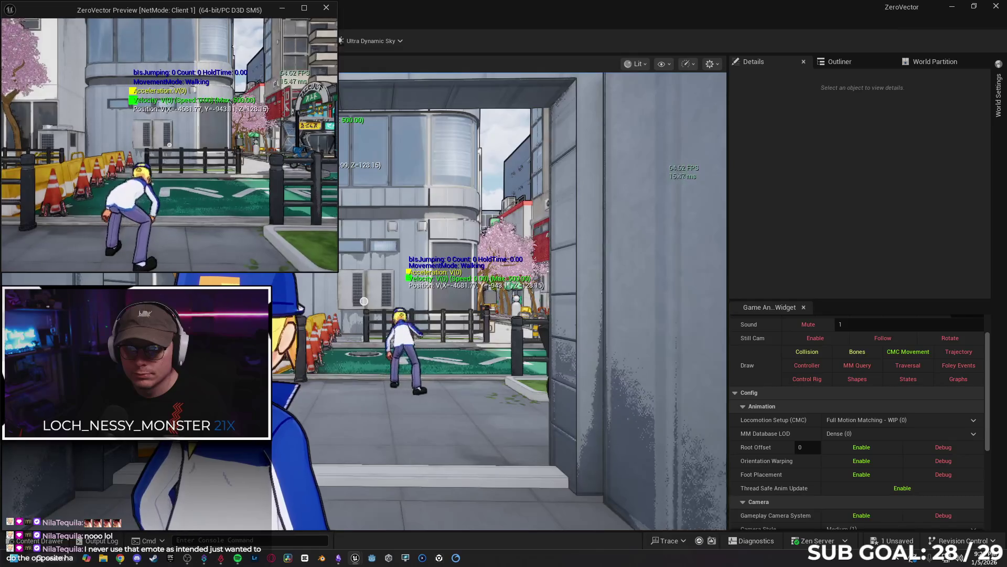
key("space")
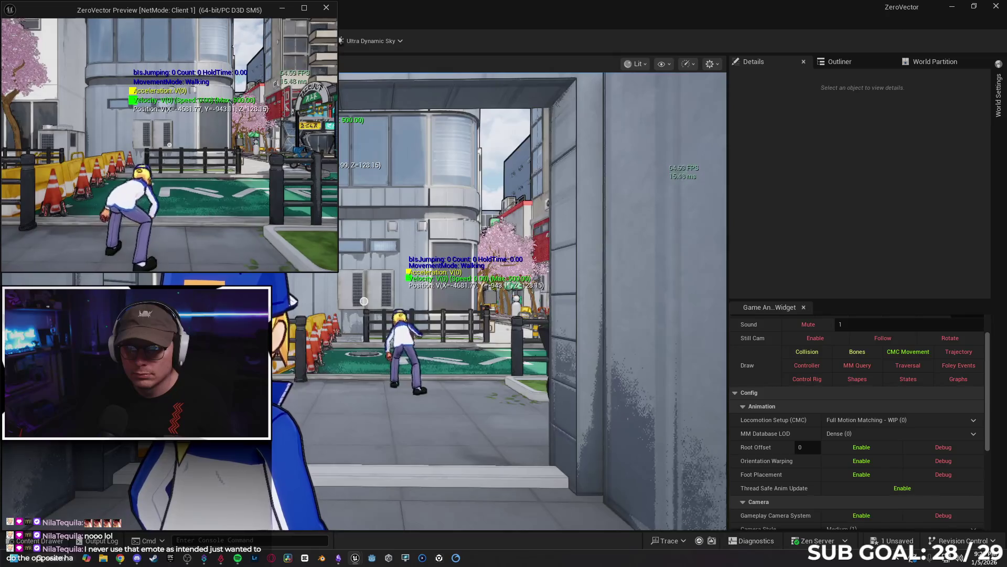
key("space")
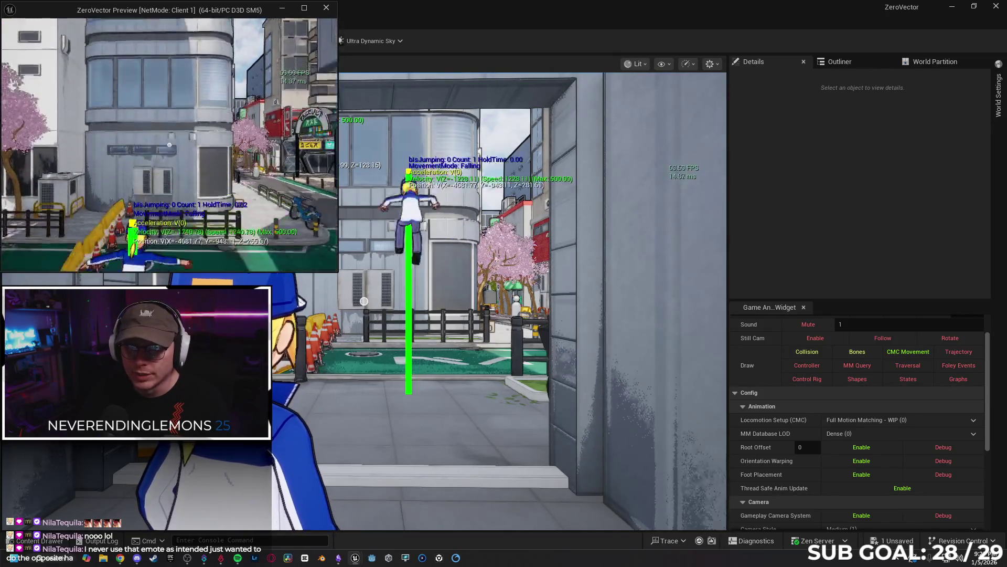
key("a")
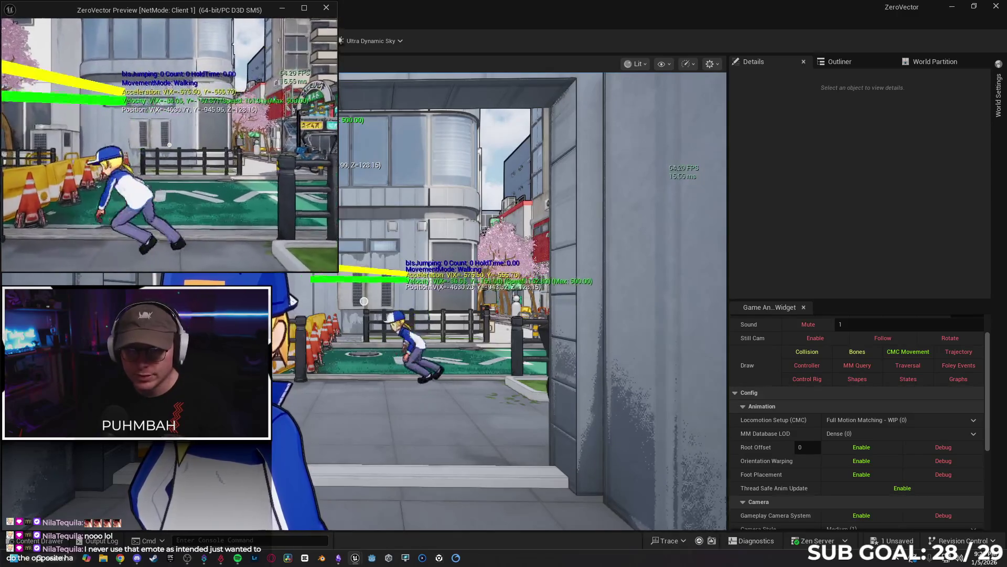
key("s")
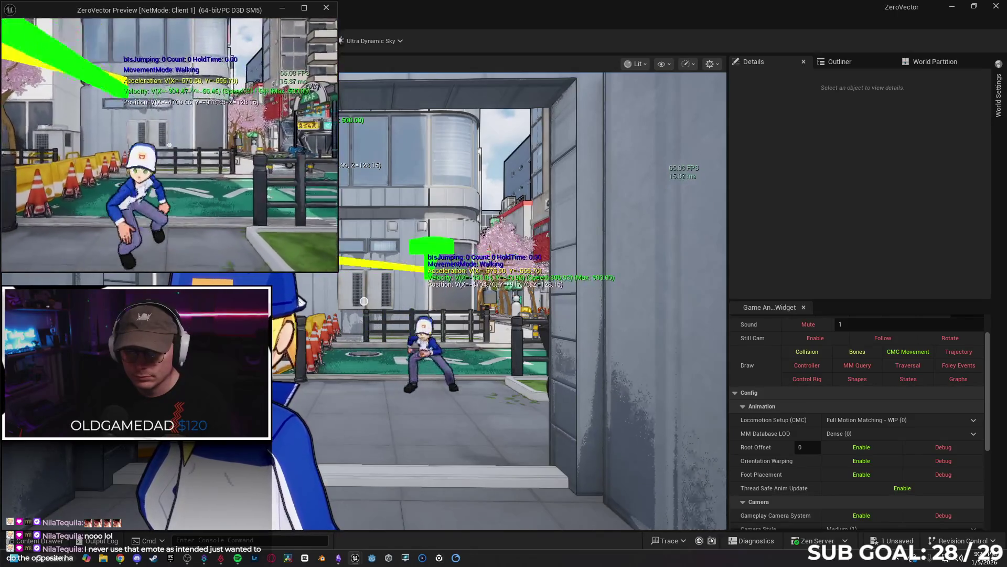
key("space")
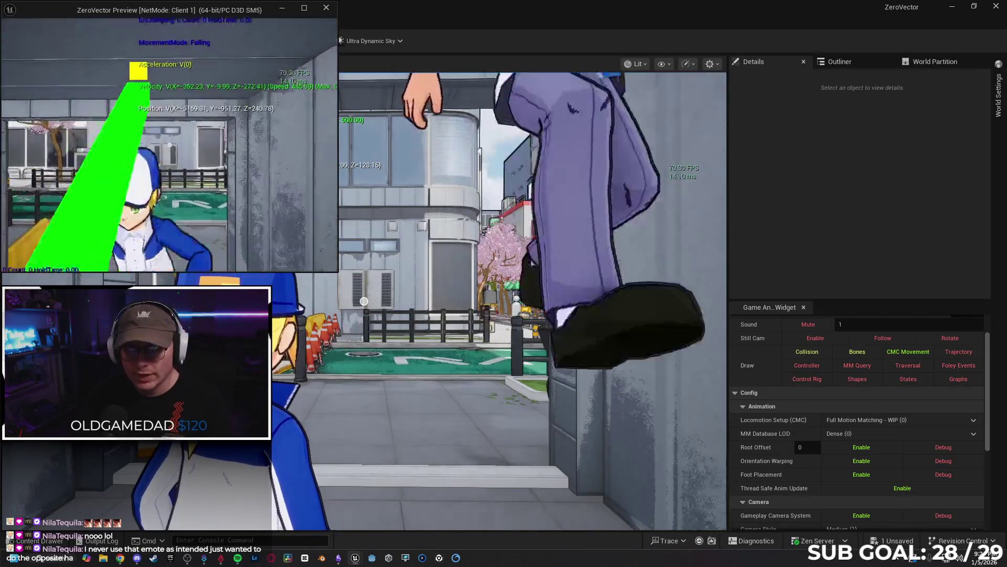
key("Escape")
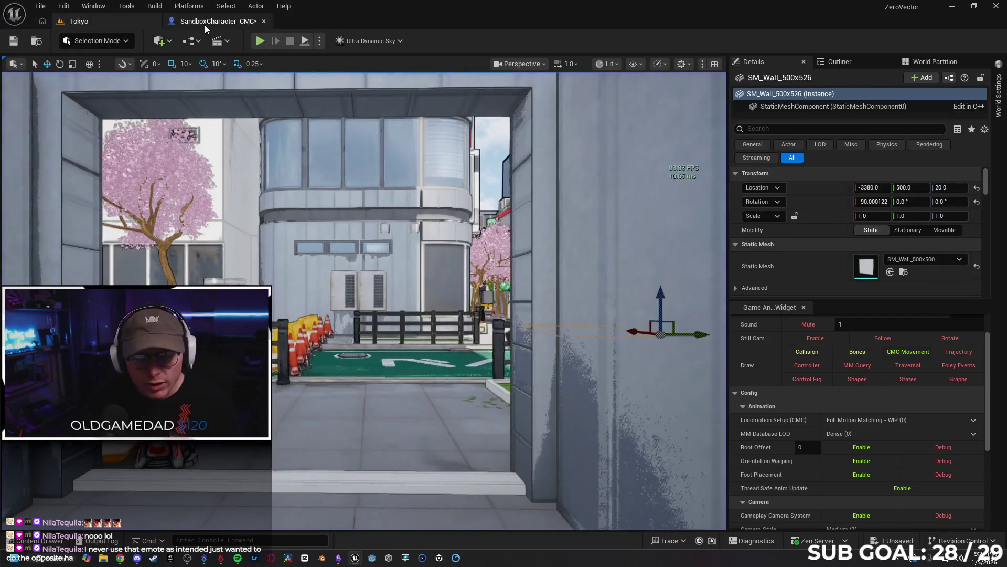
- Bring up the Gemini chat and read through its Server RPC steps and summary checklist
left_click(121, 558)
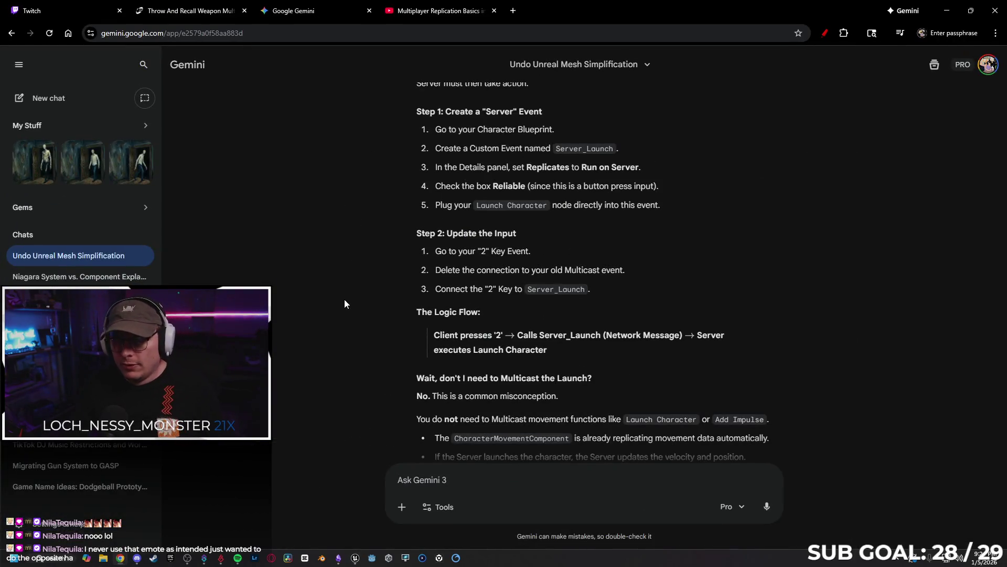
scroll(336, 269, "up", 6)
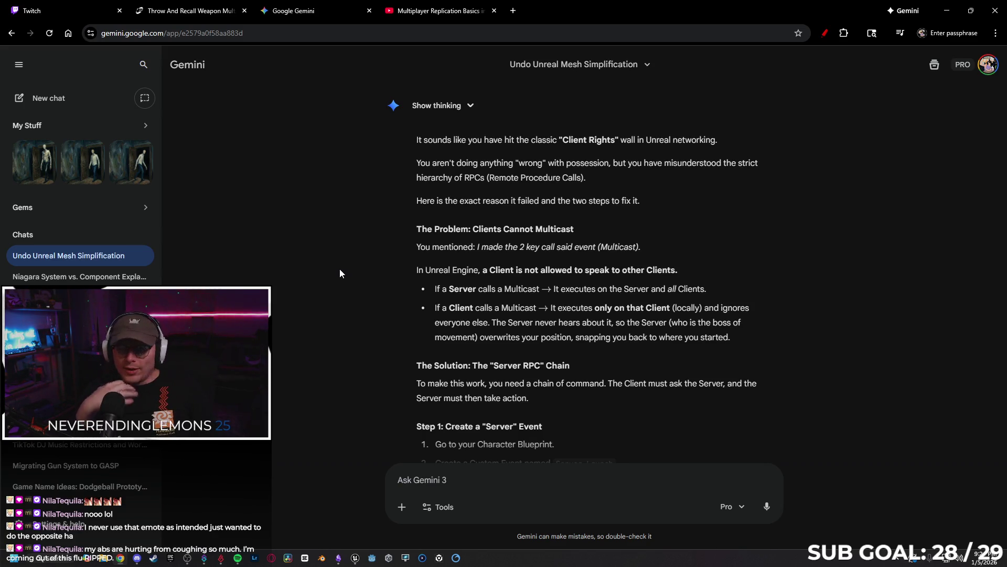
scroll(347, 243, "down", 2)
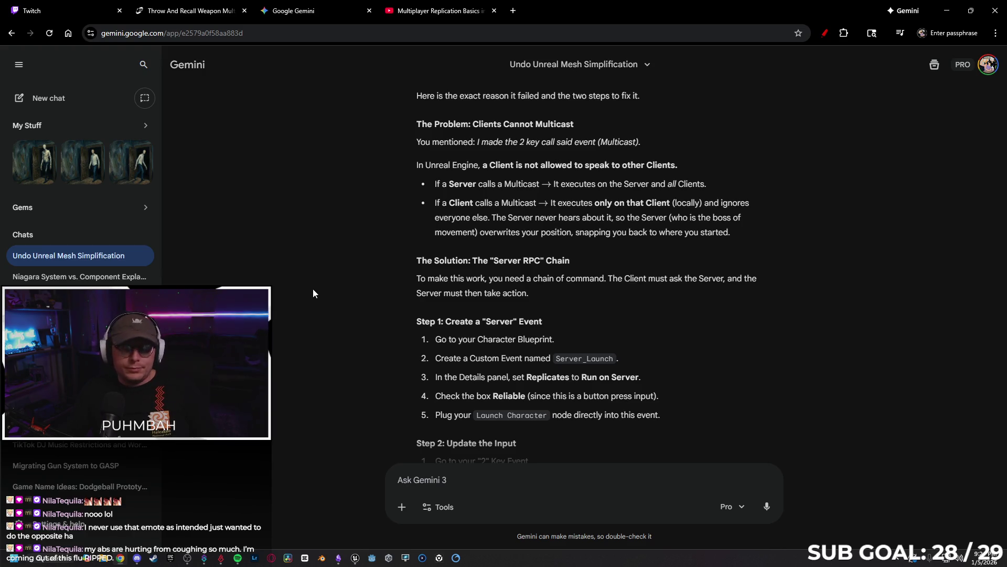
scroll(347, 268, "down", 1)
scroll(362, 242, "down", 1)
scroll(369, 223, "down", 1)
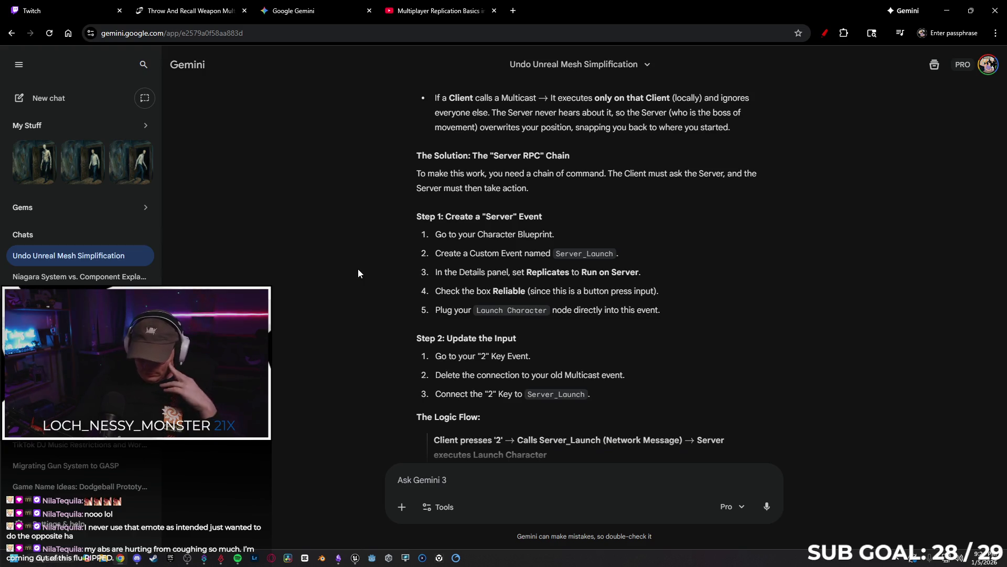
scroll(358, 264, "down", 1)
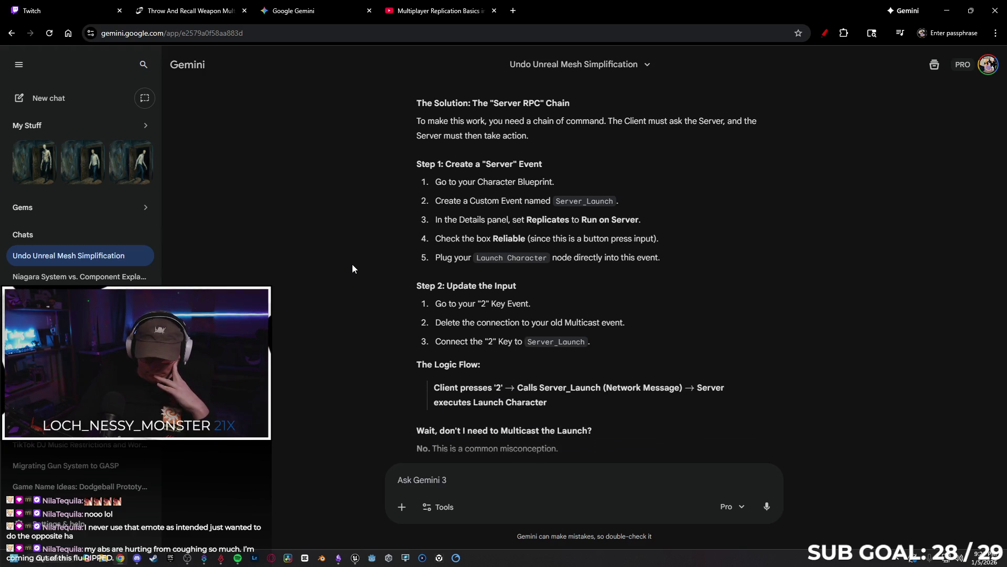
scroll(353, 263, "down", 1)
scroll(371, 252, "down", 1)
scroll(370, 260, "down", 4)
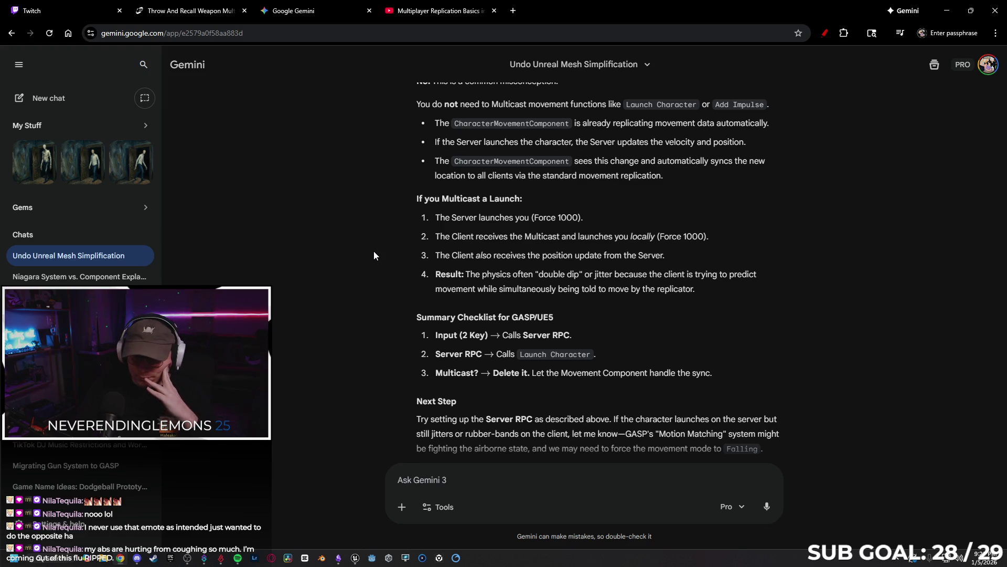
scroll(374, 252, "up", 1)
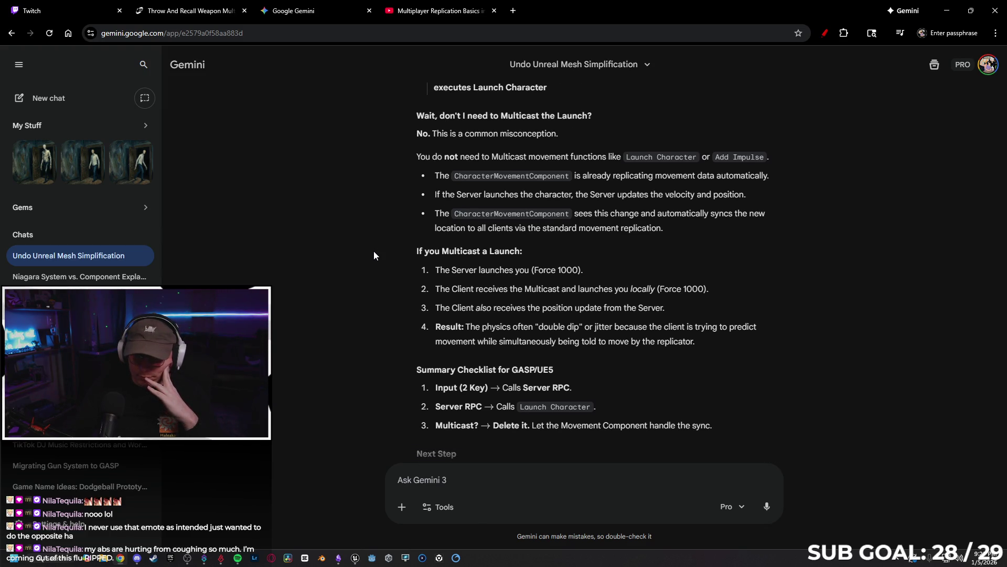
- Review the Gemini answer once more, then minimize Chrome to reveal the Tokyo level editor
scroll(374, 251, "up", 1)
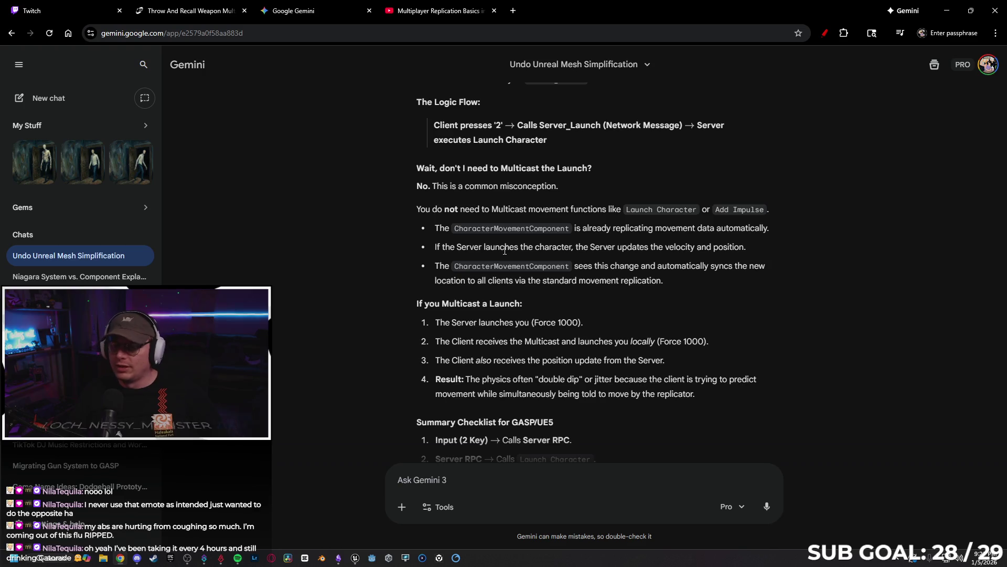
scroll(395, 262, "down", 2)
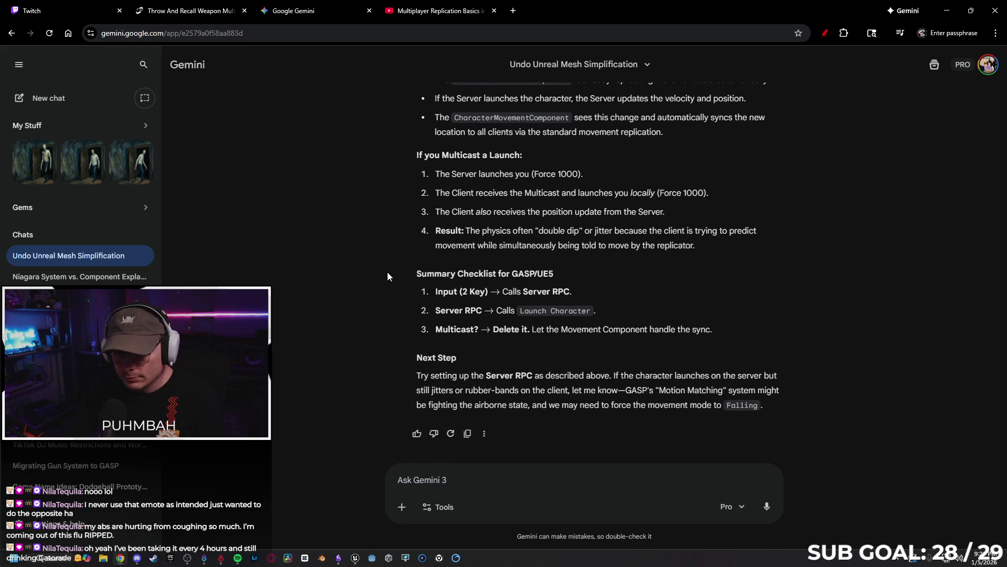
left_click(947, 10)
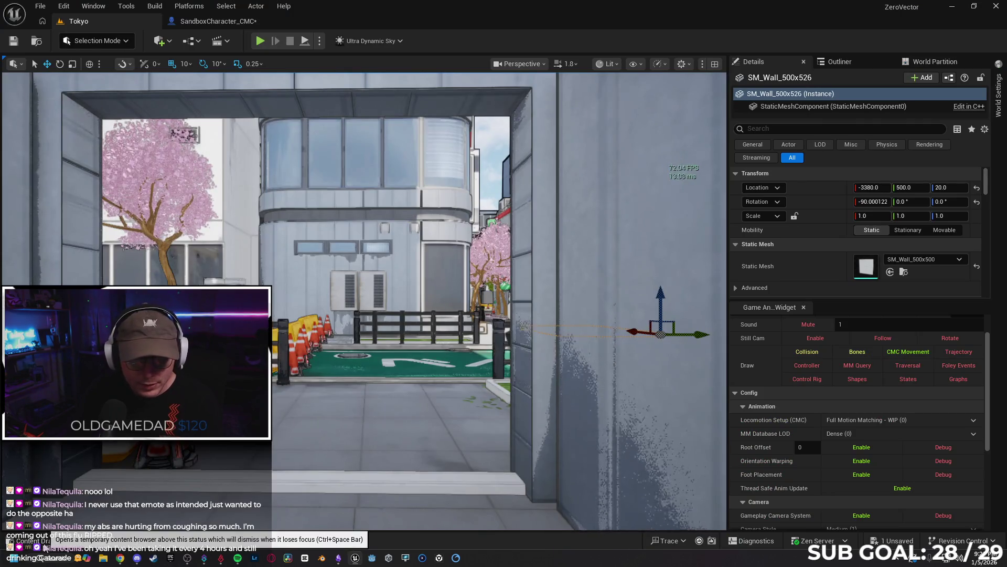
- In the SandboxCharacter_CMC EventGraph, delete the RPC Launch test nodes
key("ctrl+space")
left_click(218, 21)
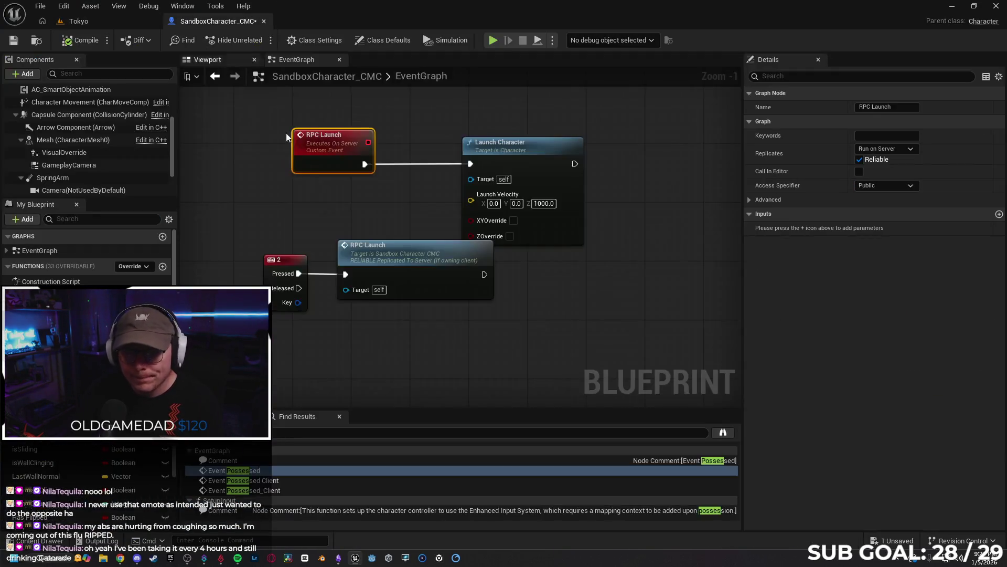
left_click_drag(356, 206, 381, 215)
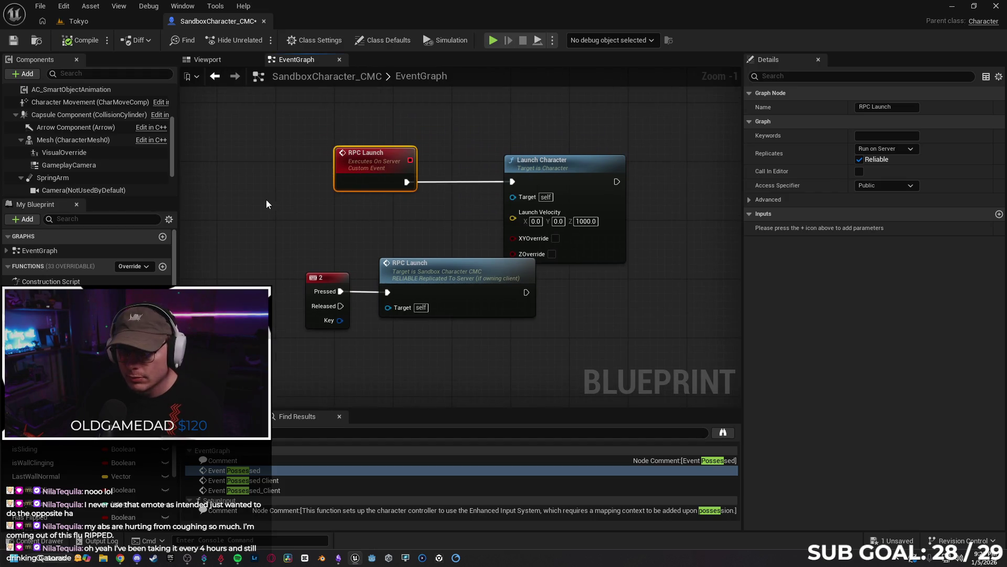
scroll(266, 204, "down", 2)
left_click_drag(273, 191, 229, 130)
left_click_drag(543, 329, 540, 322)
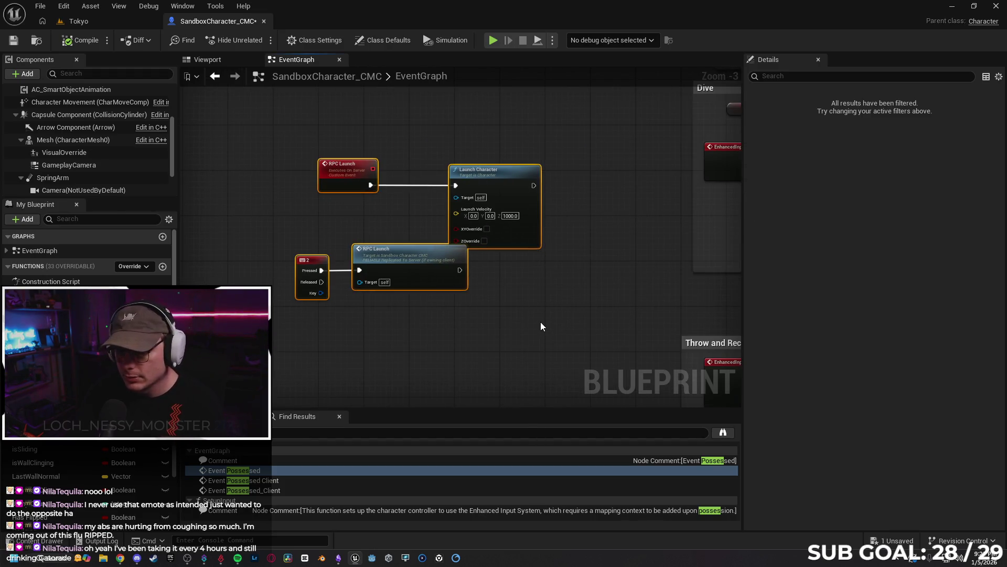
key("Delete")
- Add a new custom event named RPC_Dive beside the Dive section
scroll(421, 196, "down", 2)
scroll(295, 280, "up", 3)
left_click_drag(295, 280, 307, 239)
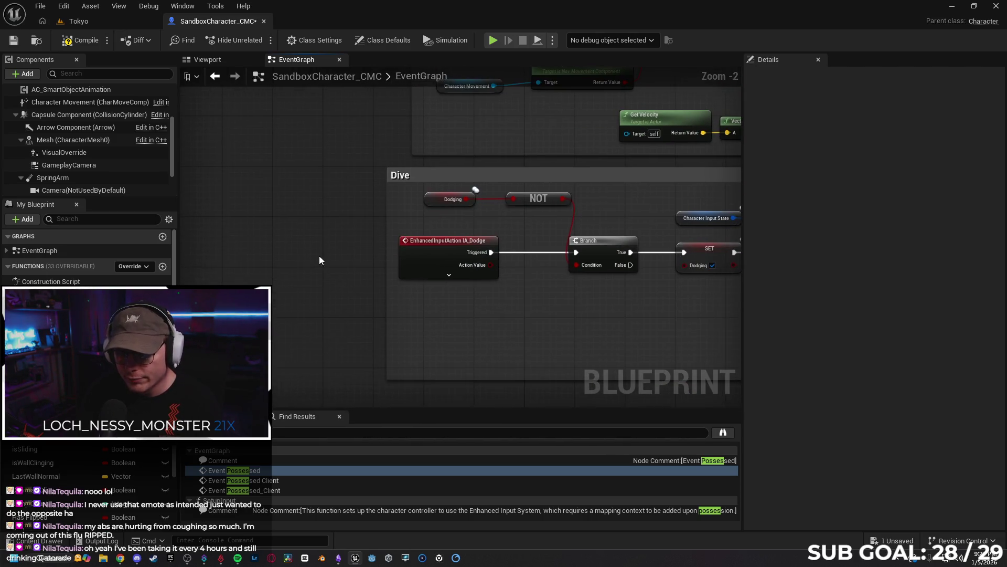
left_click_drag(444, 246, 225, 240)
right_click(271, 326)
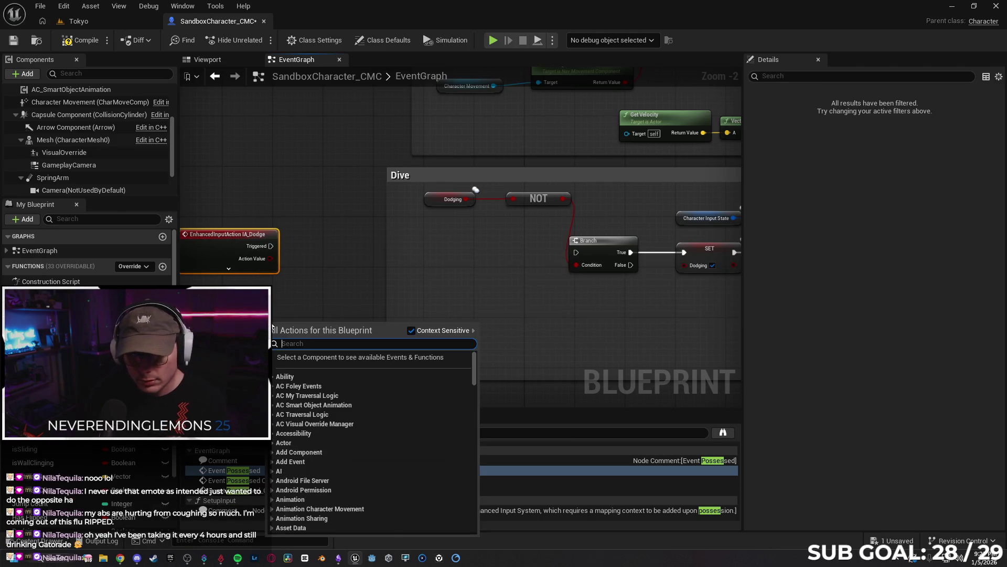
type("dodging")
key("Escape")
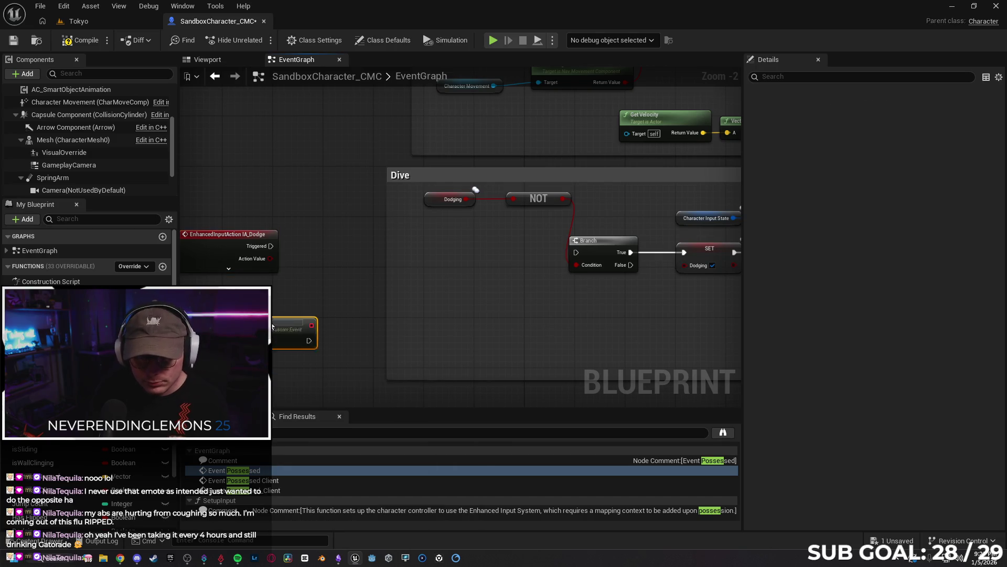
type("RPC")
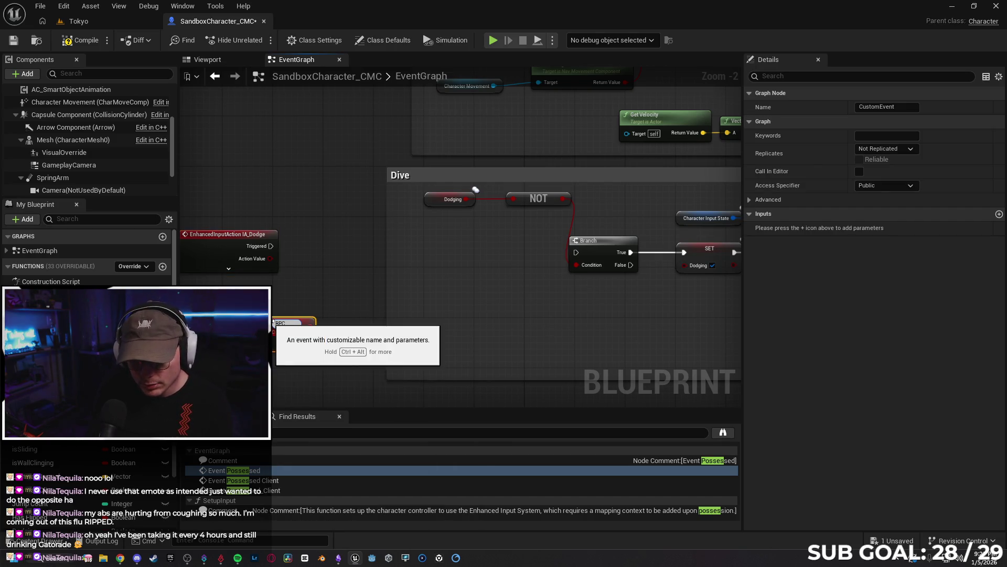
type("_Dive")
key("Return")
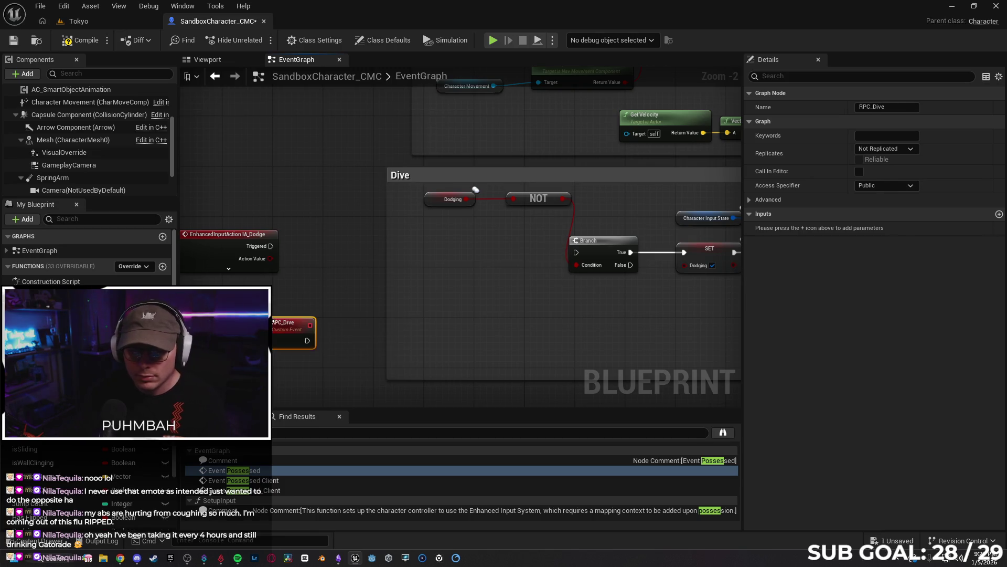
- Wire RPC_Dive into the Dive Branch node and set it to Run on Server
mouse_move(297, 328)
left_mouse_down()
mouse_move(359, 264)
mouse_move(425, 246)
mouse_move(530, 263)
mouse_move(575, 252)
left_mouse_up()
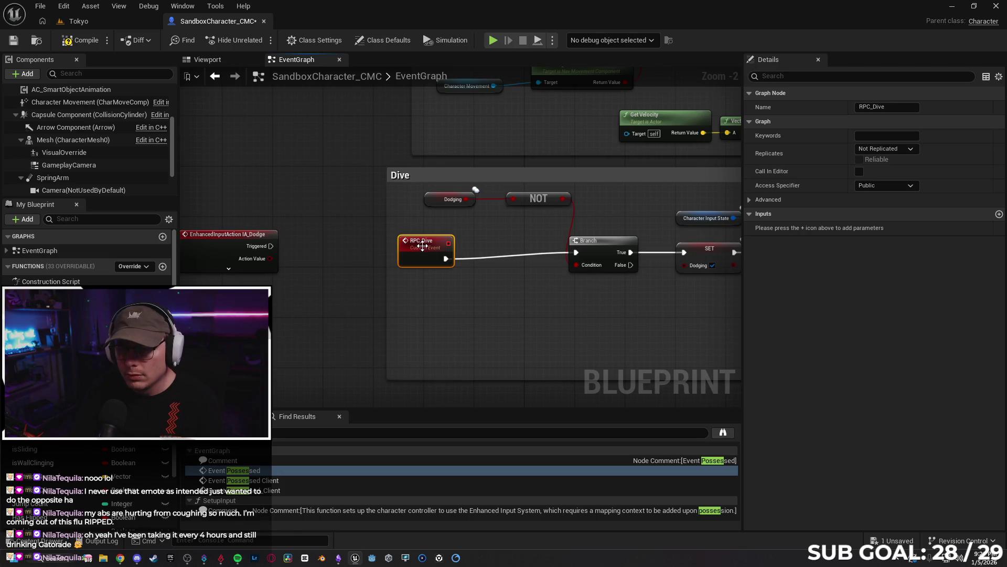
left_click_drag(426, 241, 439, 235)
left_click(883, 149)
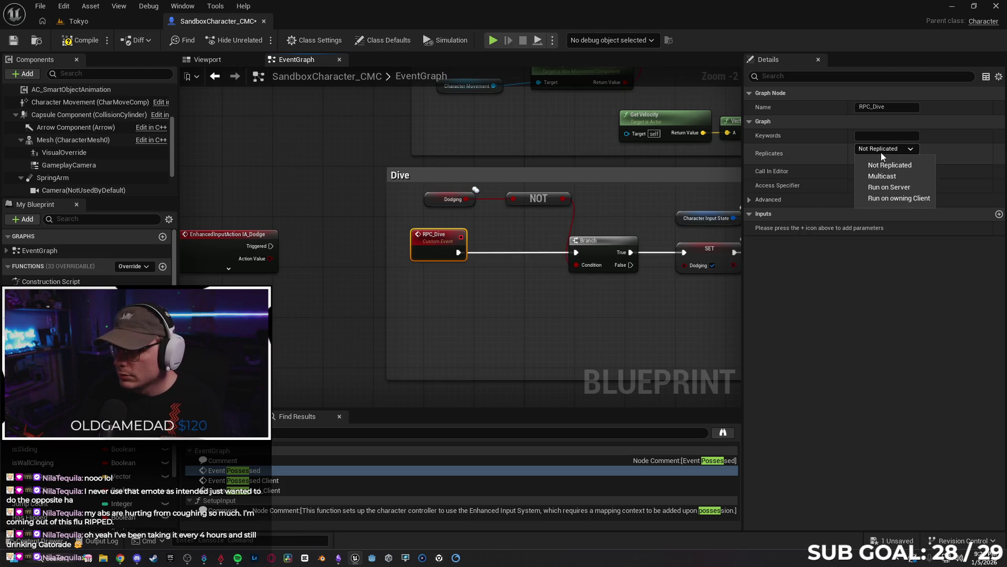
left_click(889, 187)
- Call RPC Dive from IA_Dodge's Triggered output, placing the call beside IA_Dodge
left_click_drag(311, 304, 517, 251)
left_click_drag(397, 201, 273, 200)
left_click_drag(351, 197, 446, 204)
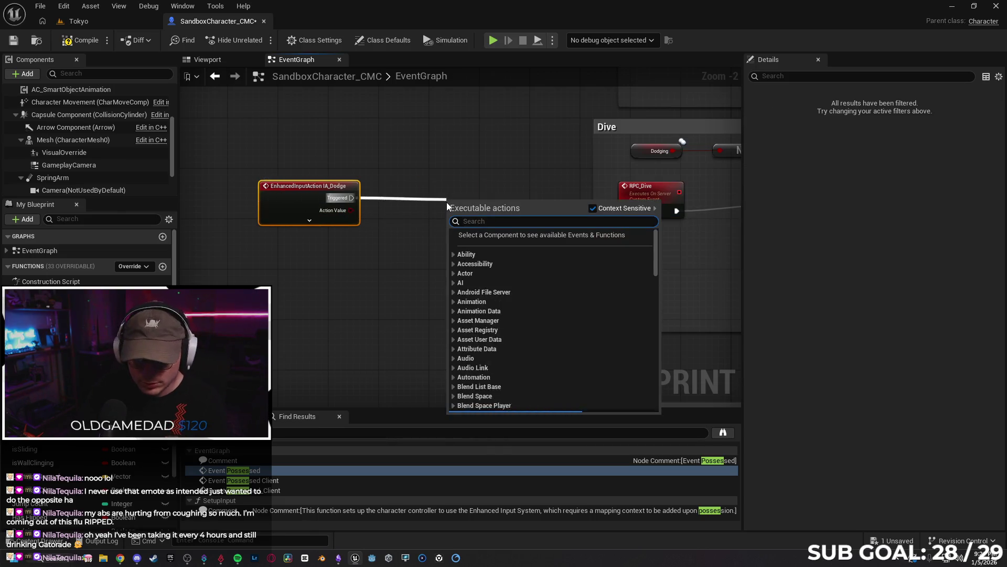
type("br")
key("Escape")
key("Return")
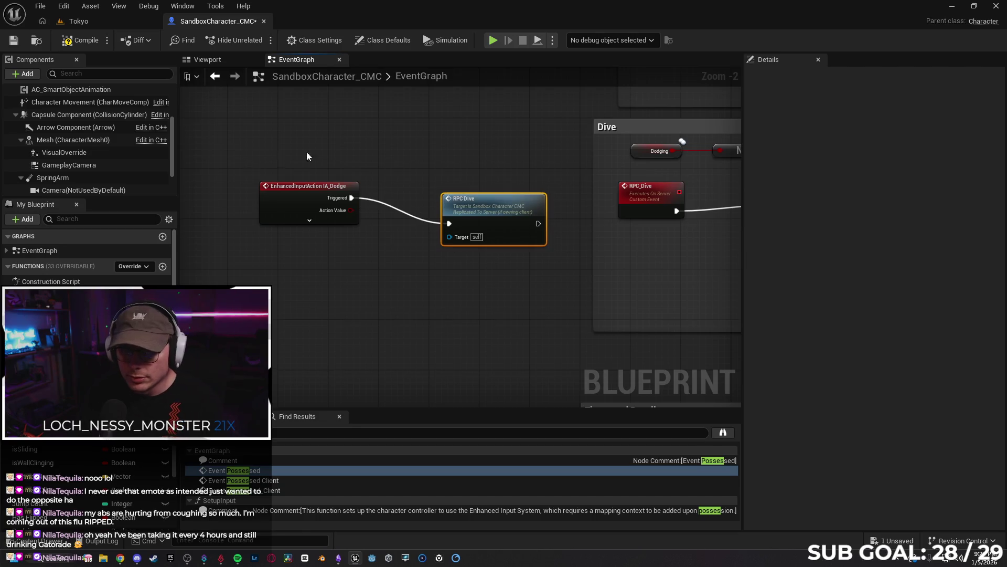
left_click_drag(473, 208, 438, 186)
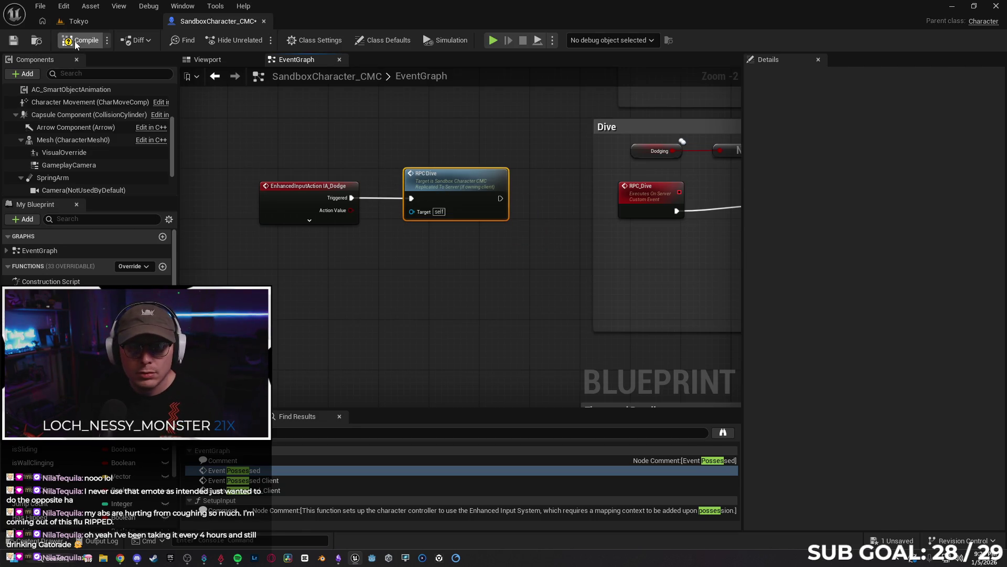
left_click(96, 24)
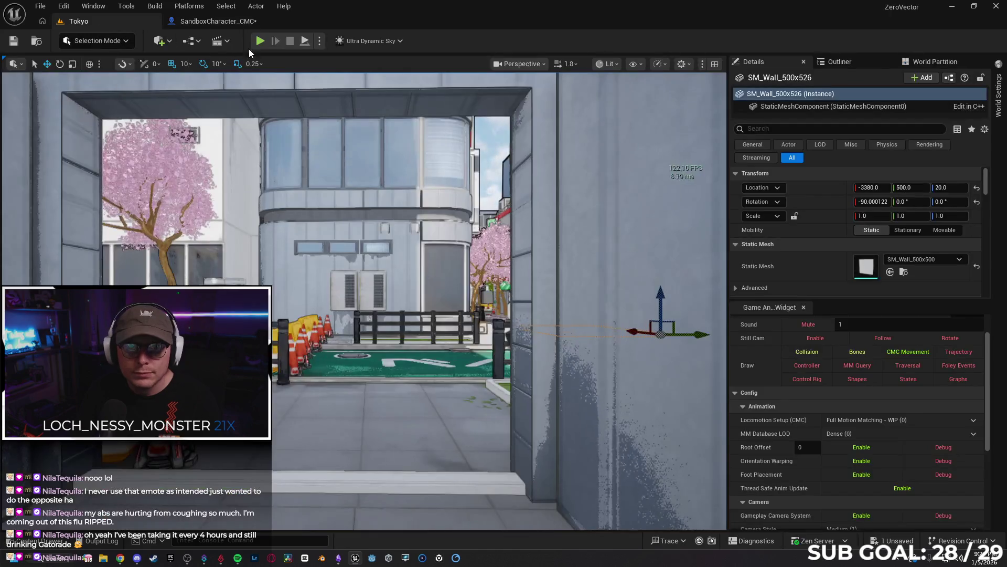
- Play-test the Tokyo level with a client preview, walking the character forward and back, then stop
key("alt+p")
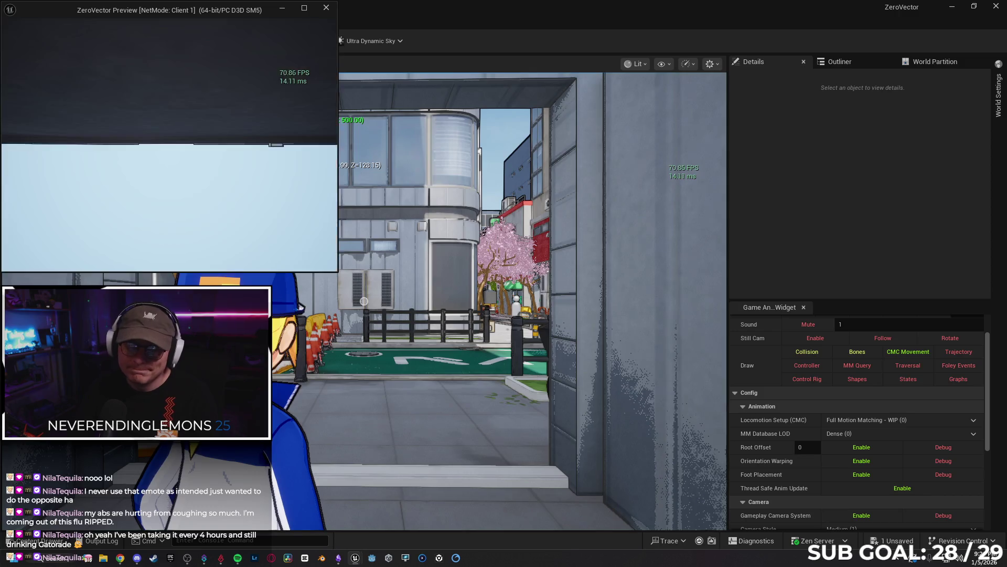
key("w")
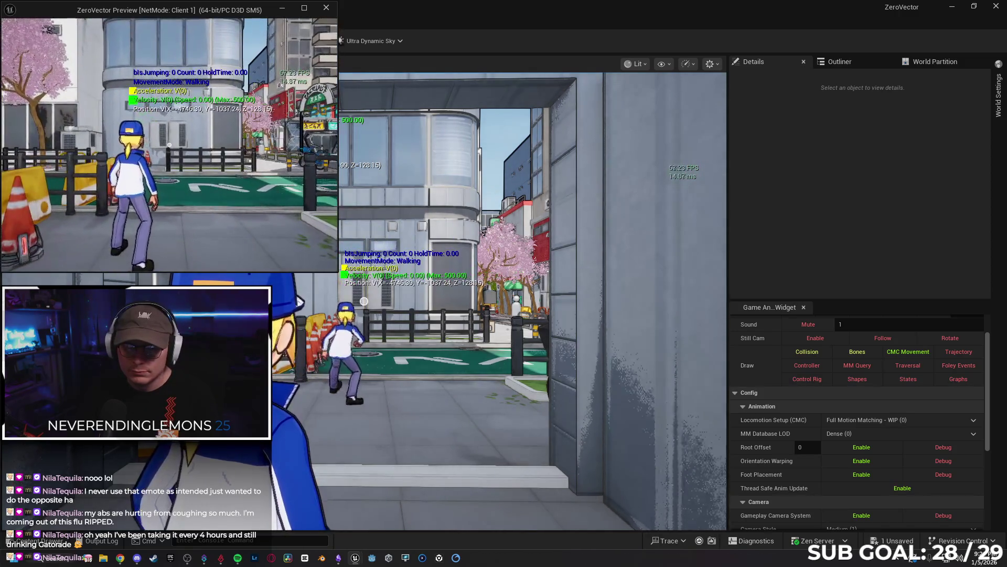
key("s")
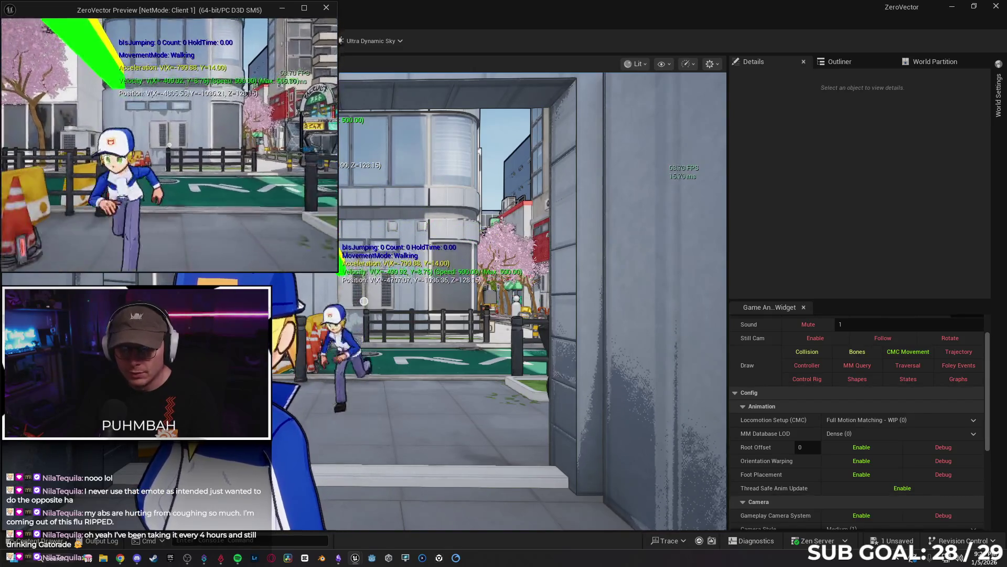
key("w")
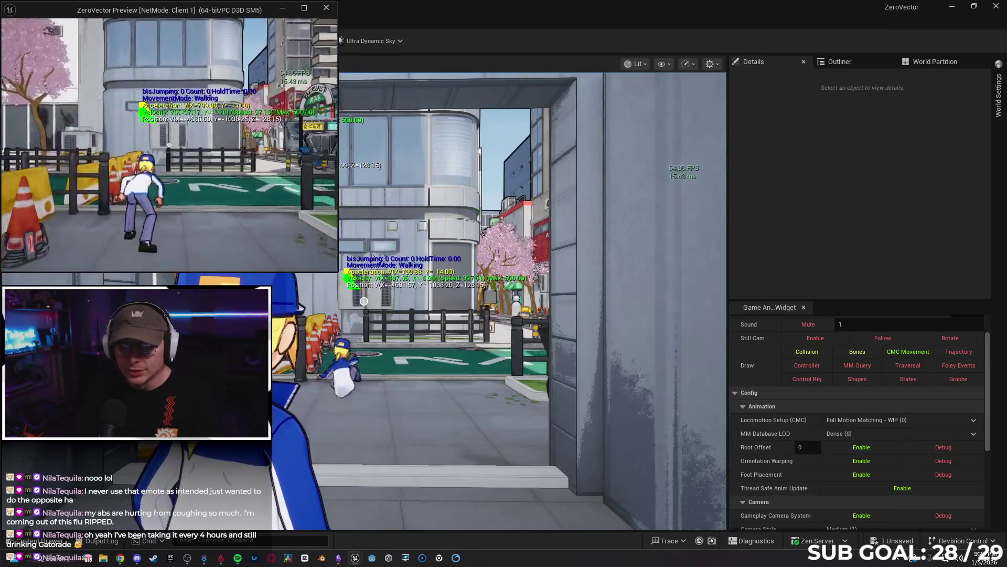
key("shift+F1")
key("Escape")
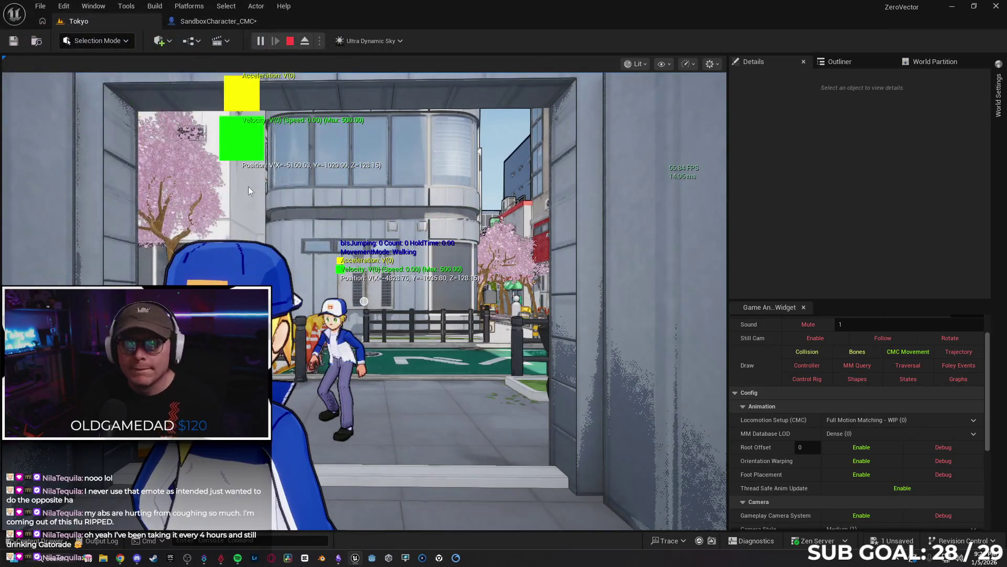
left_click(120, 558)
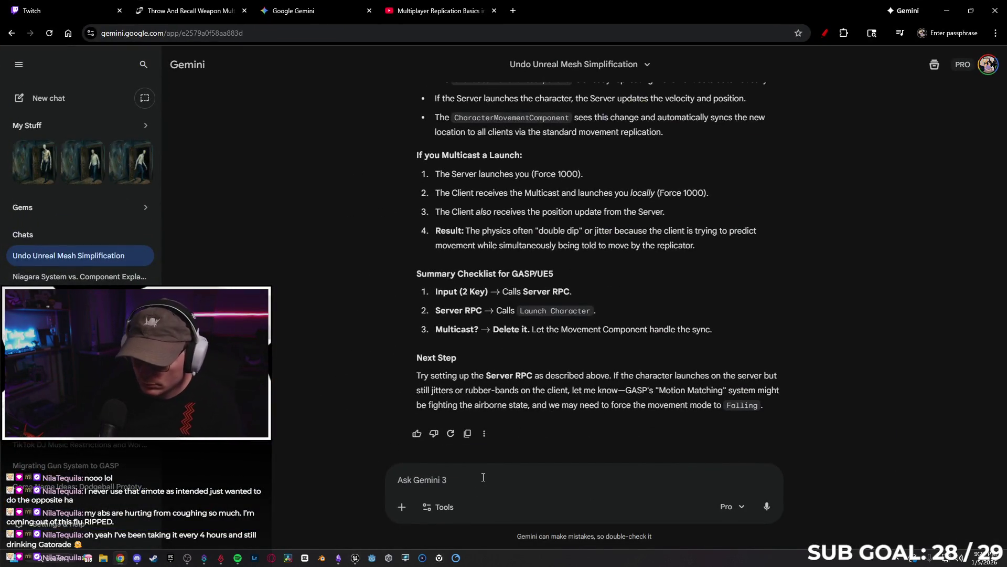
- Tell Gemini the custom Dive now works but its animation doesn't play server side
type("So I did with")
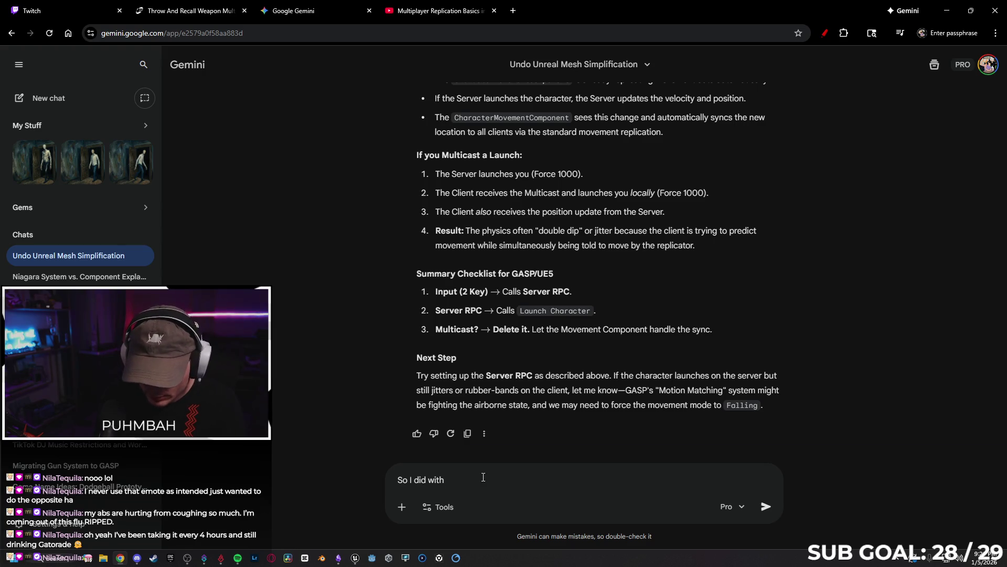
key("BackSpace")
key("BackSpace")
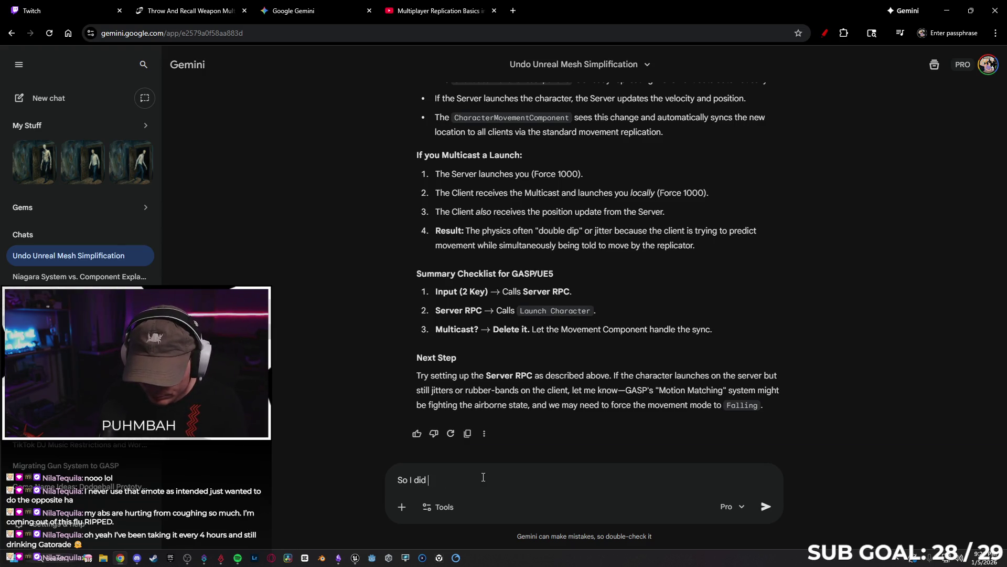
type("this with my c")
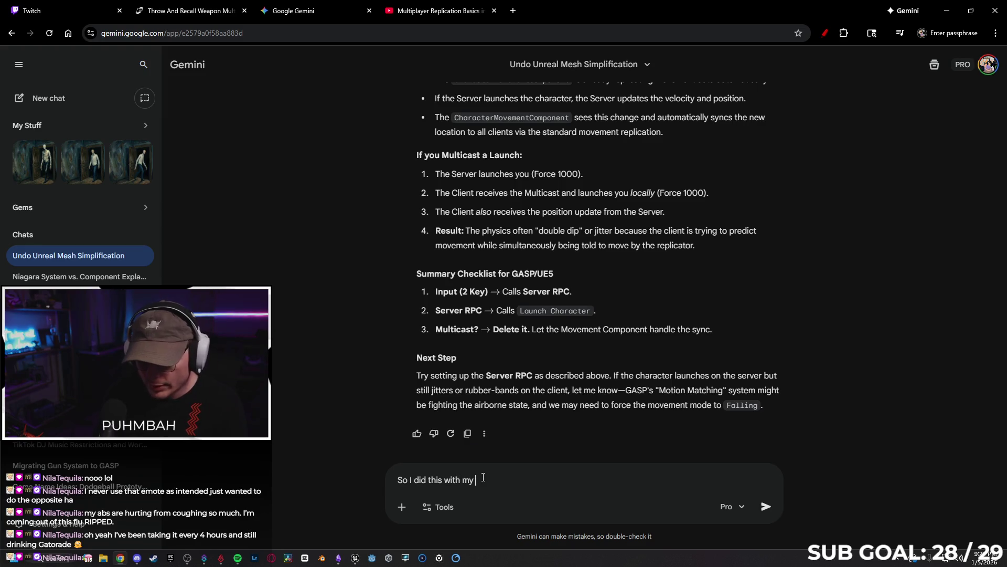
type("ustom Dive, ")
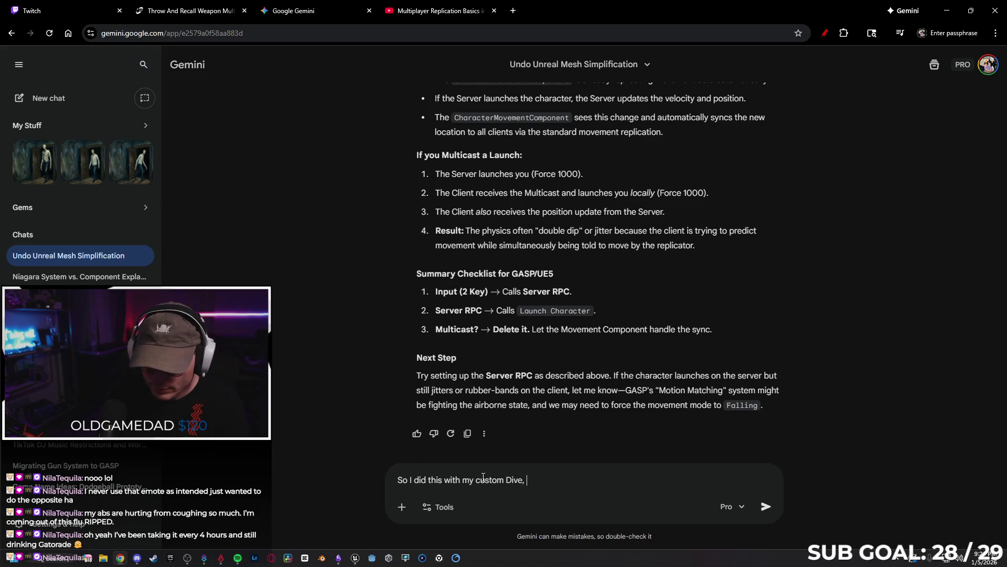
type("and it works now, but the animati")
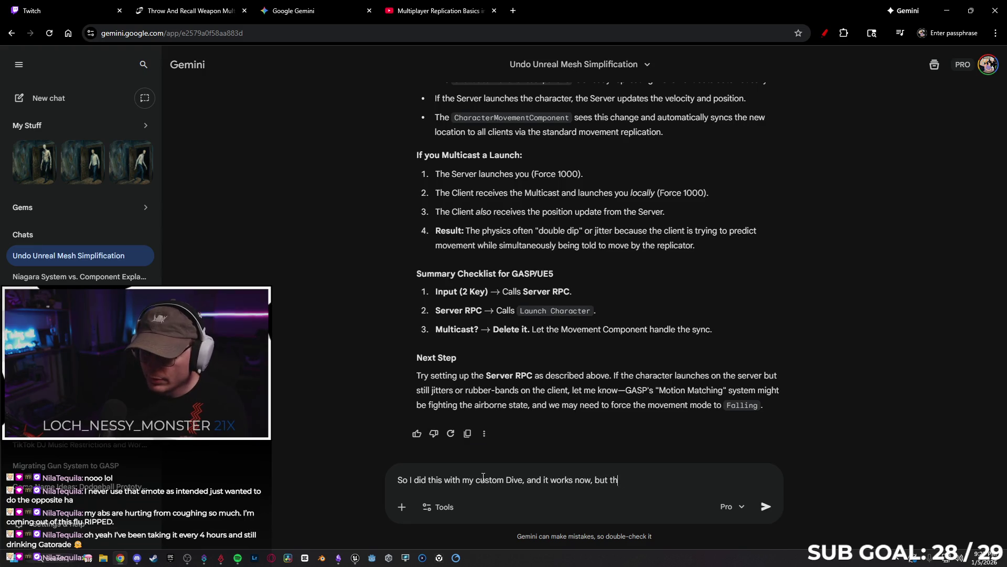
type("on ")
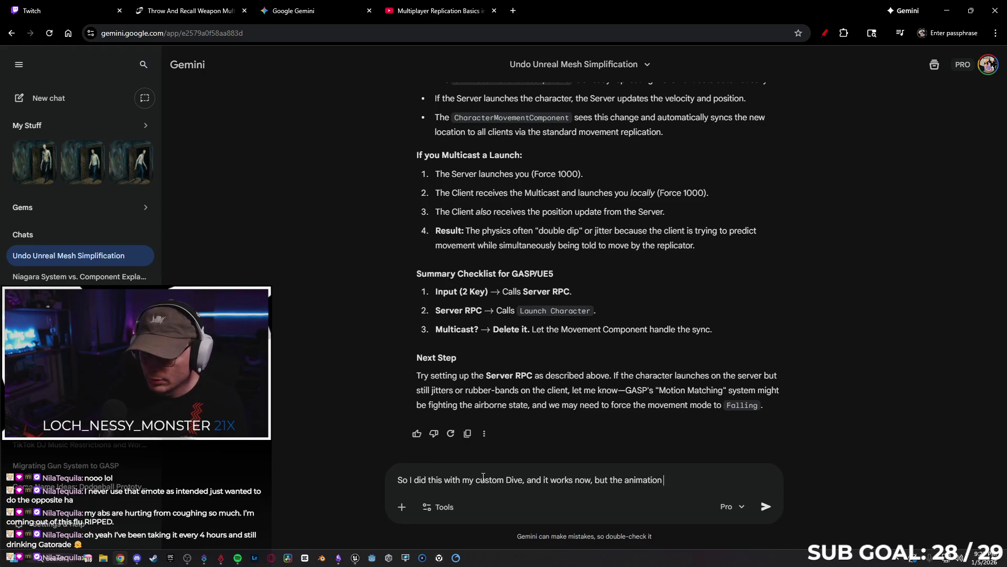
type("doesnt play server side")
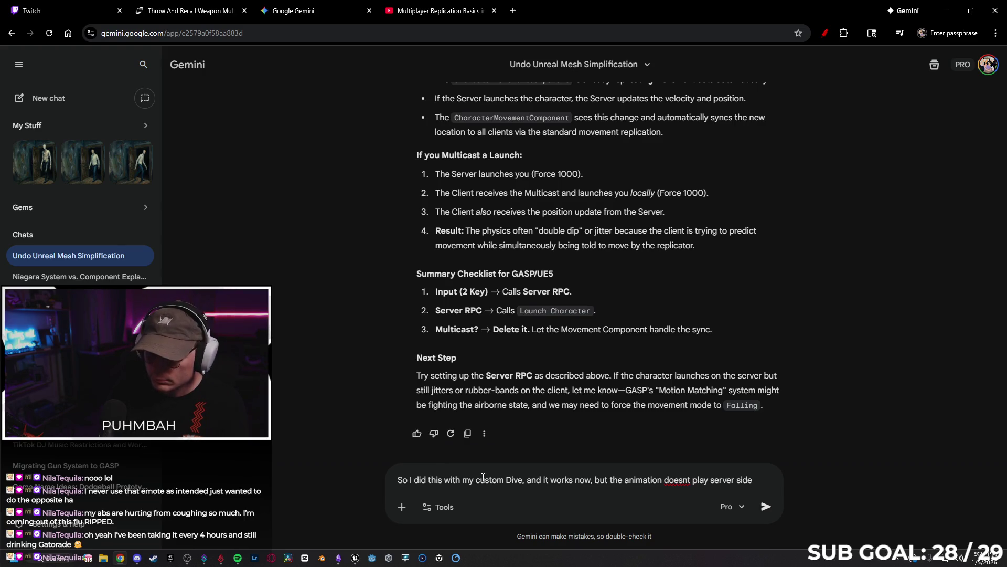
key("Return")
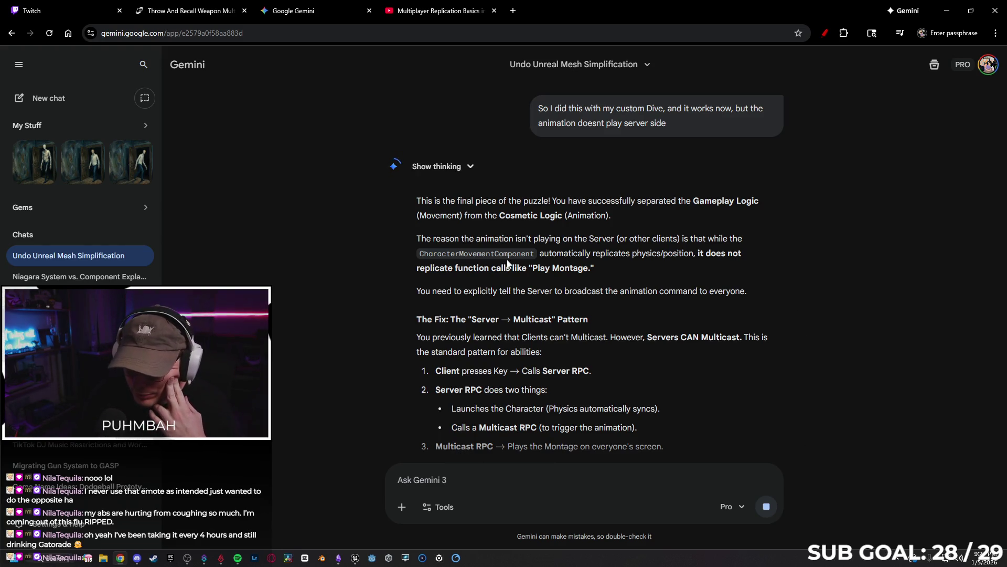
- Read Gemini's Server-to-Multicast montage steps, then bring up the Multiplayer Replication Basics video
scroll(471, 235, "down", 1)
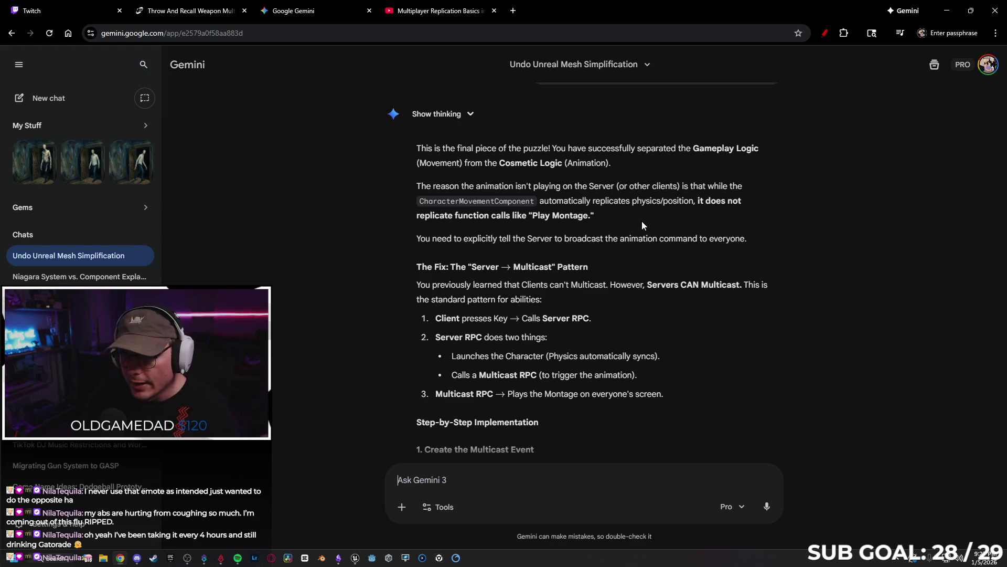
scroll(641, 222, "down", 1)
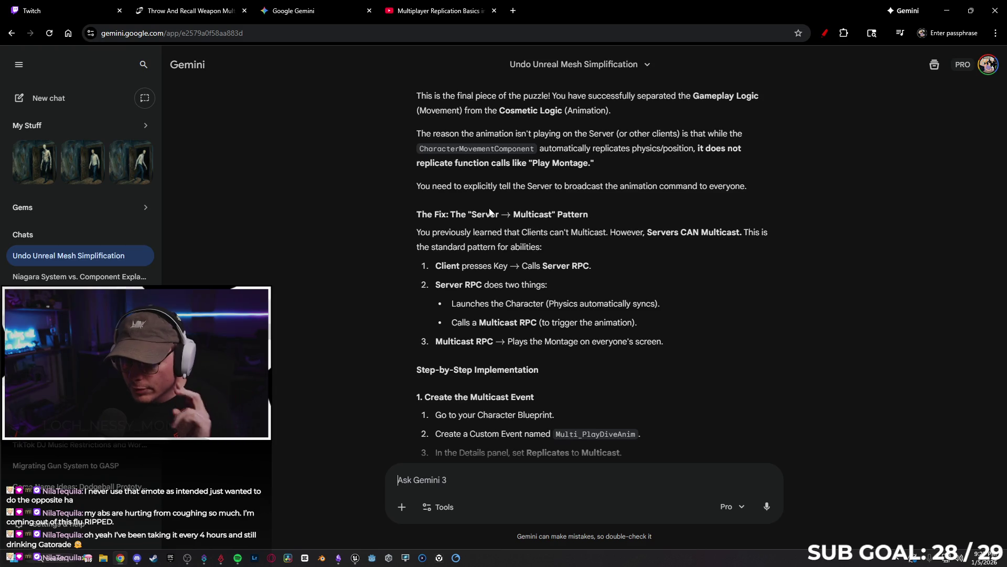
scroll(566, 205, "down", 1)
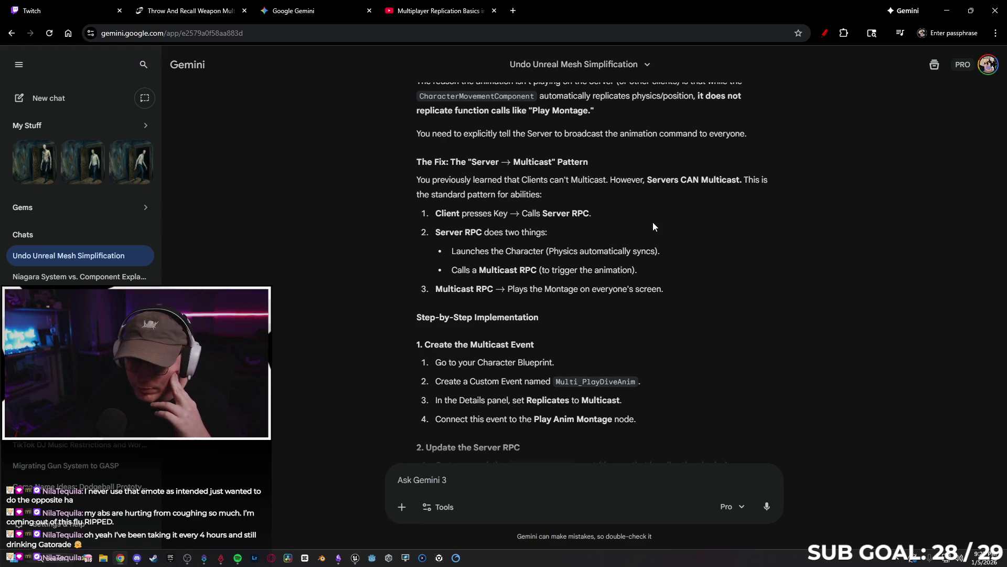
scroll(638, 219, "down", 1)
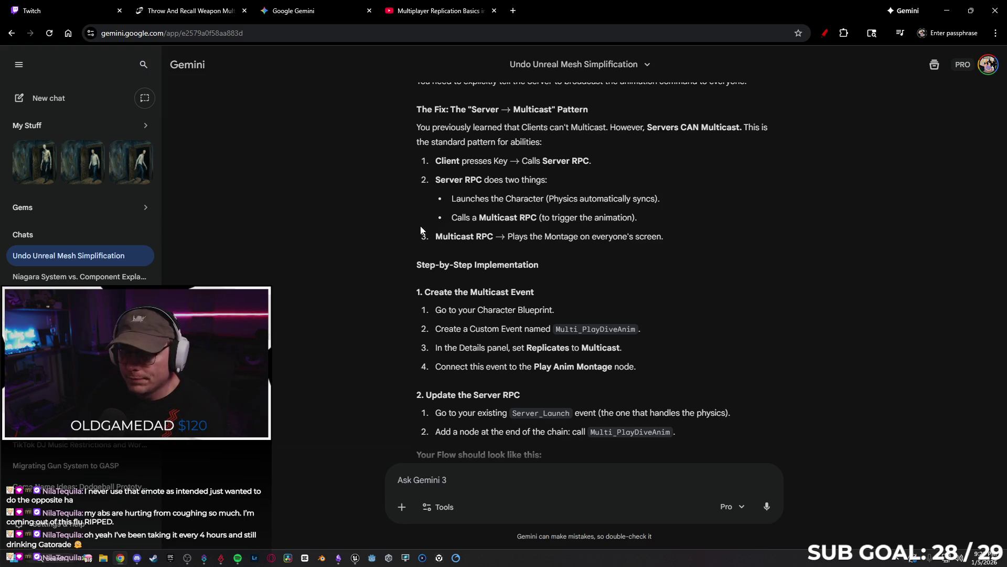
scroll(666, 233, "down", 1)
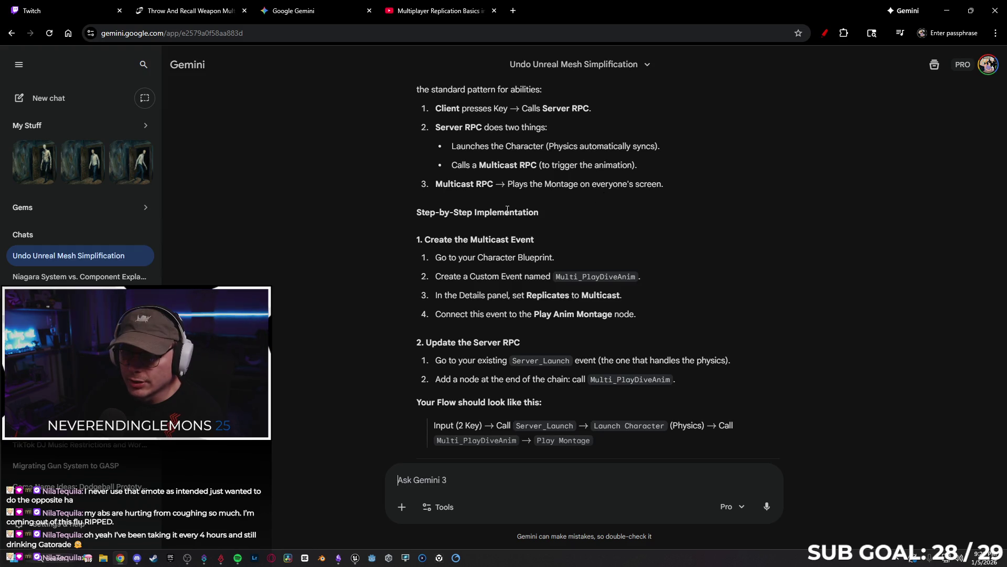
scroll(399, 228, "down", 2)
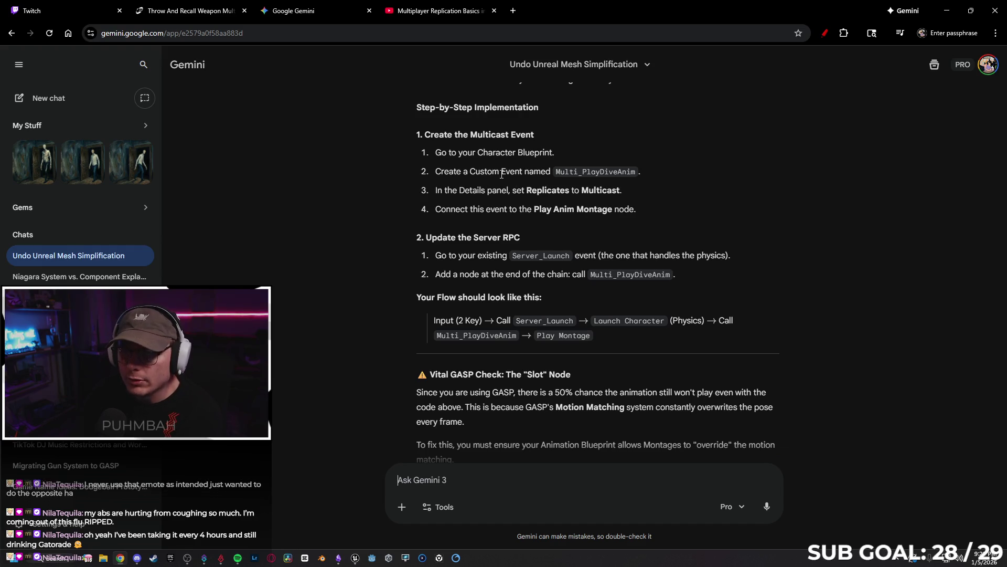
scroll(404, 187, "down", 1)
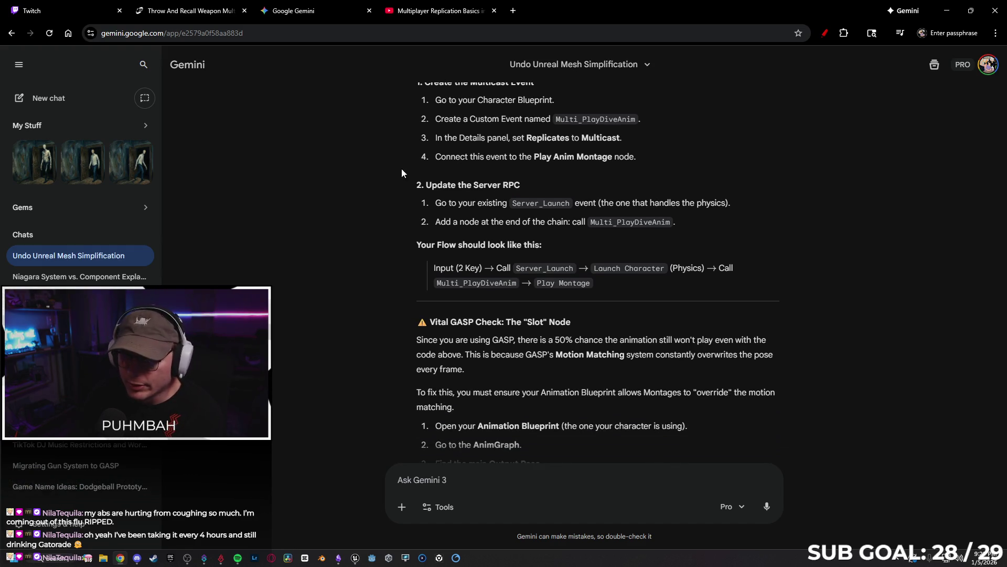
left_click(416, 15)
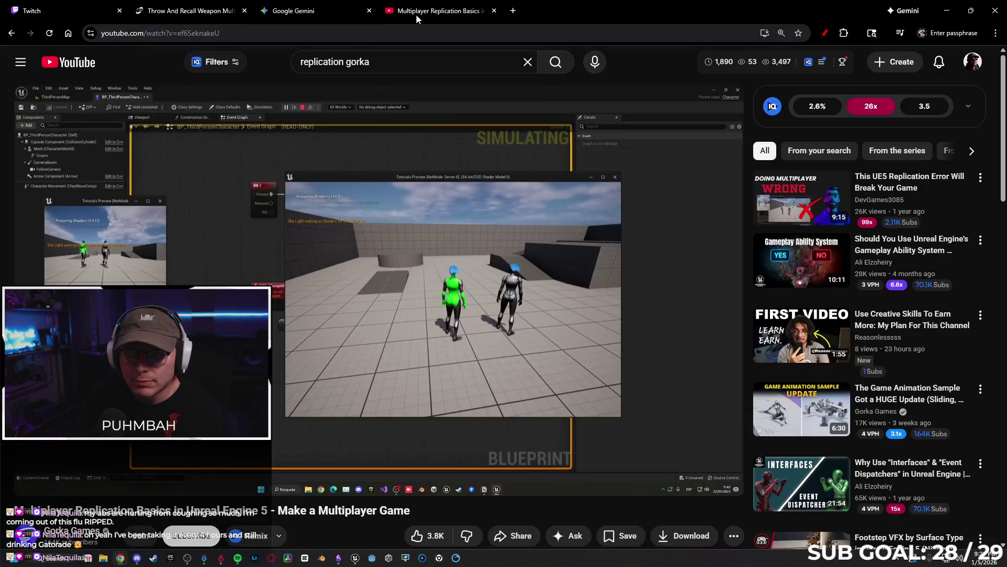
- Glance over the browser tabs and Gemini chat, then return to the SandboxCharacter_CMC EventGraph
key("ctrl+2")
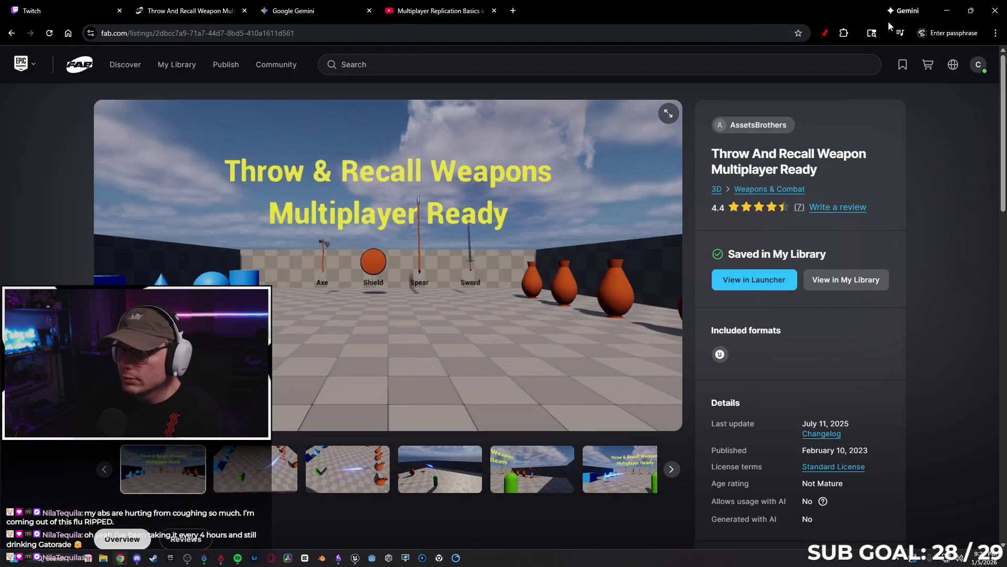
left_click(947, 10)
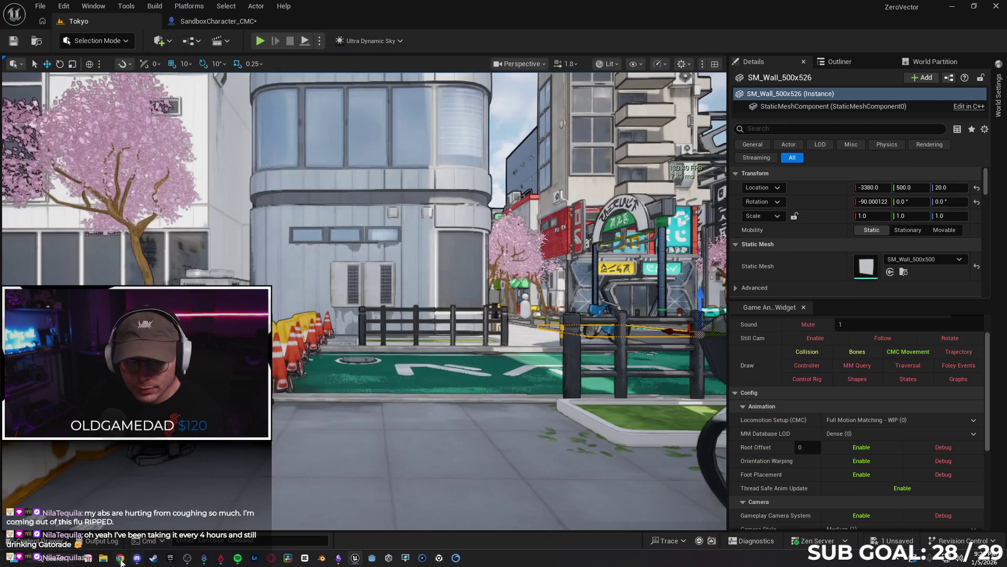
left_click(120, 558)
left_click(309, 11)
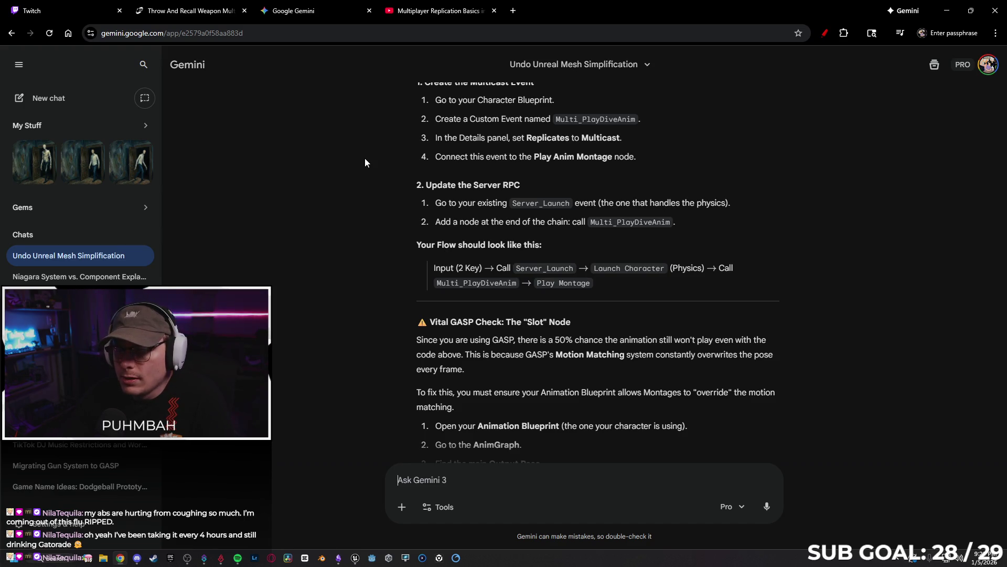
left_click(947, 10)
left_click(200, 23)
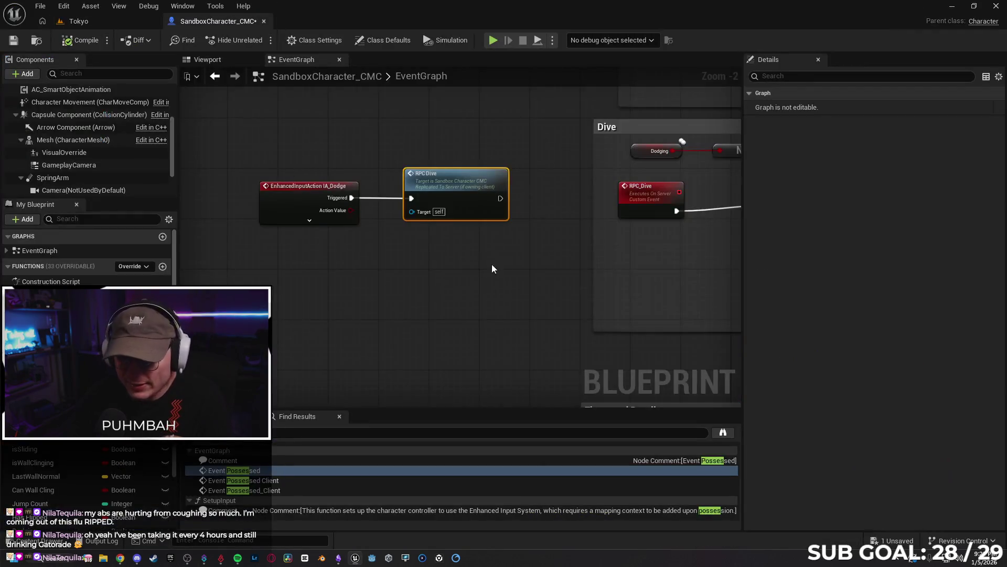
- Select RPC_Dive and confirm its Replicates setting stays Run on Server
scroll(423, 165, "down", 1)
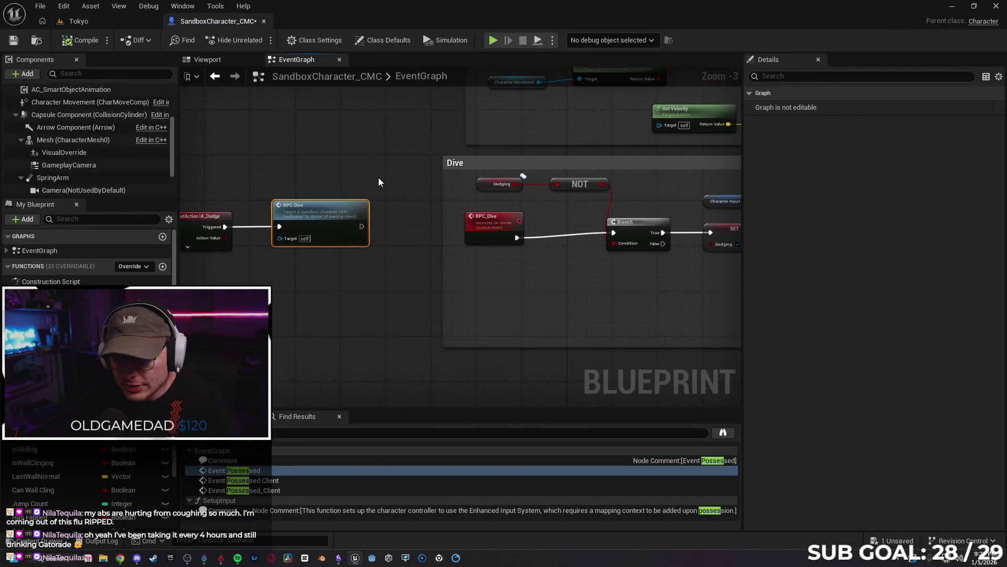
left_click_drag(385, 232, 402, 228)
left_click(903, 149)
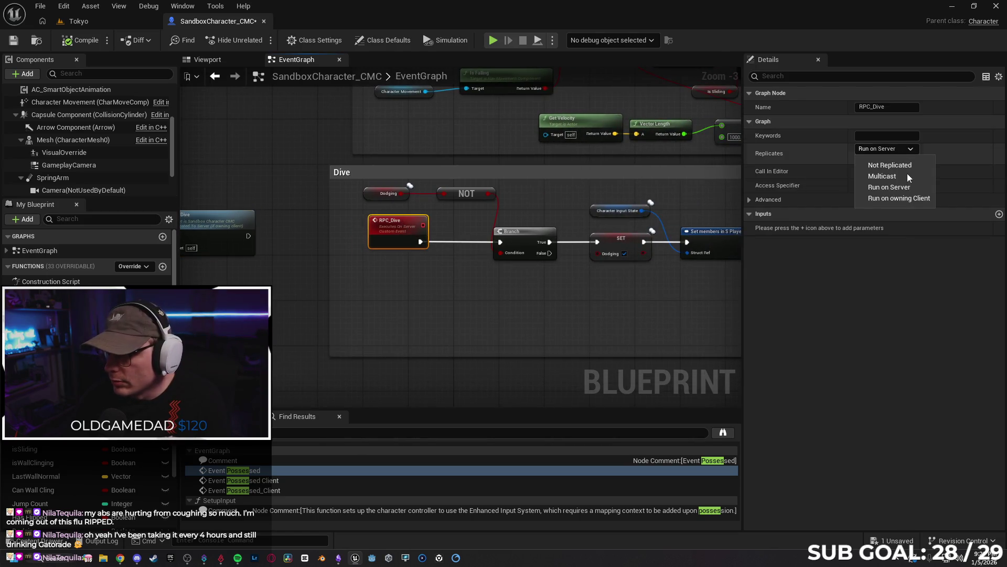
left_click(908, 187)
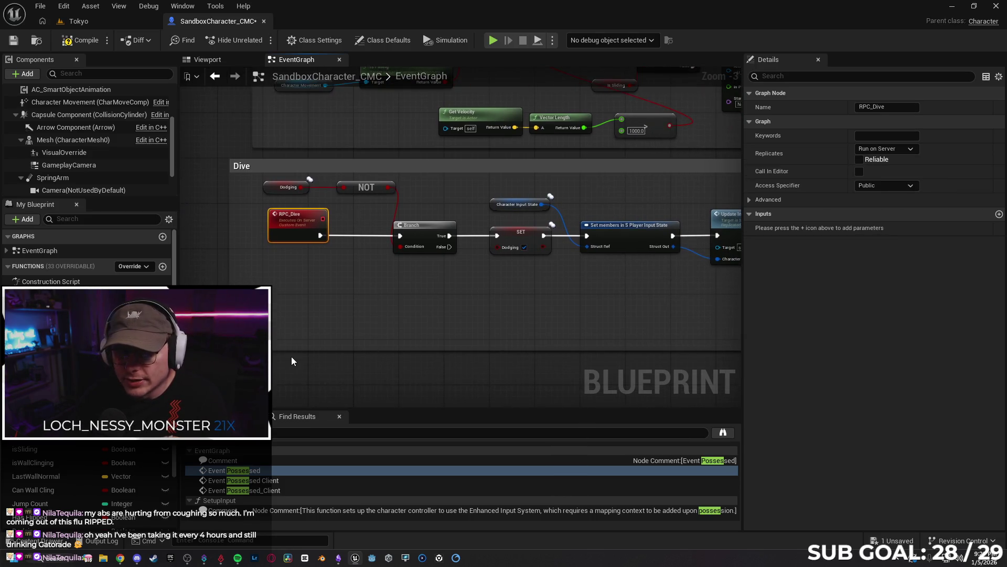
- Add a new custom event named RPC_PlayAnimDive below the Dive group
right_click(291, 361)
type("custom")
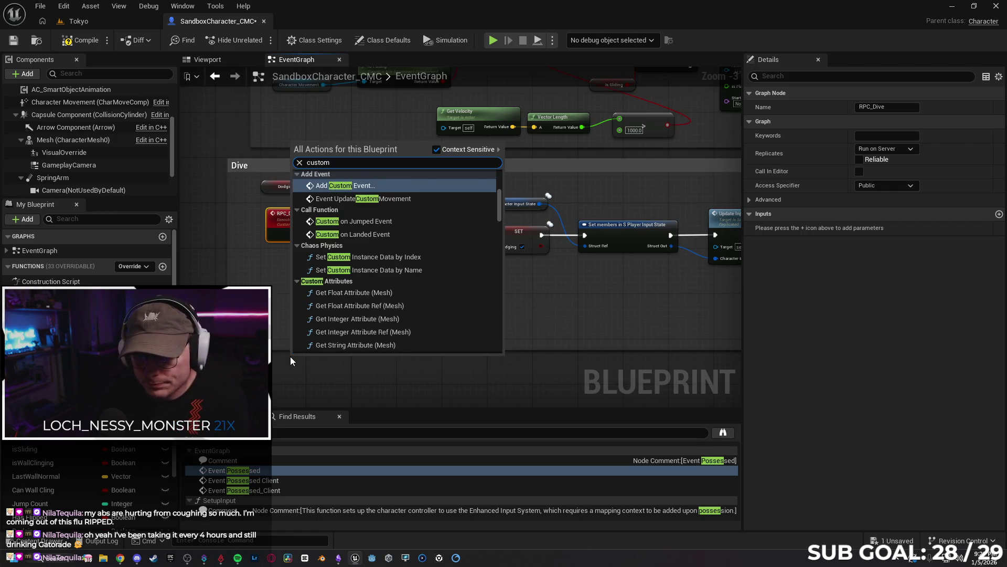
key("Return")
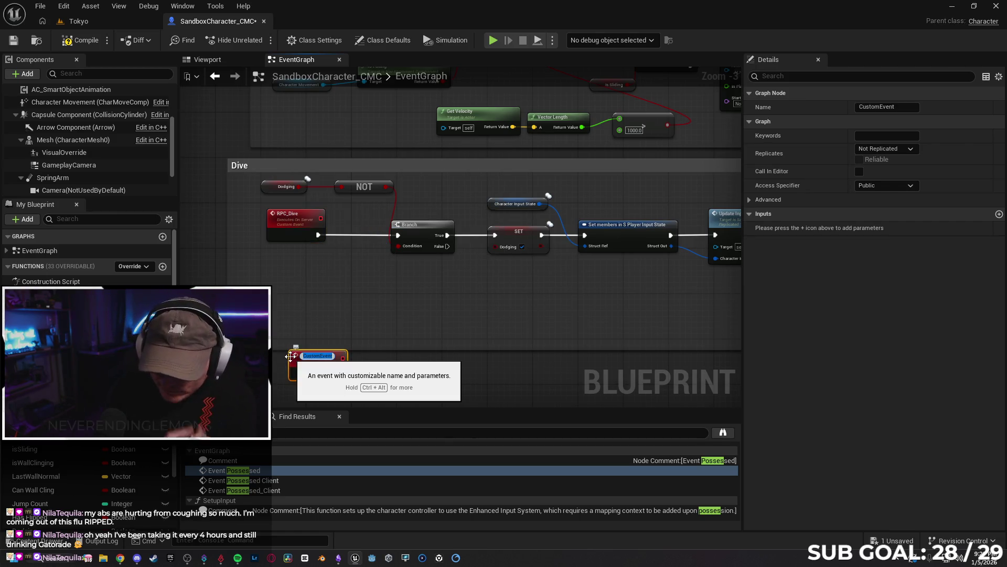
type("RPC")
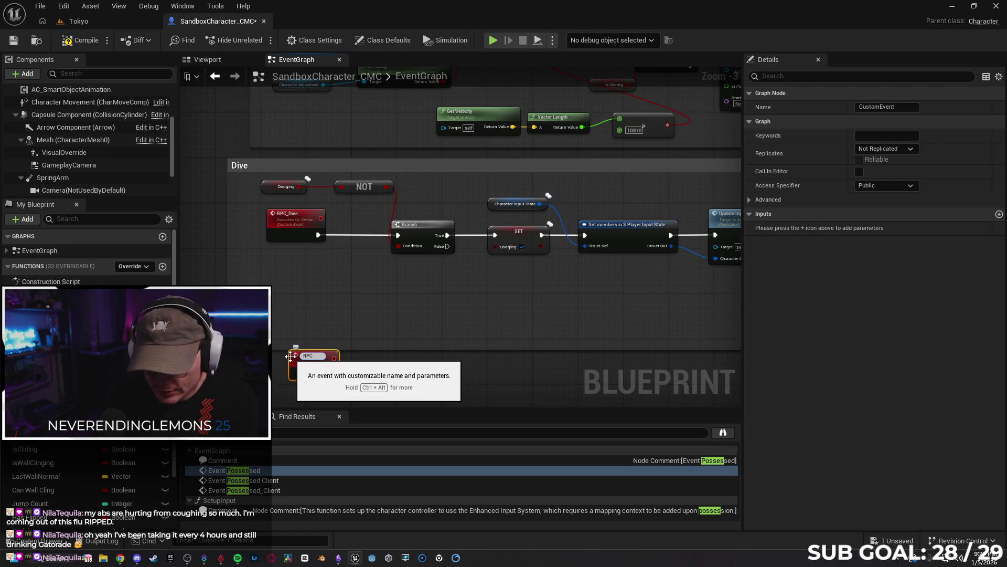
type("_Play")
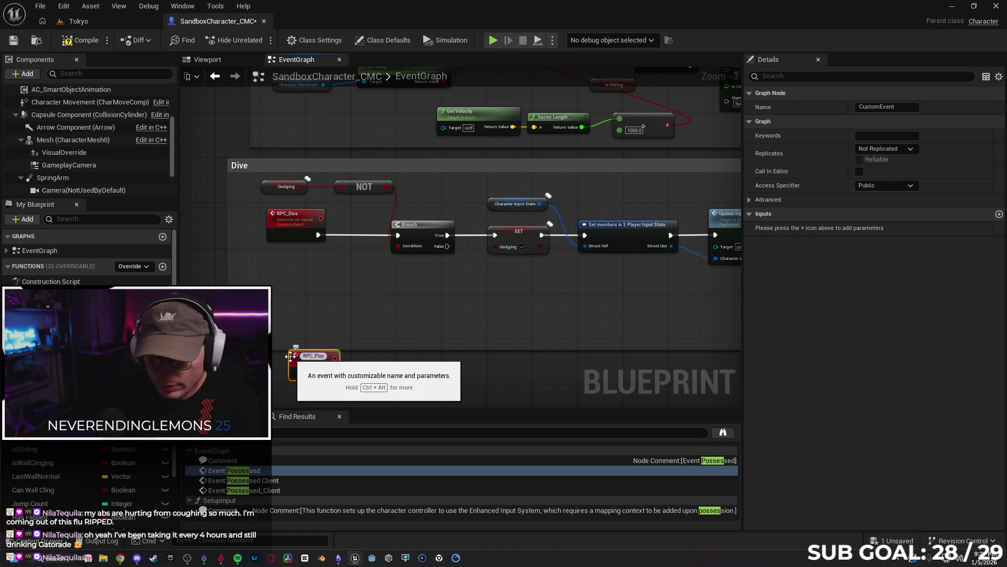
type("AnimDive")
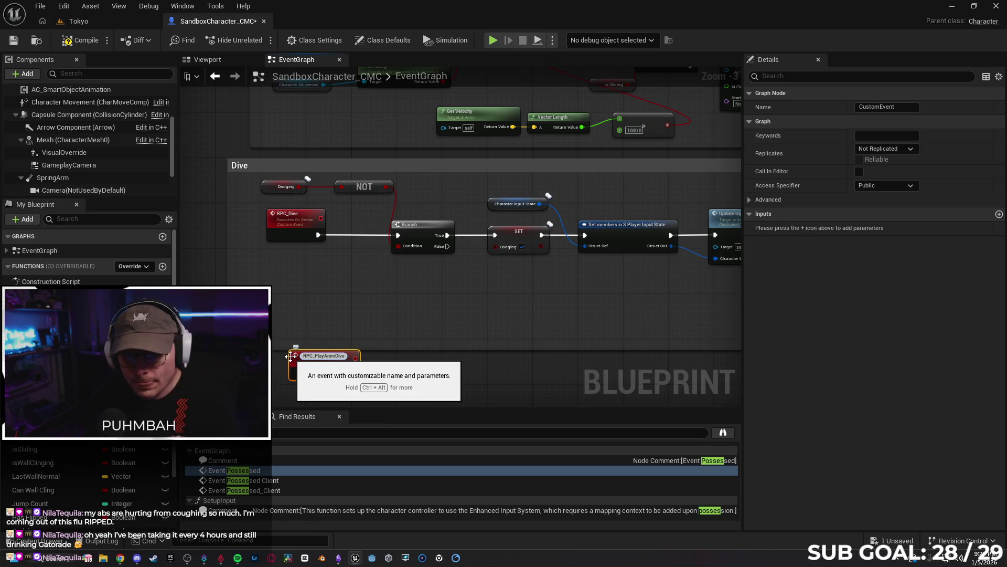
key("Return")
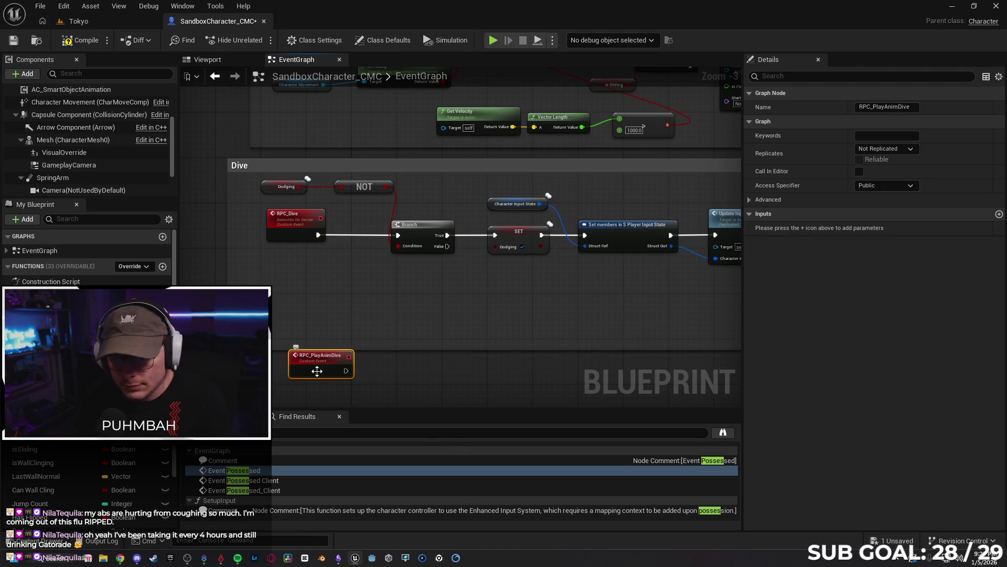
- Set RPC_PlayAnimDive to replicate as Multicast and place it above the Play Montage node
left_click(887, 148)
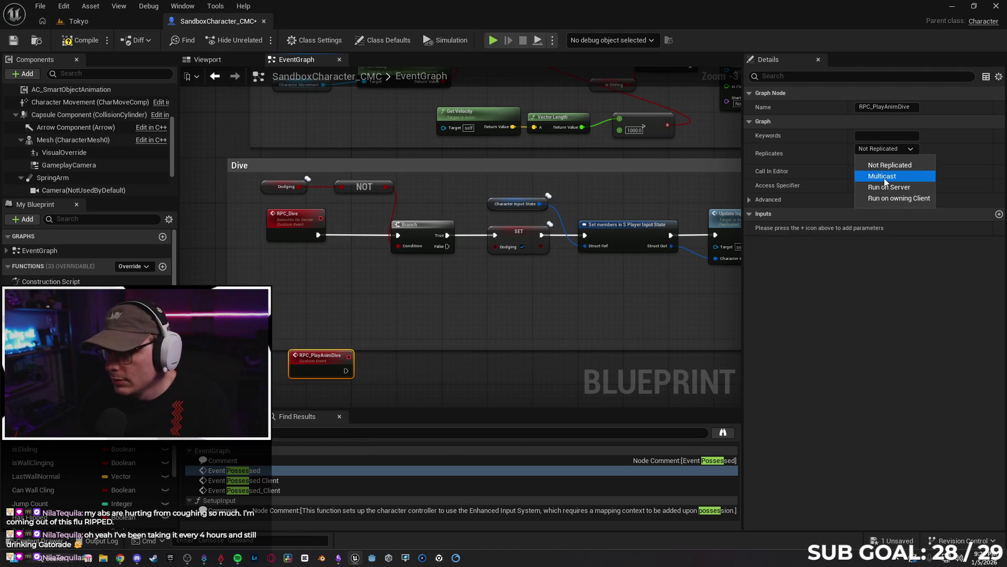
left_click(321, 374)
left_click_drag(322, 373, 635, 196)
mouse_move(691, 338)
left_mouse_down()
mouse_move(328, 356)
mouse_move(418, 306)
left_mouse_up()
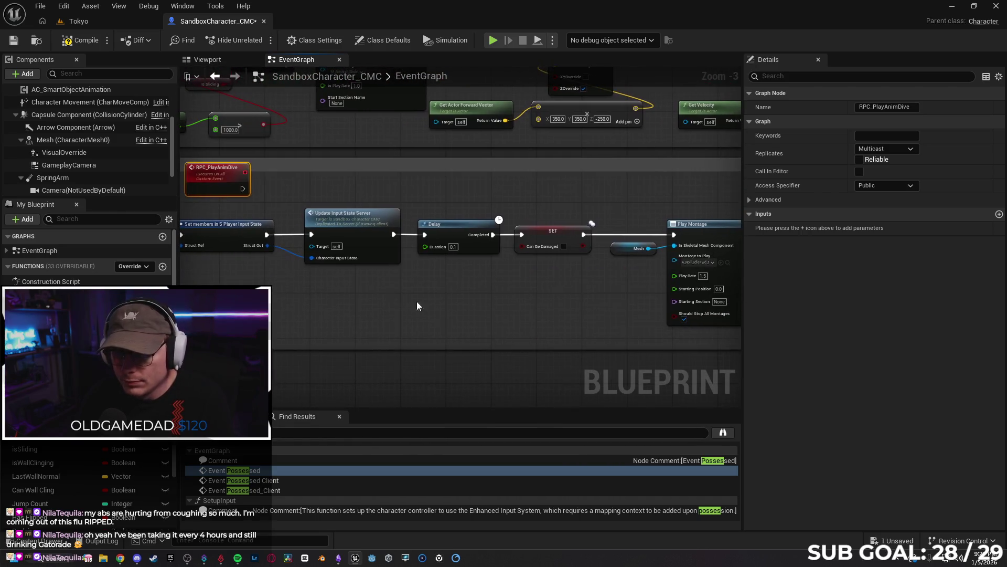
left_click_drag(219, 173, 610, 177)
mouse_move(629, 220)
left_mouse_down()
mouse_move(456, 204)
mouse_move(500, 216)
left_mouse_up()
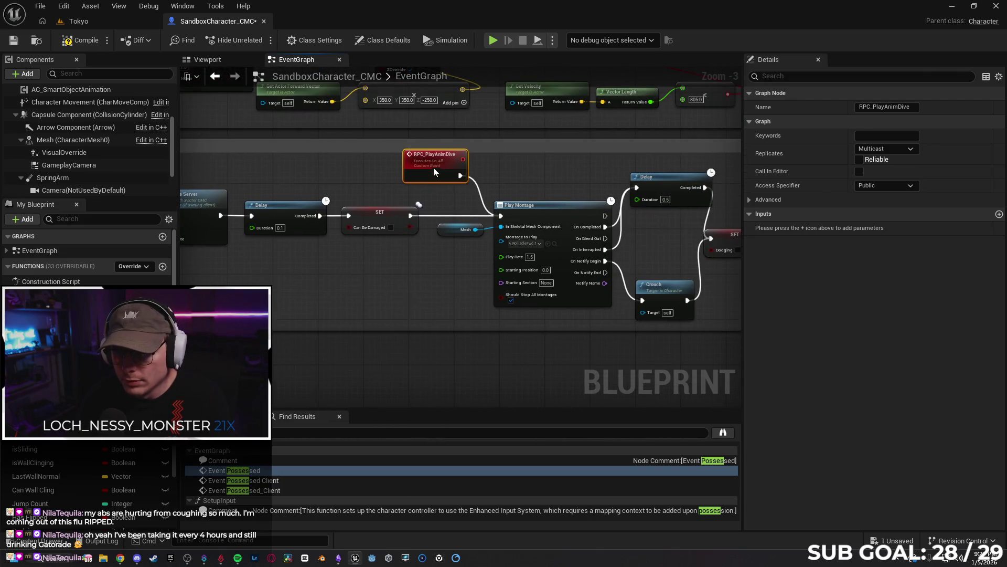
mouse_move(344, 208)
left_mouse_down()
mouse_move(645, 270)
mouse_move(392, 256)
mouse_move(723, 253)
mouse_move(210, 262)
left_mouse_up()
- Recheck the Gemini steps in Chrome, then return to the Dive chain's Un Crouch end
left_click(120, 557)
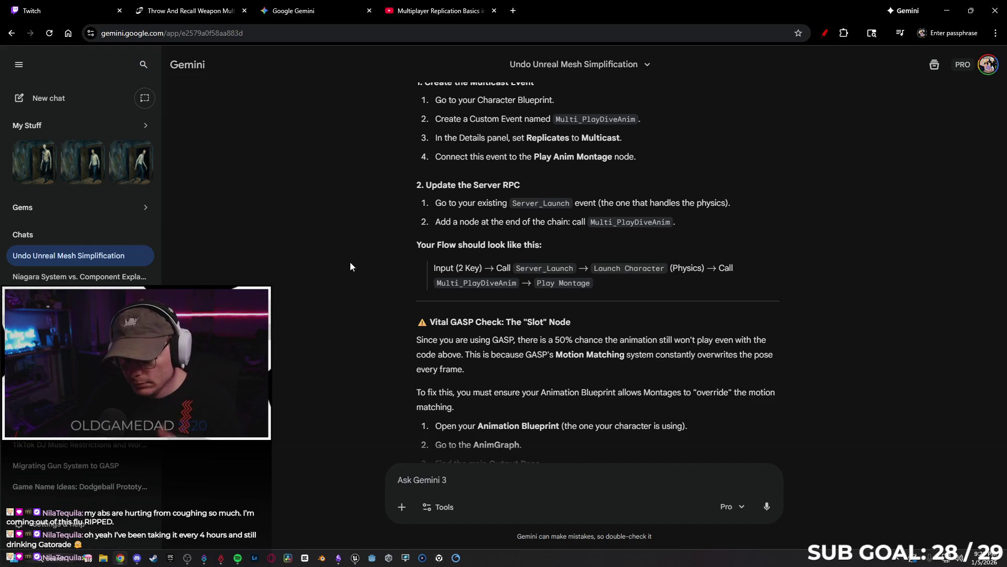
right_click(384, 246)
left_click(944, 11)
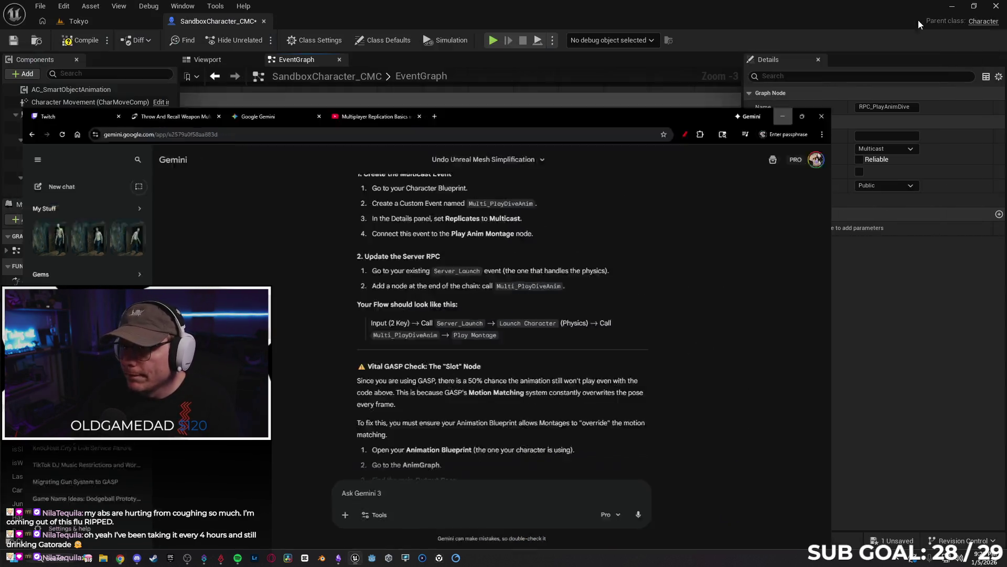
mouse_move(429, 312)
left_mouse_down()
mouse_move(348, 305)
mouse_move(400, 288)
mouse_move(490, 282)
left_mouse_up()
- Add an RPC Play Anim Dive call after Un Crouch, found by searching 'rpc', and align it
left_click_drag(555, 192, 581, 194)
type("call")
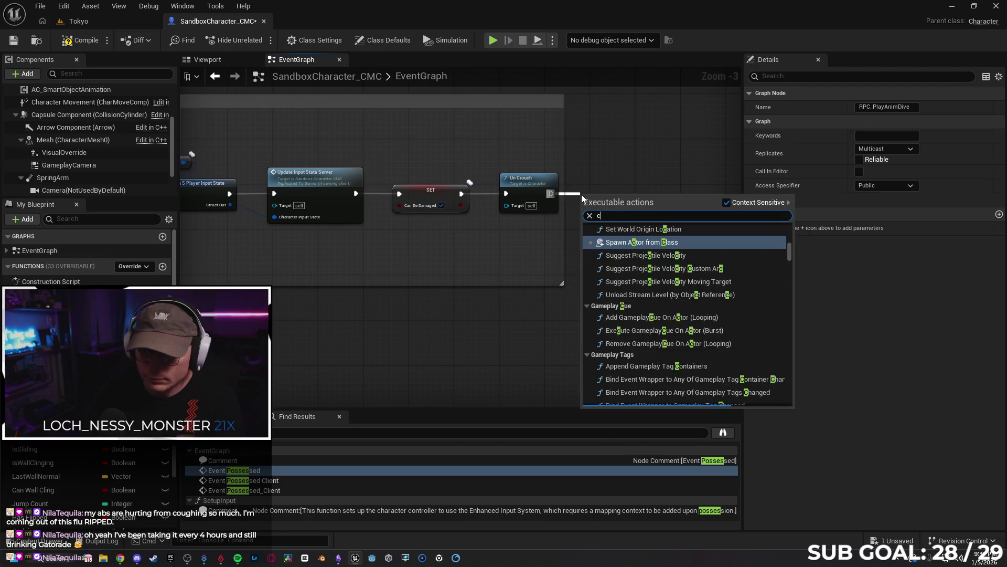
key("BackSpace")
key("BackSpace")
key("BackSpace")
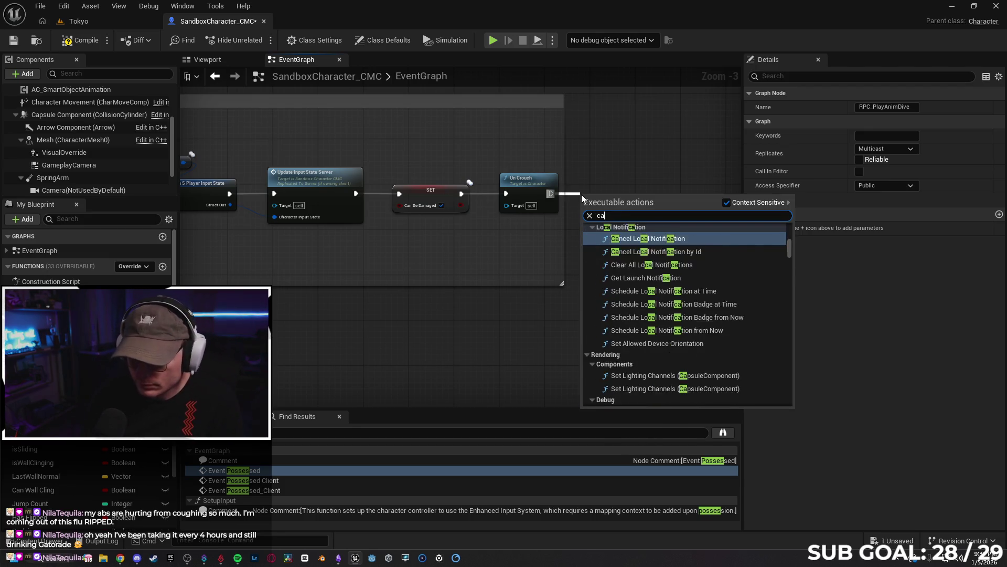
type("playani")
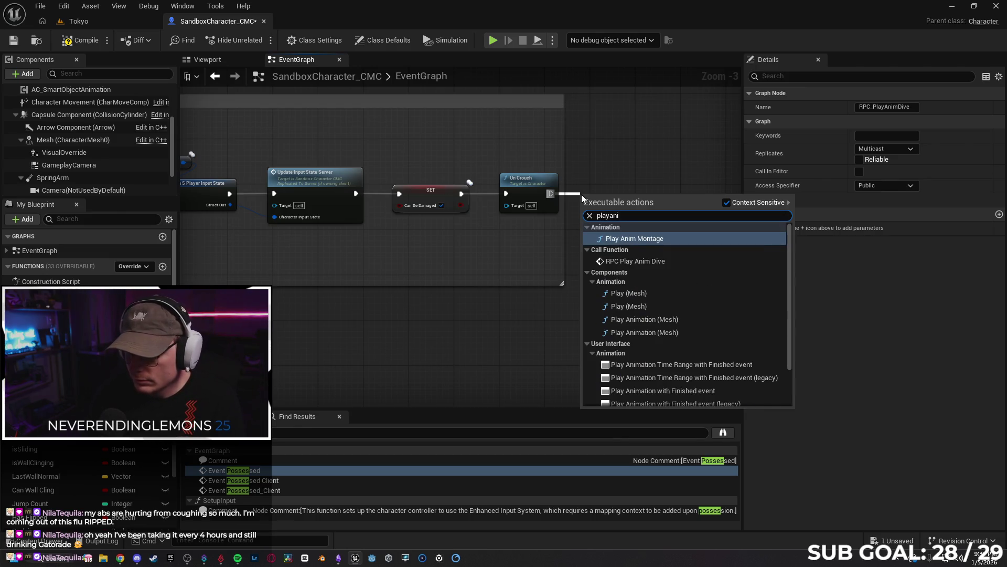
key("BackSpace")
key("BackSpace")
key("BackSpace")
type("rpc")
key("Down")
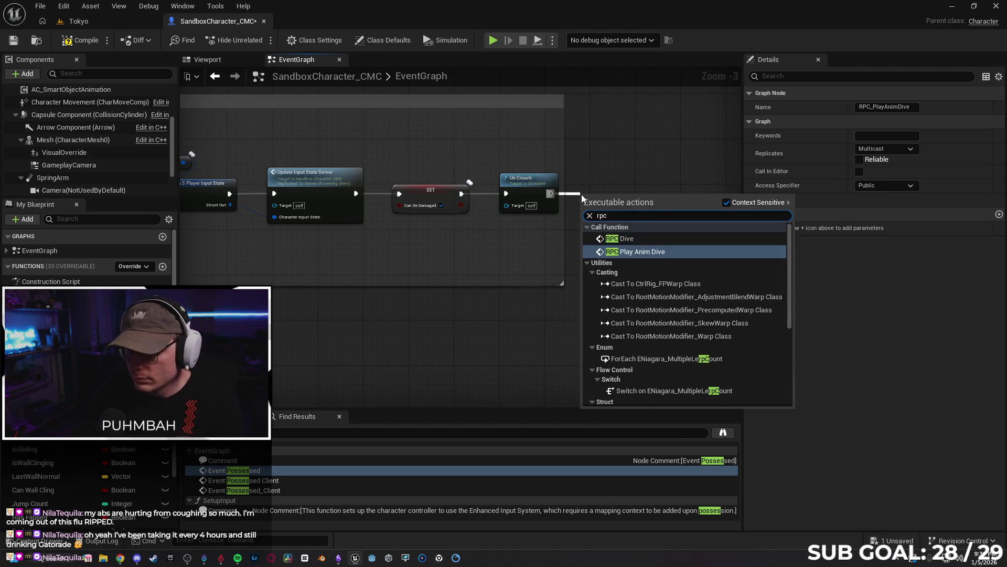
key("Return")
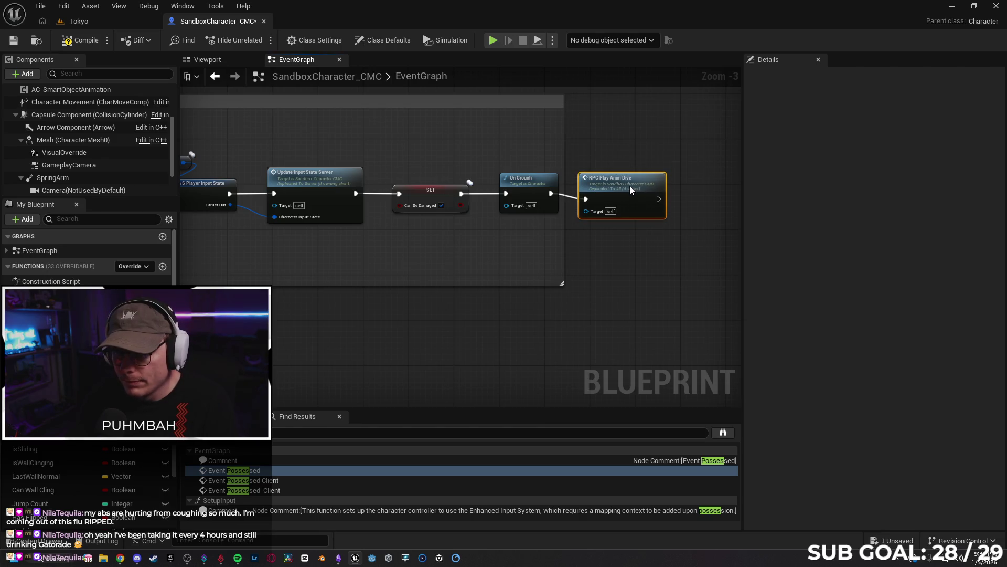
left_click_drag(628, 184, 623, 178)
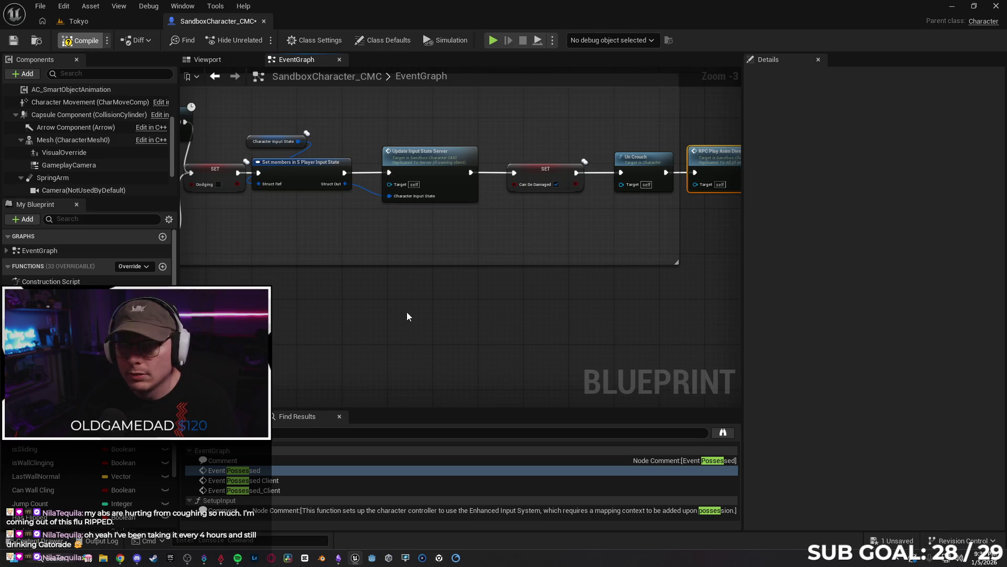
- Inspect the RPC_PlayAnimDive event's Dive nodes, then switch to the Tokyo level and start a play-test
key("alt+g")
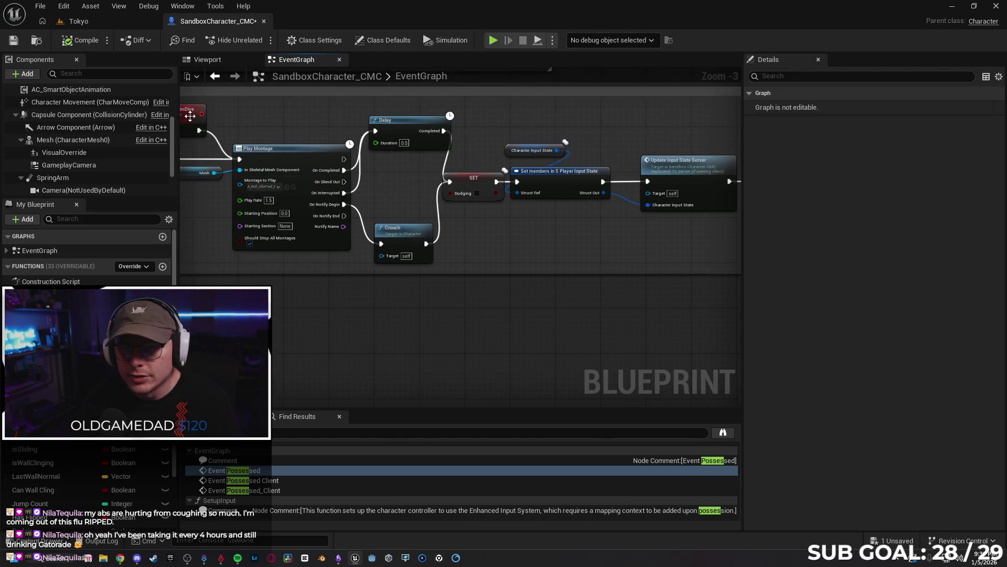
mouse_move(371, 314)
left_mouse_down()
mouse_move(309, 272)
mouse_move(333, 242)
left_mouse_up()
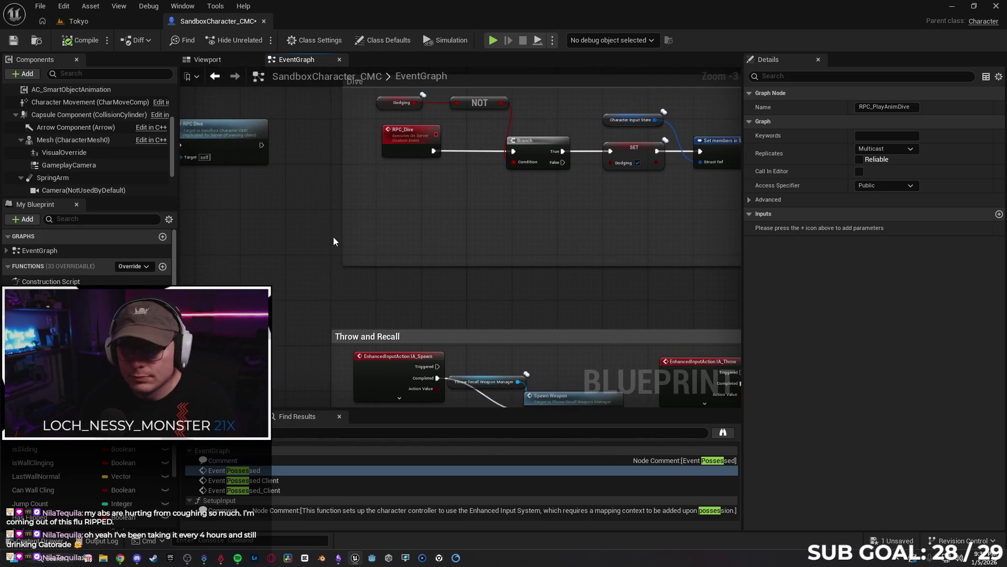
left_click(103, 24)
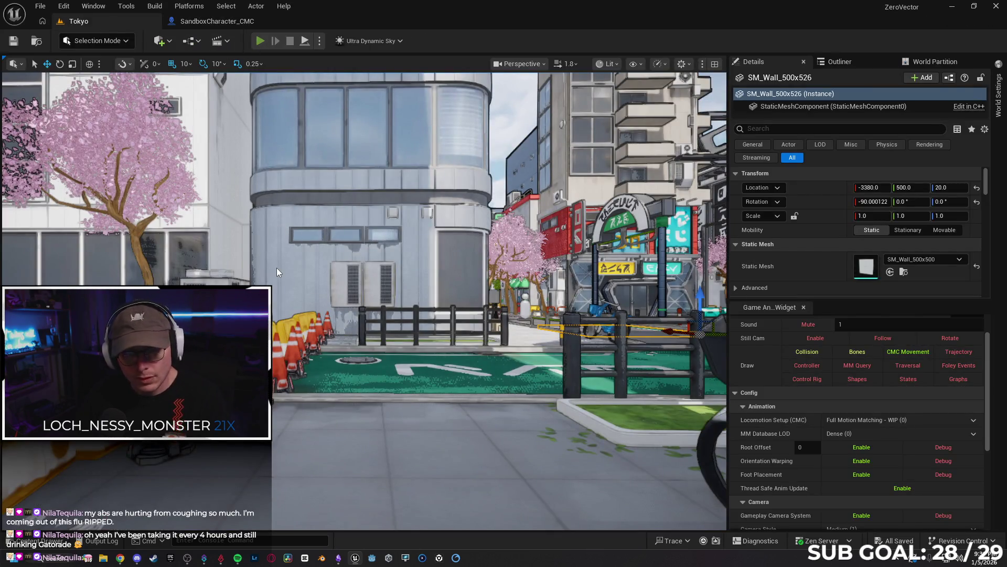
key("alt+p")
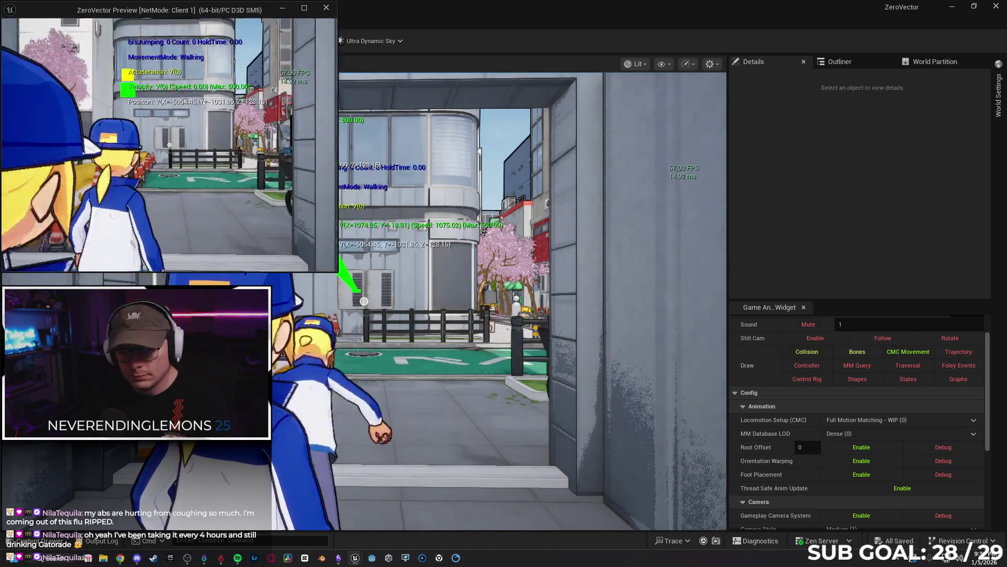
- Run the character with W to test the dive roll, then stop and return to SandboxCharacter_CMC
key("w")
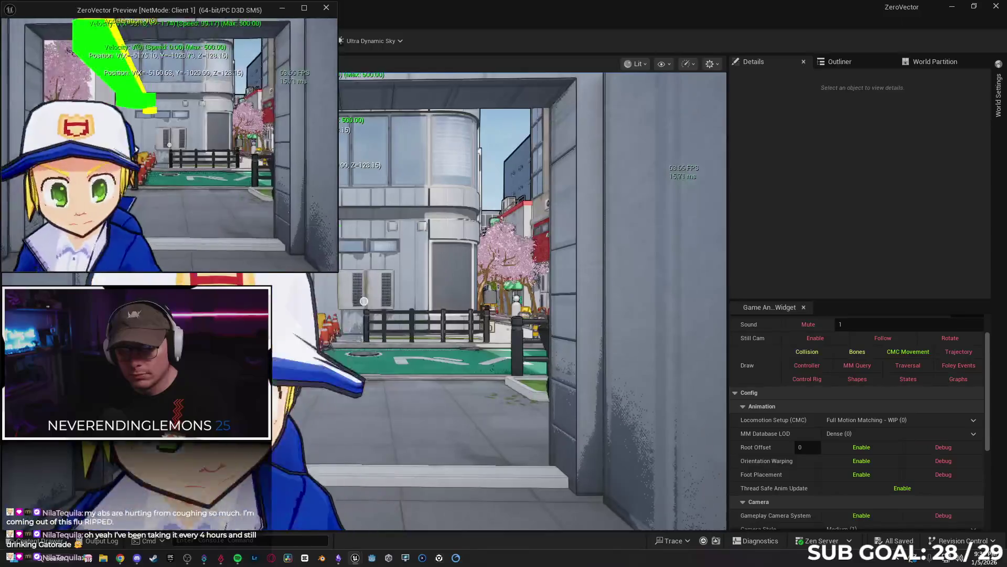
key("w")
key("w")
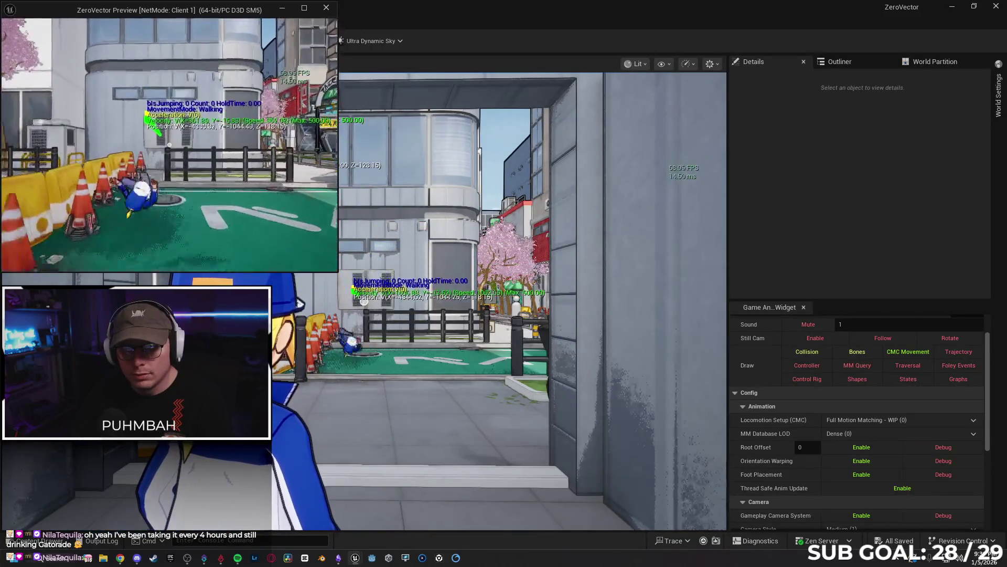
key("w")
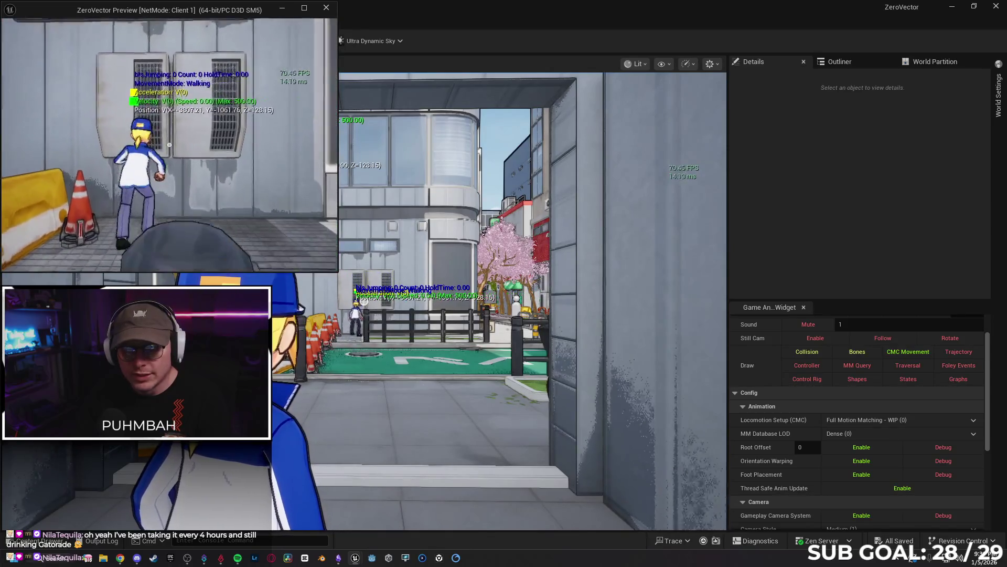
key("w")
key("w")
key("w")
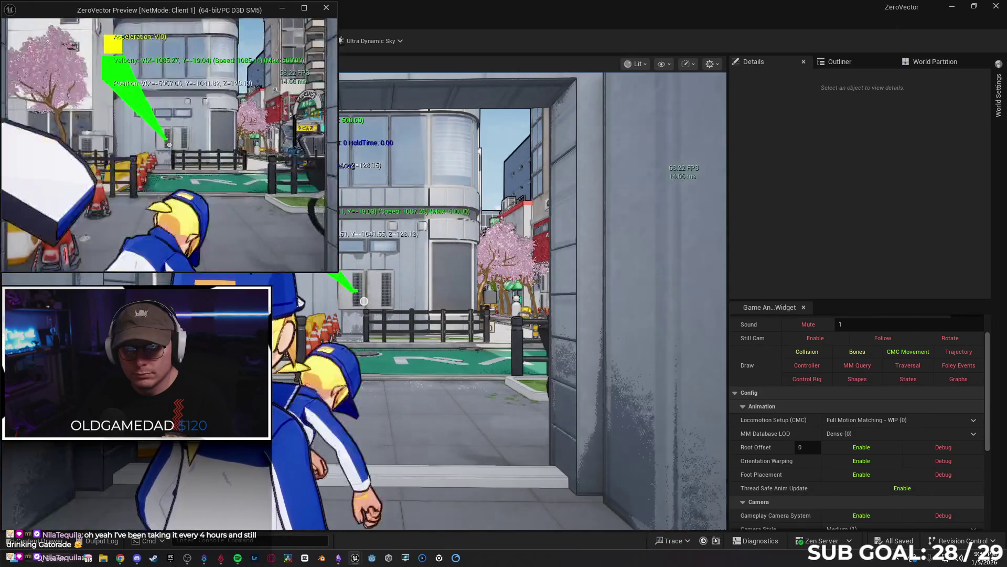
key("w")
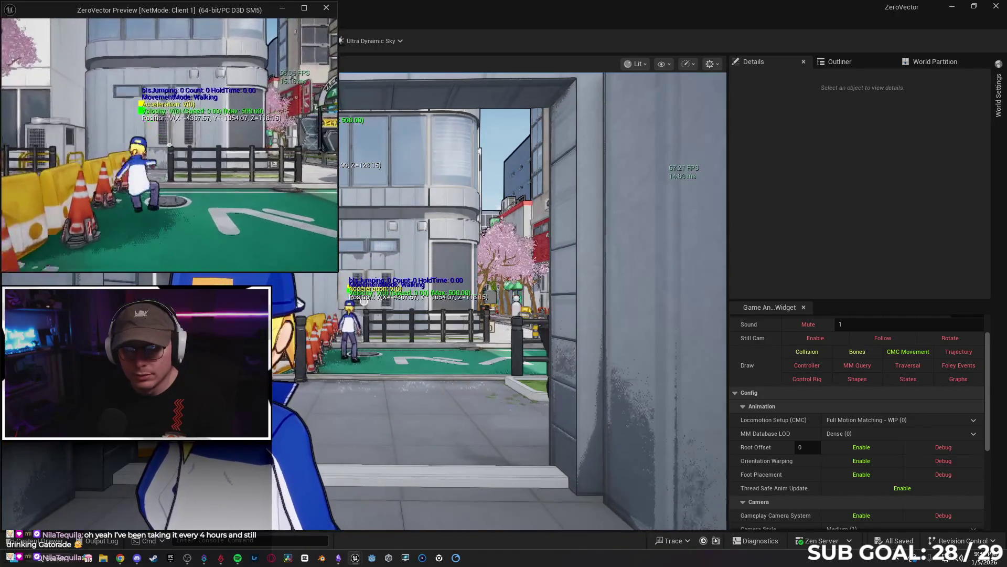
key("w")
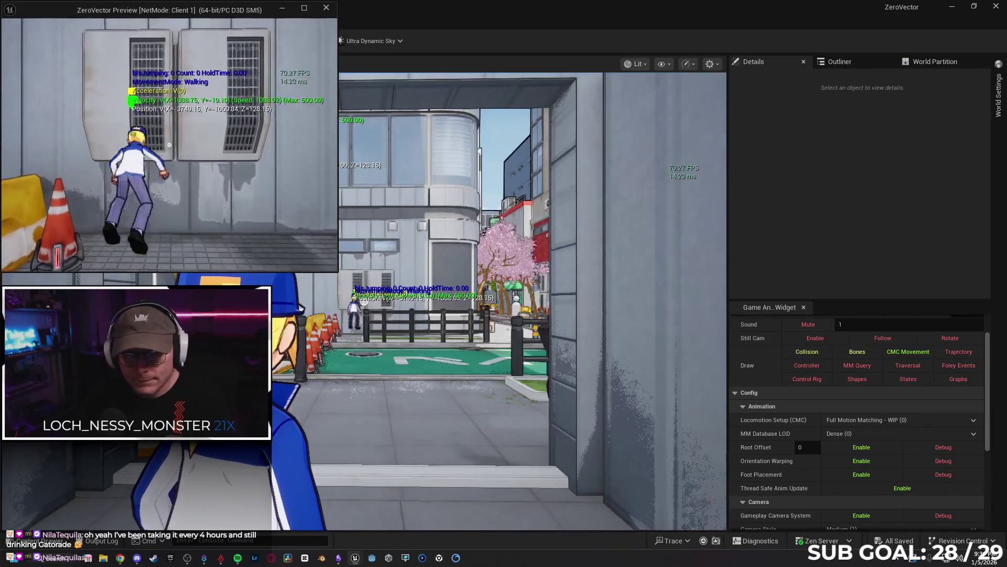
key("Escape")
left_click(220, 22)
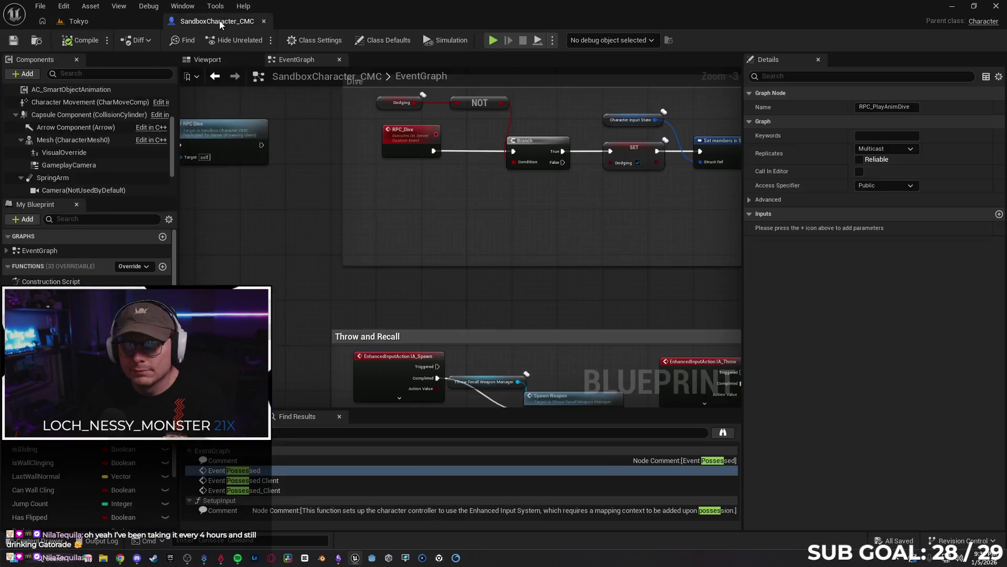
- Browse from the Play Montage node's Montage to Play asset and open A_Roll_IdleFwd_Montage
scroll(443, 256, "down", 1)
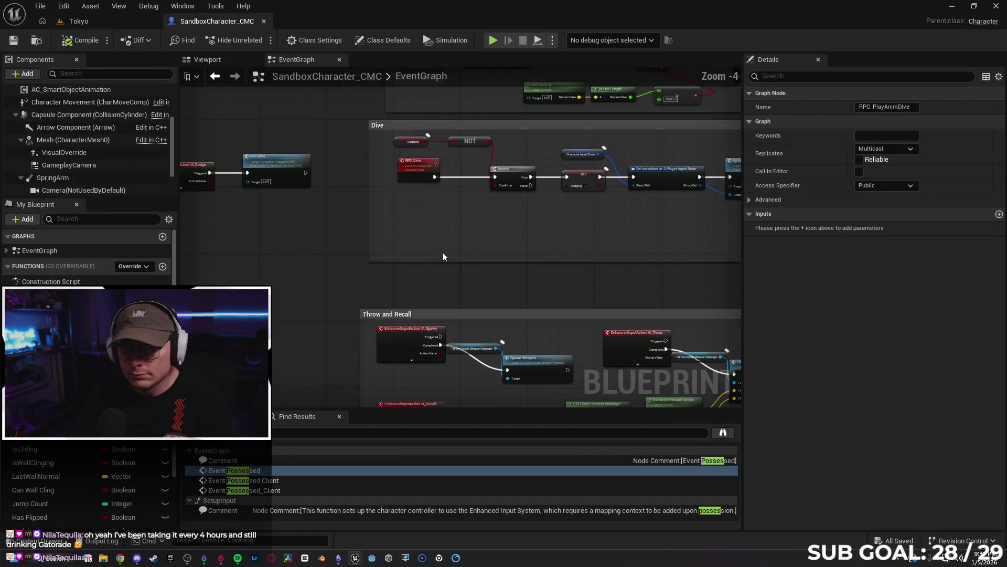
mouse_move(506, 259)
left_mouse_down()
mouse_move(387, 247)
mouse_move(462, 254)
mouse_move(394, 255)
left_mouse_up()
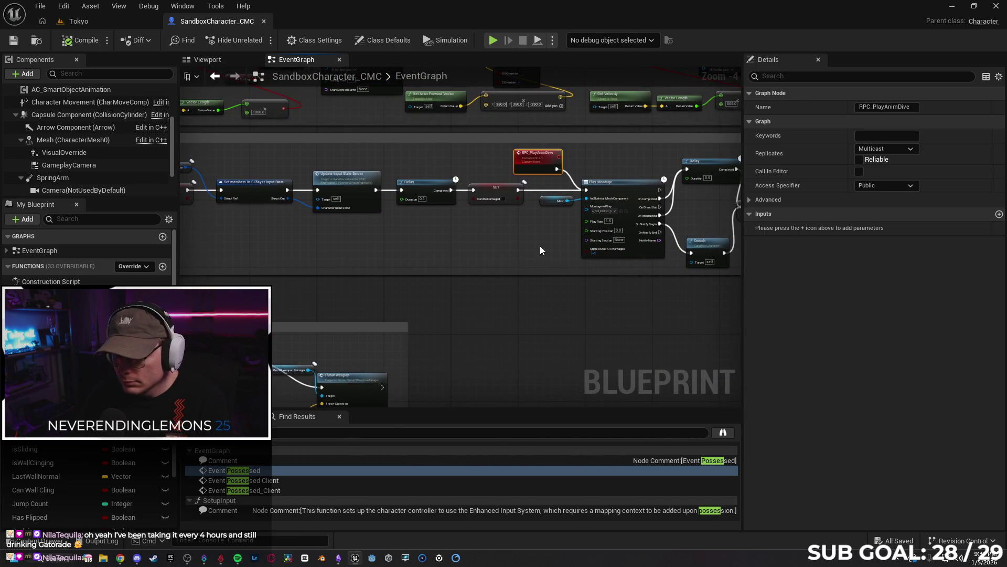
scroll(540, 251, "up", 1)
scroll(524, 247, "up", 1)
left_click_drag(523, 247, 386, 252)
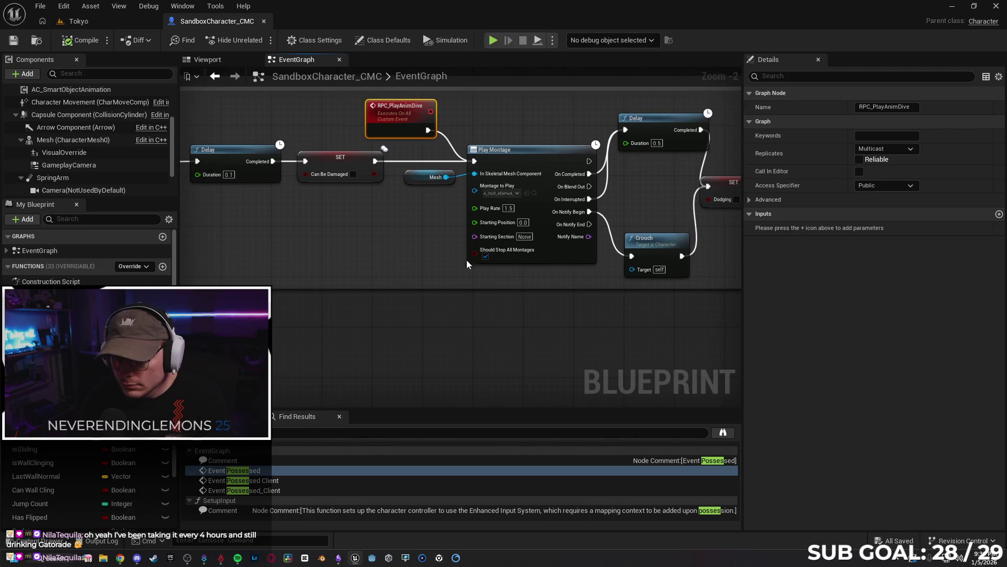
left_click(551, 255)
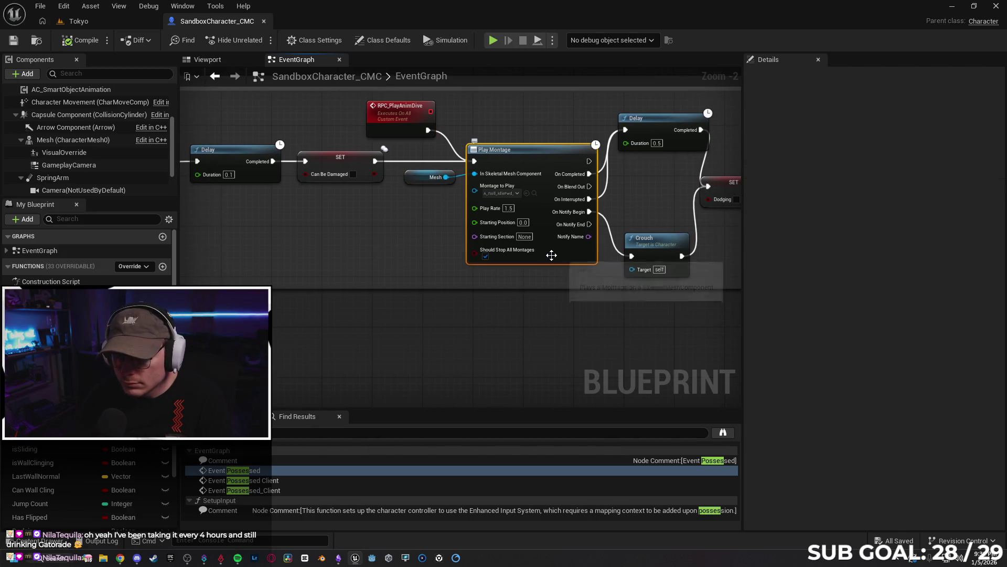
left_click(502, 194)
left_click(534, 193)
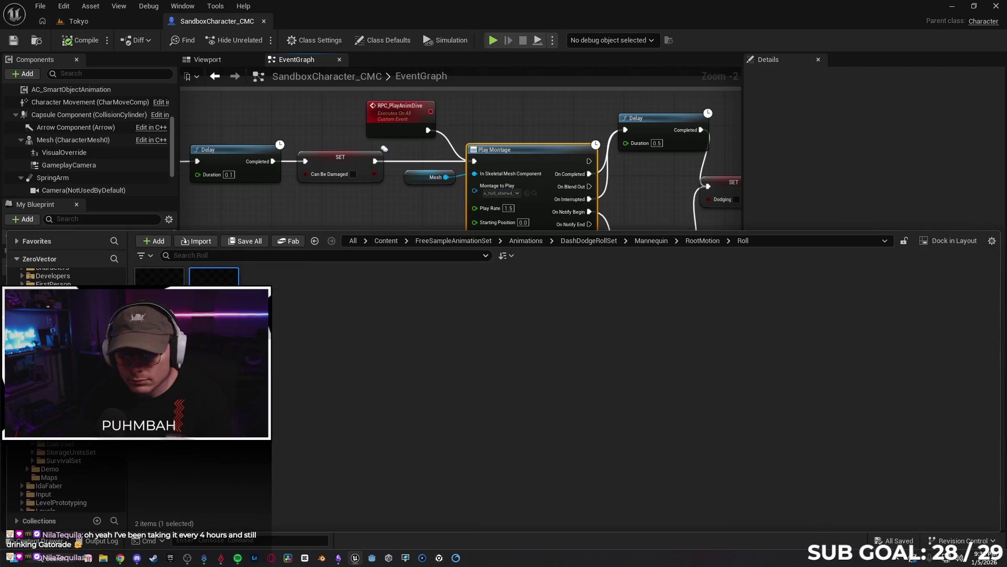
double_click(220, 282)
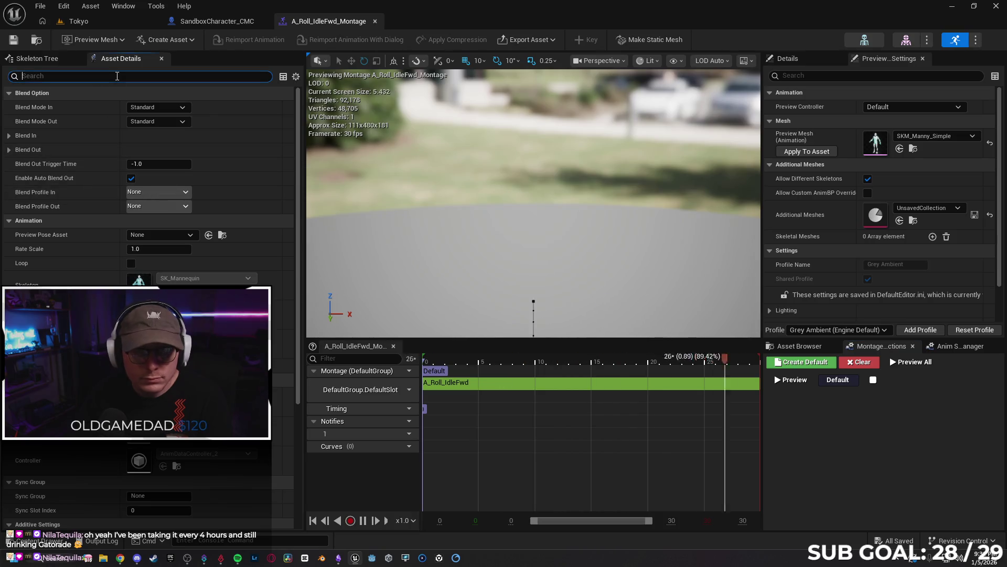
- Filter the montage's details by 'loop' to check its Loop setting
left_click(117, 76)
type("loop")
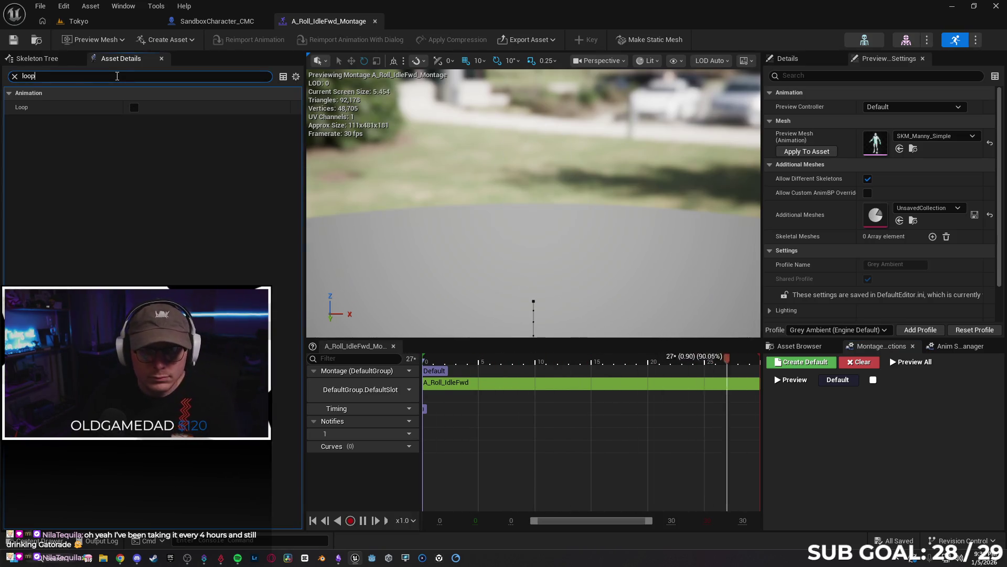
left_click(15, 76)
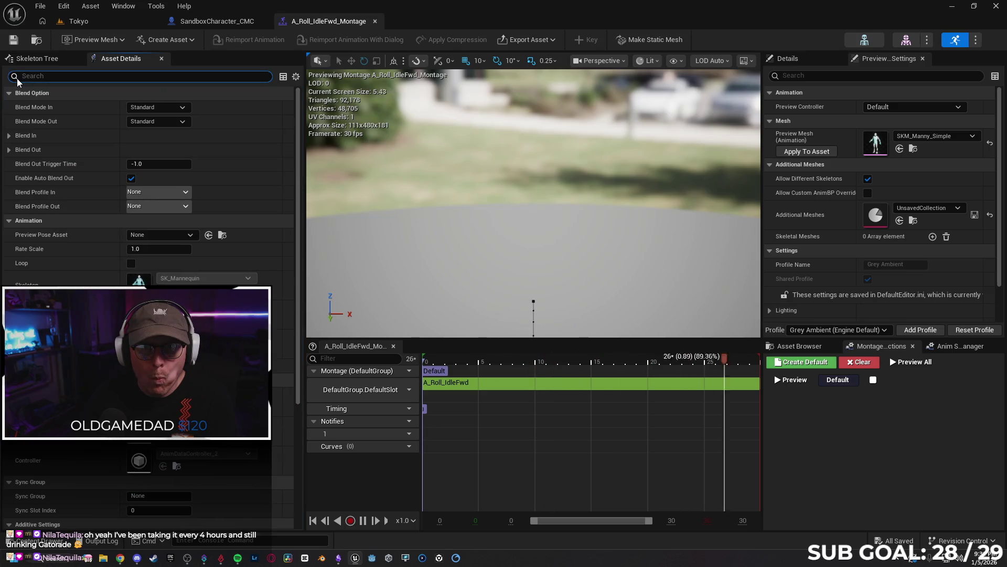
- Open A_Roll_IdleFwd from the Content Drawer, check its Loop setting, and return to the blueprint
key("ctrl+space")
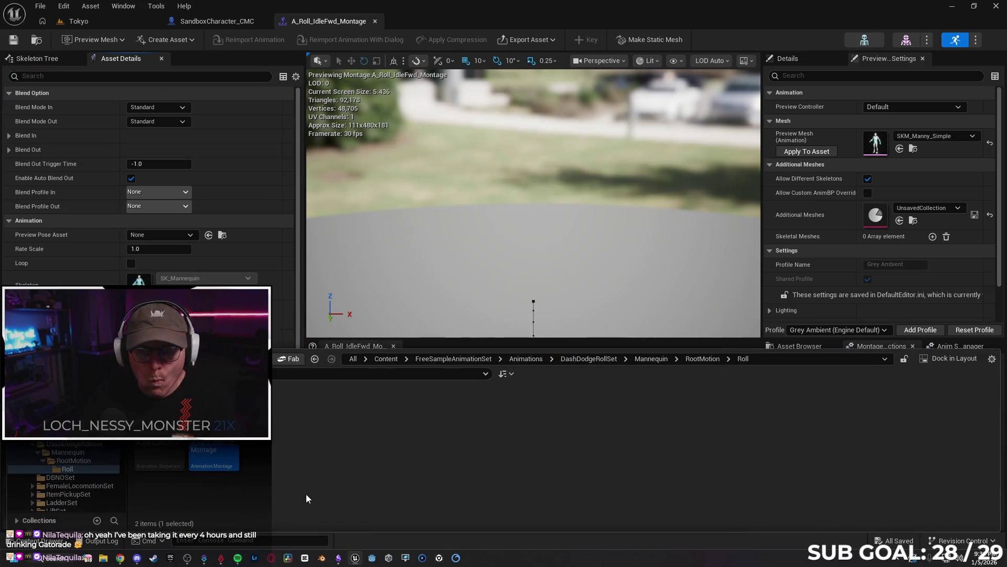
double_click(158, 454)
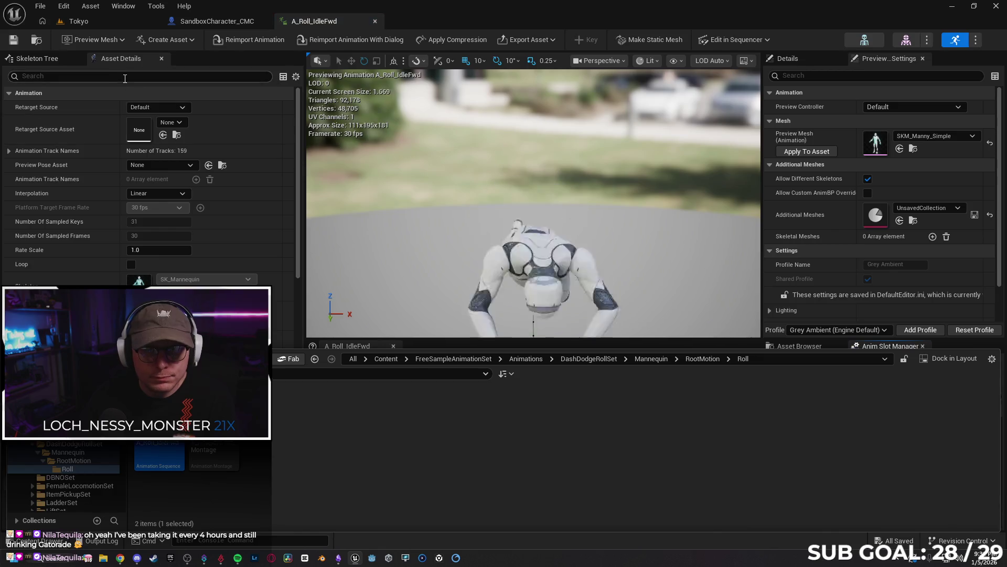
type("loop")
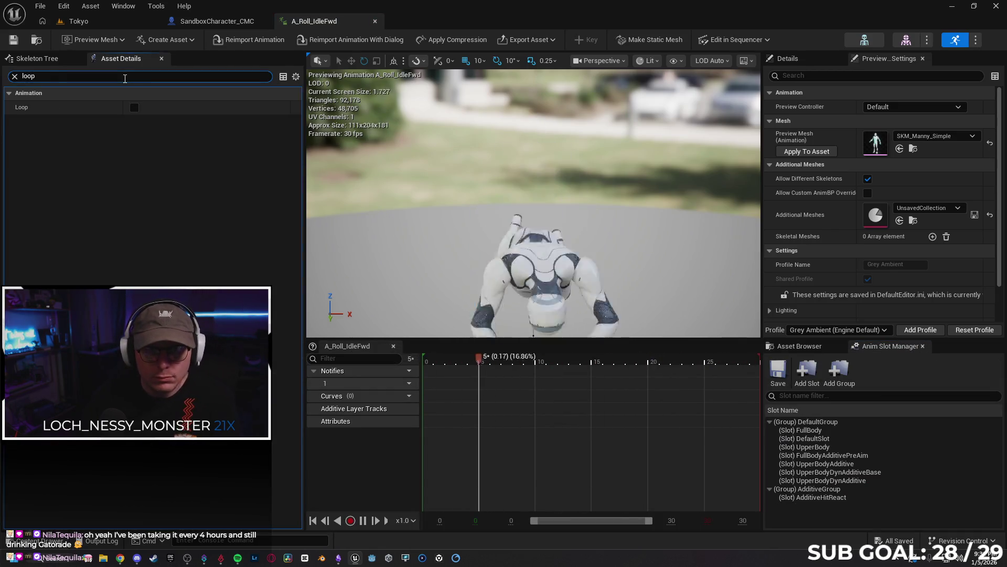
left_click(15, 76)
left_click(232, 23)
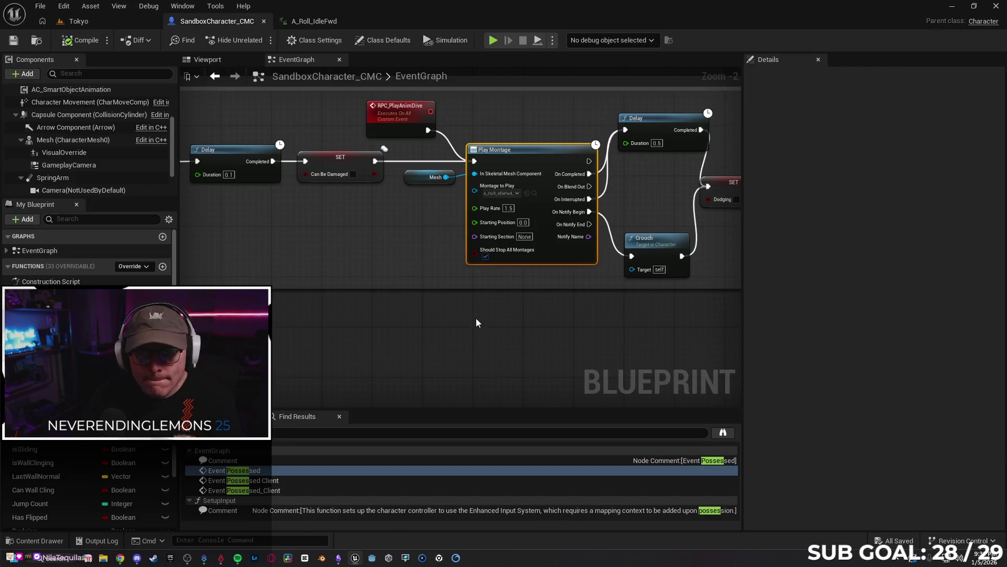
mouse_move(508, 308)
left_mouse_down()
mouse_move(444, 300)
mouse_move(450, 313)
mouse_move(336, 316)
left_mouse_up()
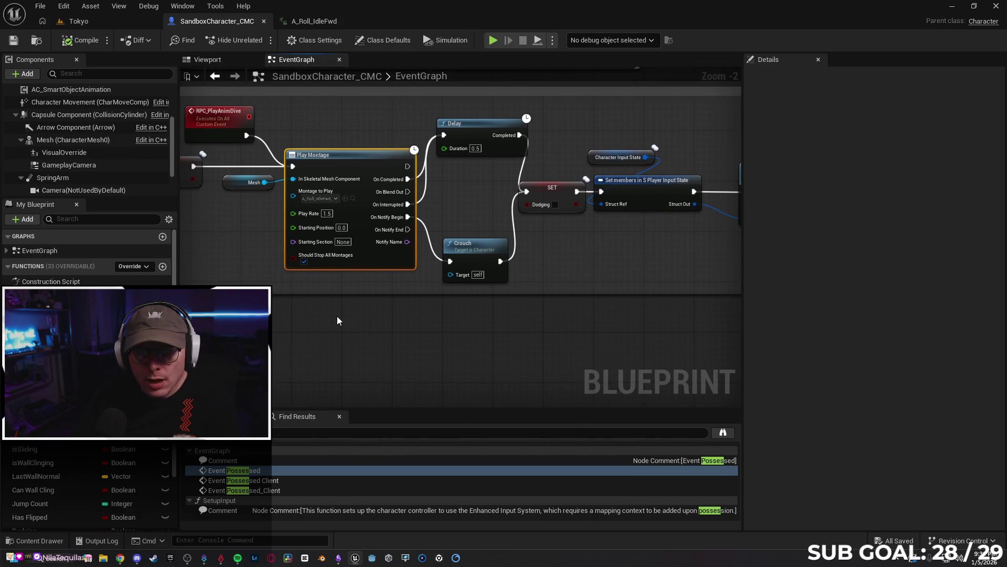
left_click_drag(533, 321, 367, 317)
left_click_drag(568, 315, 260, 317)
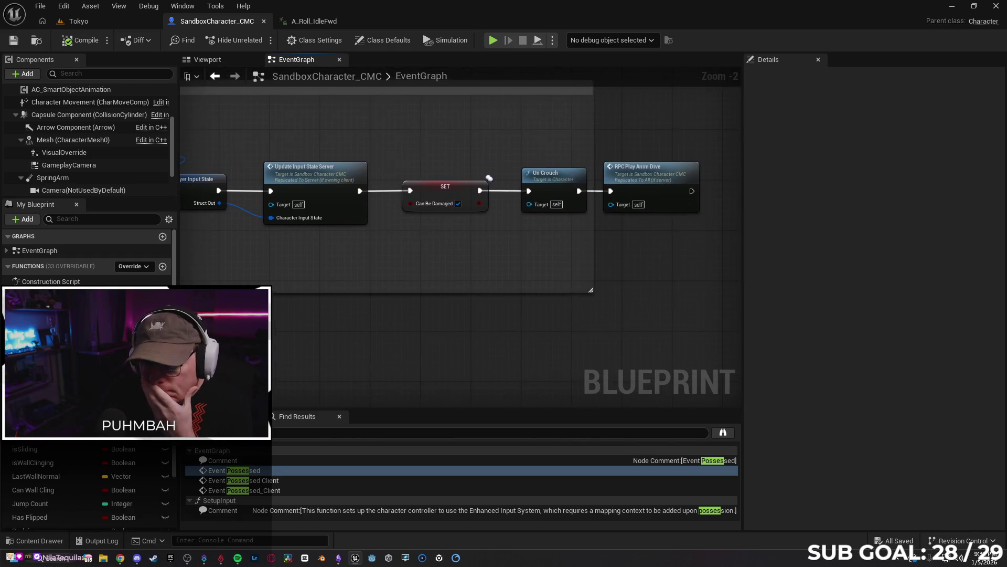
mouse_move(359, 336)
left_mouse_down()
mouse_move(378, 332)
mouse_move(371, 325)
mouse_move(373, 344)
mouse_move(588, 340)
left_mouse_up()
mouse_move(405, 330)
left_mouse_down()
mouse_move(625, 331)
mouse_move(521, 335)
left_mouse_up()
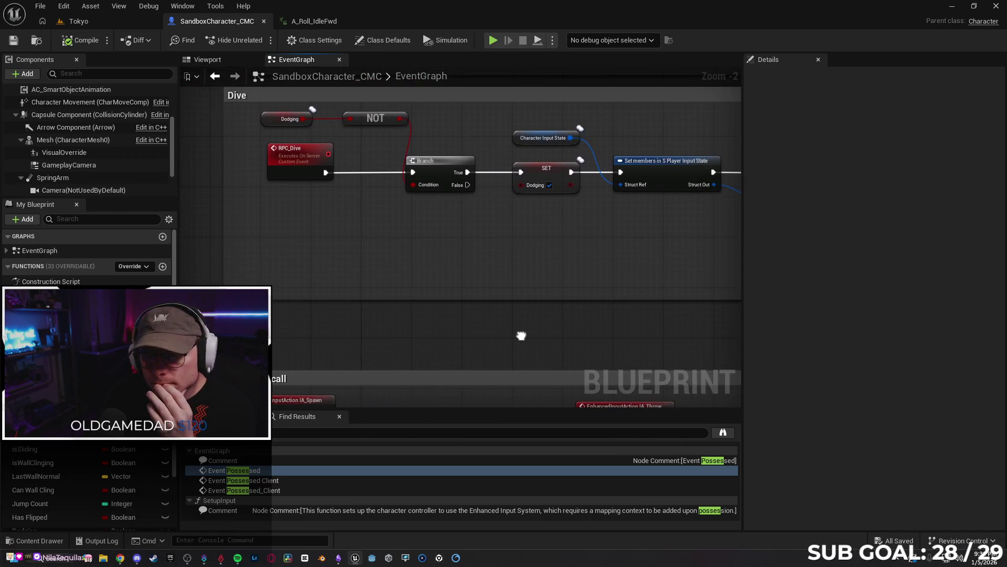
left_click(552, 177)
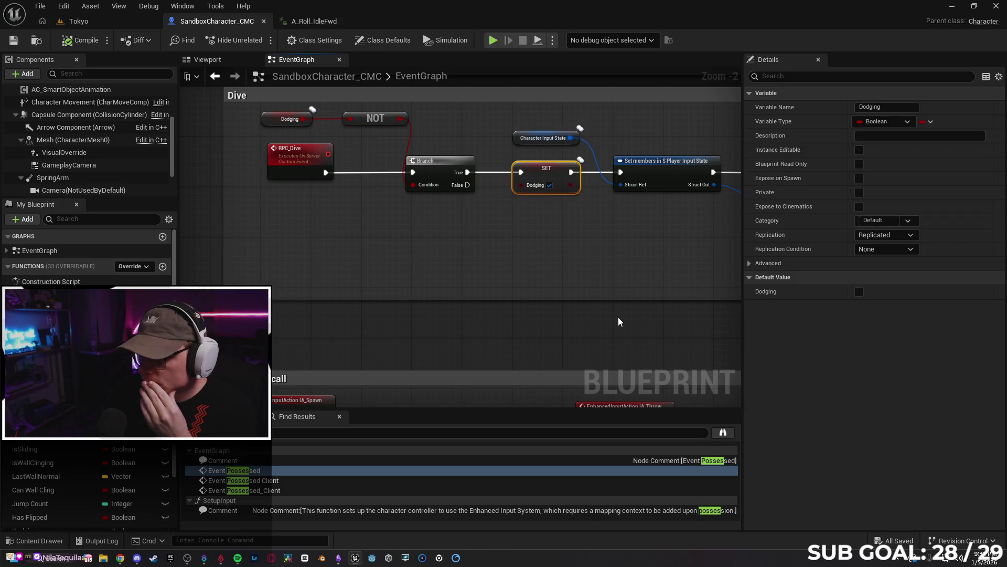
left_click_drag(634, 291, 461, 292)
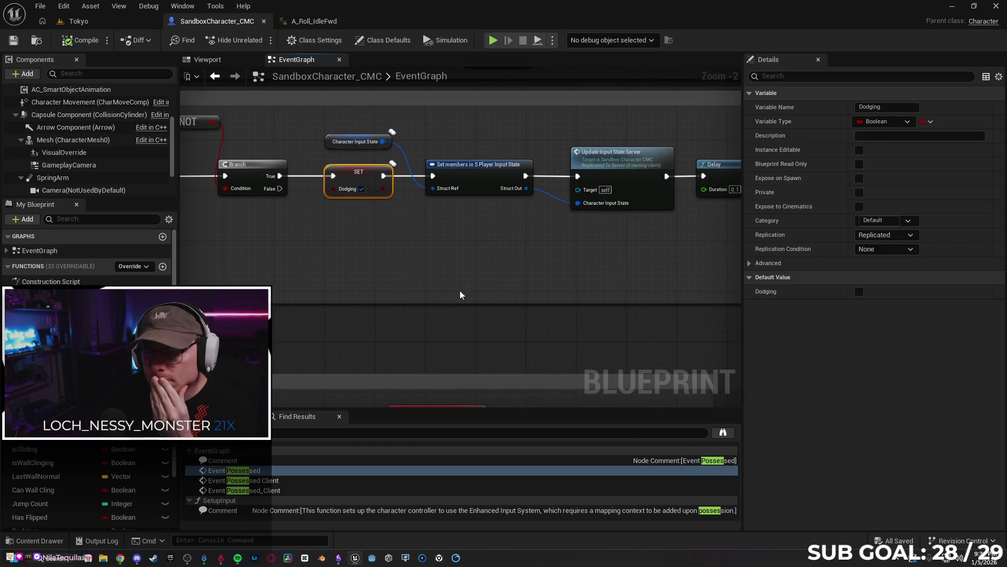
mouse_move(602, 292)
left_mouse_down()
mouse_move(310, 296)
mouse_move(595, 283)
mouse_move(467, 299)
mouse_move(326, 278)
mouse_move(601, 295)
mouse_move(434, 292)
left_mouse_up()
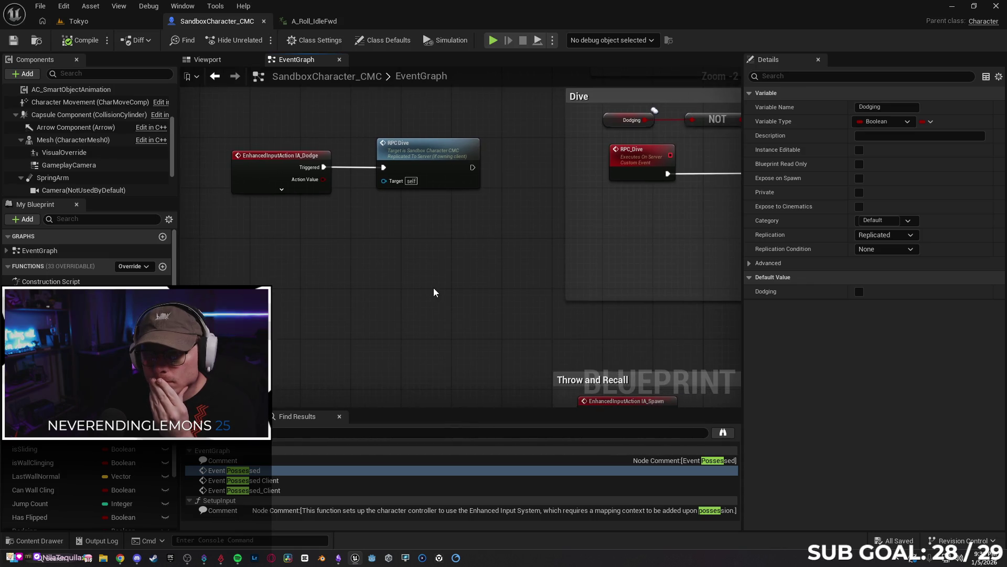
left_click(120, 558)
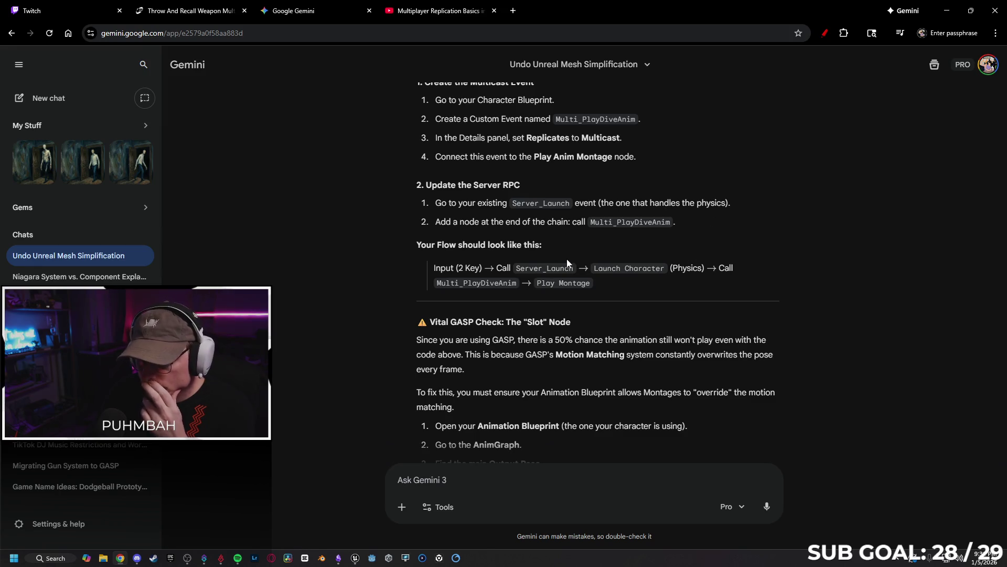
- Draft a Gemini follow-up: 'So it did it, but then it played the animation indefinitely'
scroll(636, 288, "down", 2)
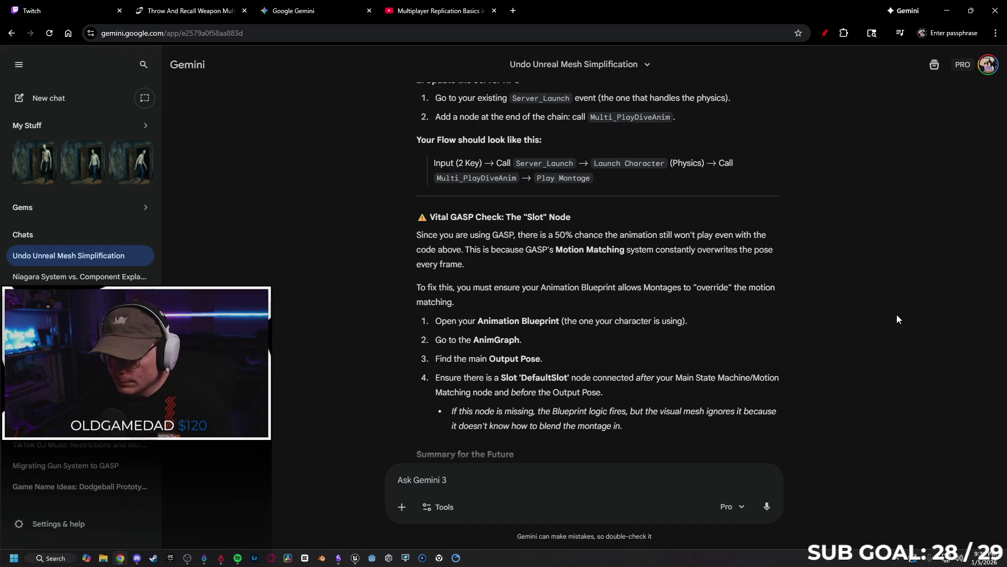
scroll(781, 345, "down", 2)
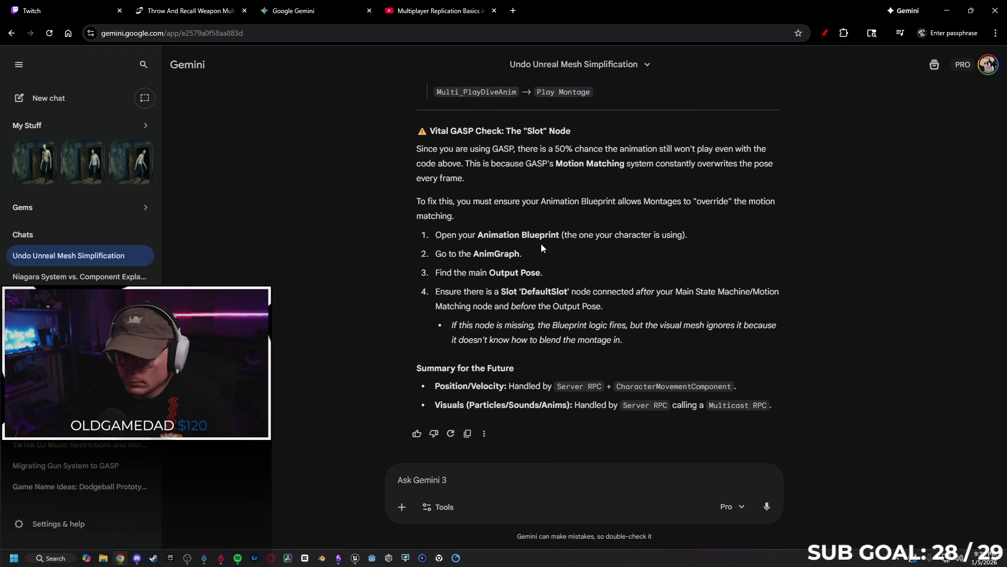
type("So it dud")
key("BackSpace")
key("BackSpace")
type("id it, but then it")
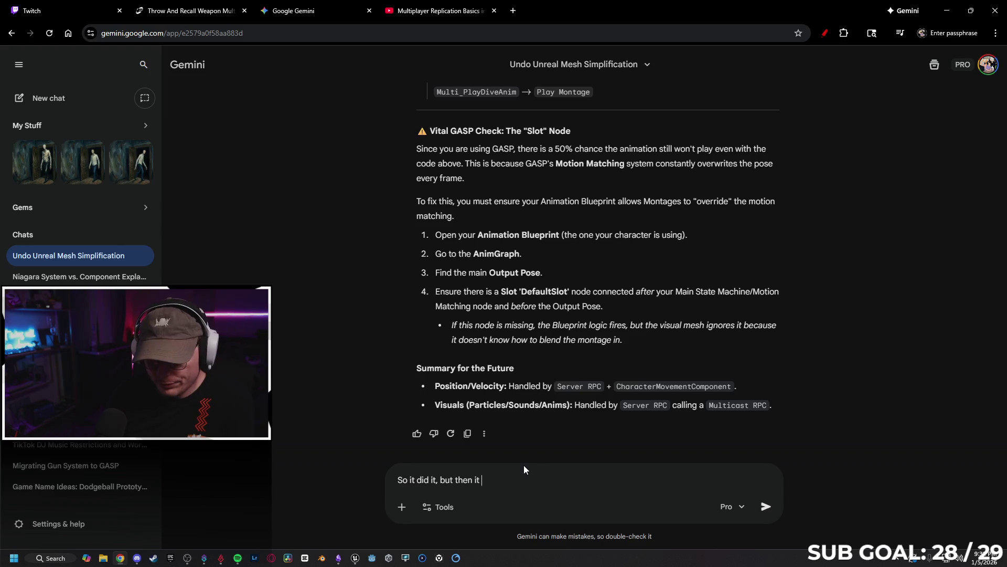
type(" played the ani")
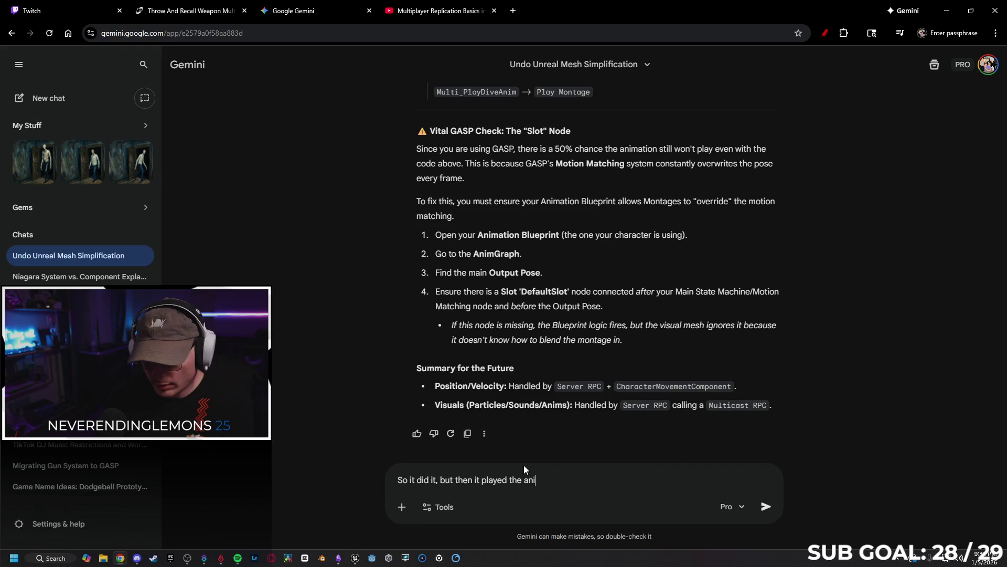
type("mation e")
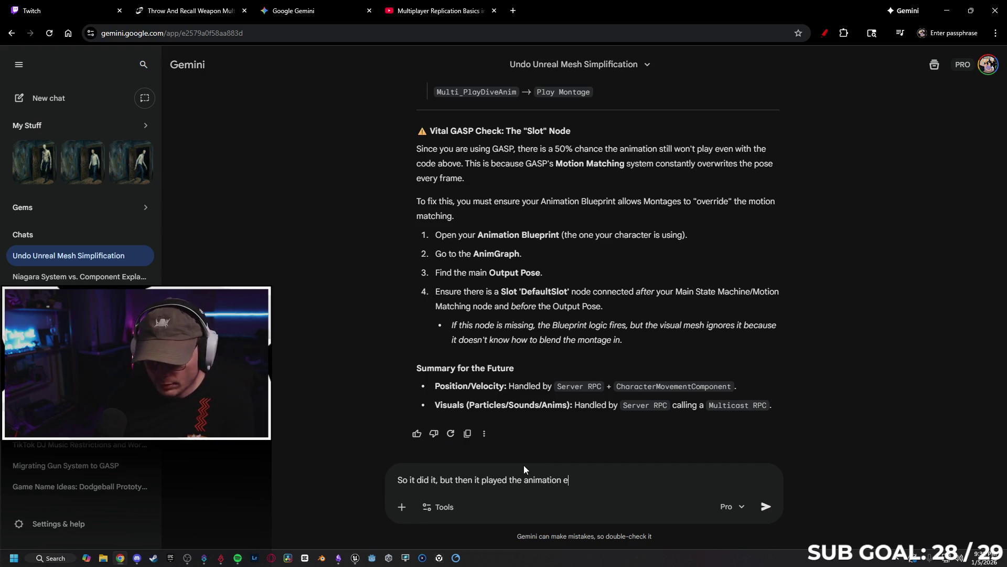
type(" indf")
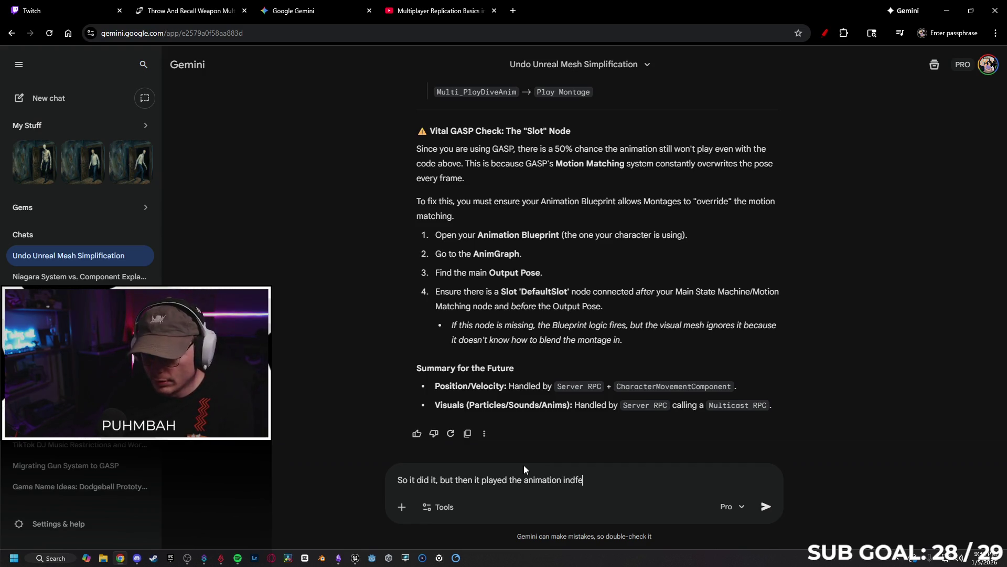
key("BackSpace")
key("BackSpace")
key("BackSpace")
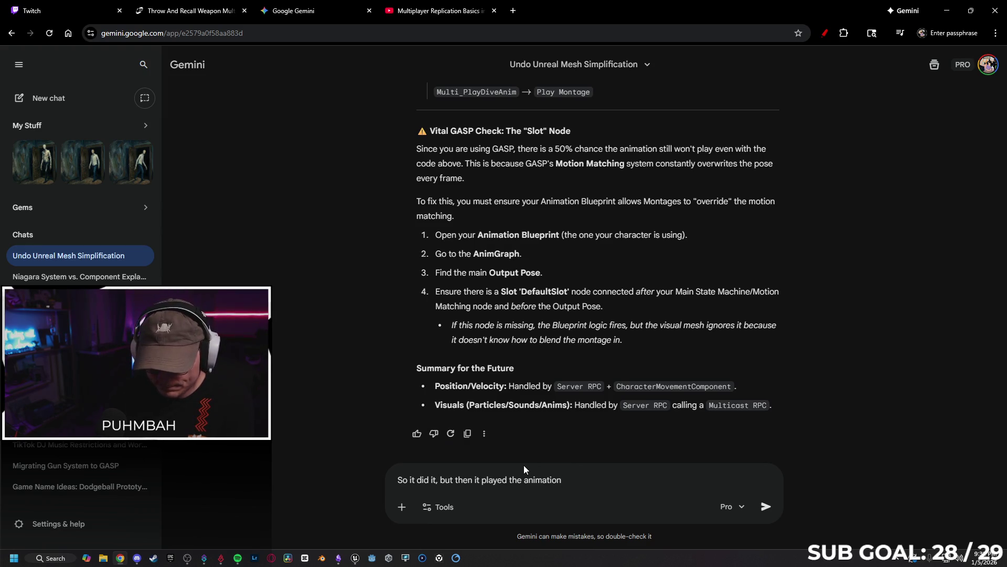
type("indefi")
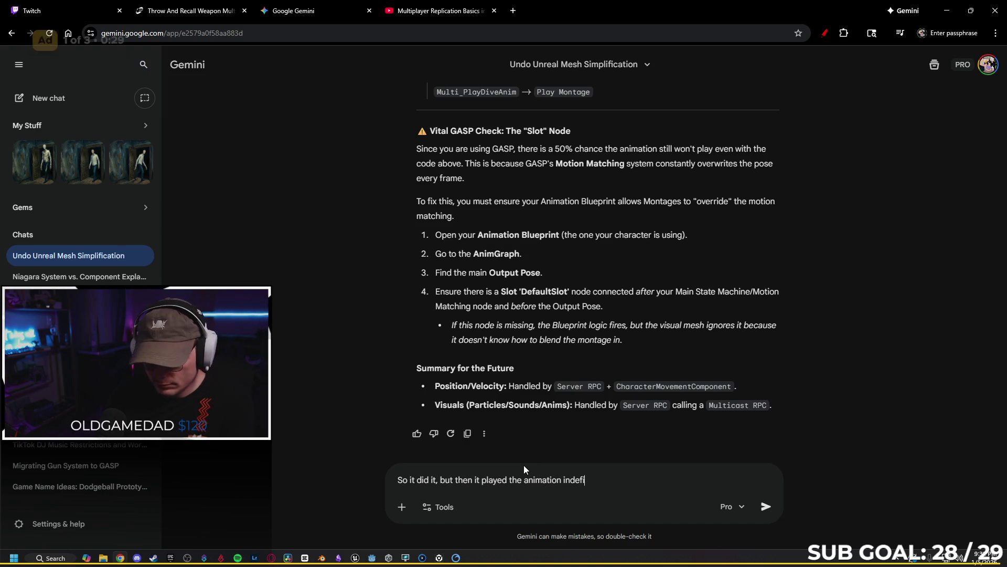
type("nitely")
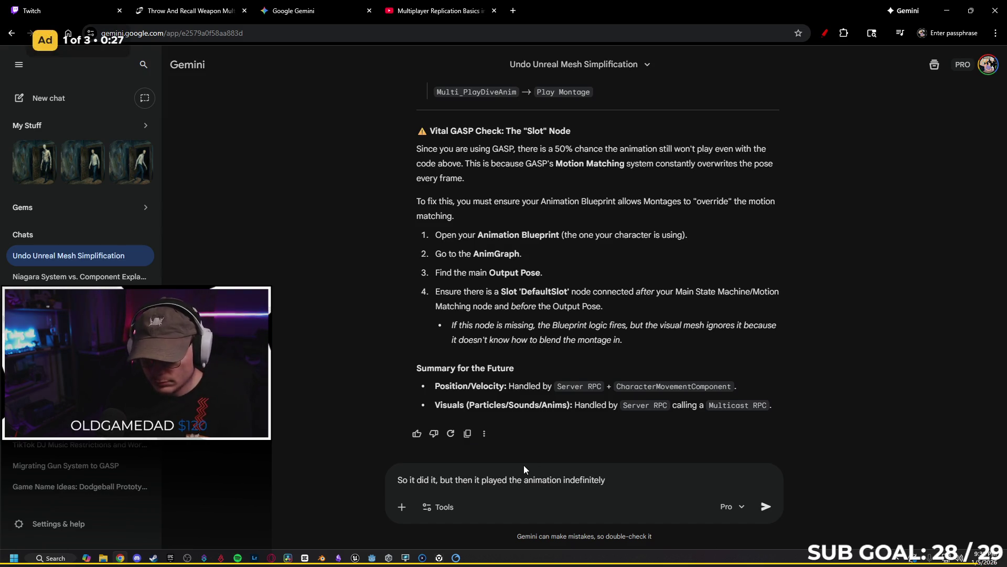
left_click(356, 558)
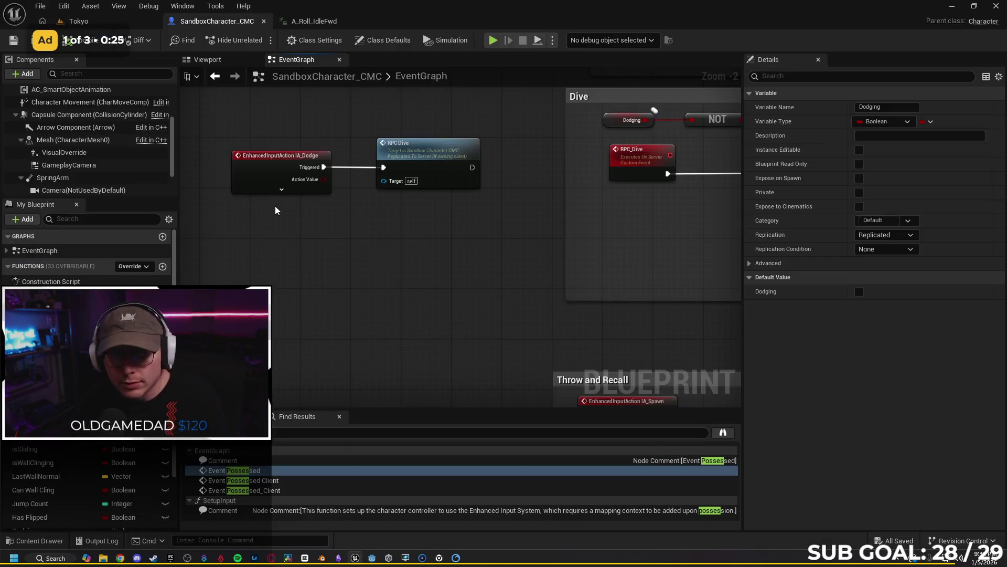
- Close the A_Roll_IdleFwd editor and also wire IA_Dodge's Started pin to RPC Dive, then play-test
left_click(96, 22)
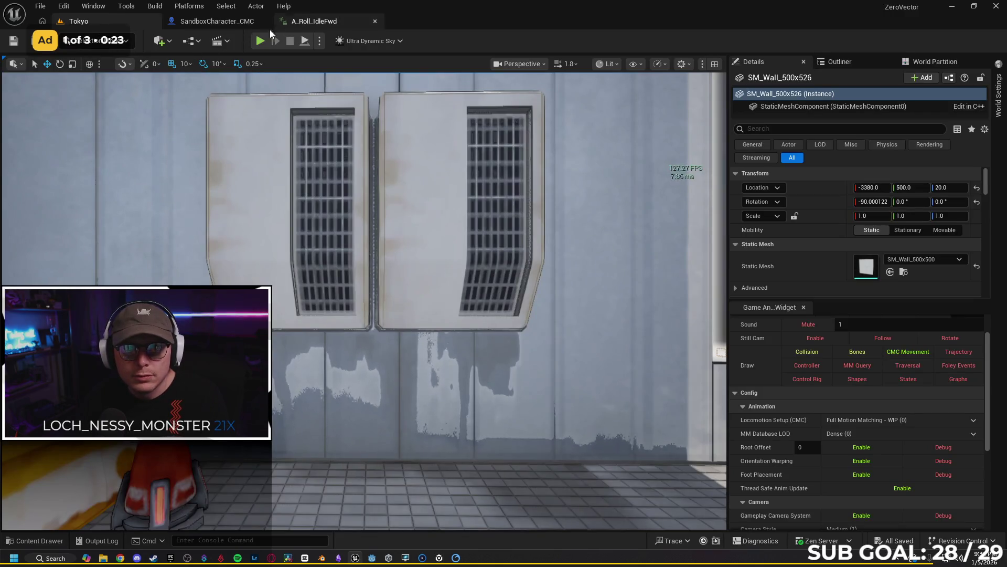
left_click(374, 21)
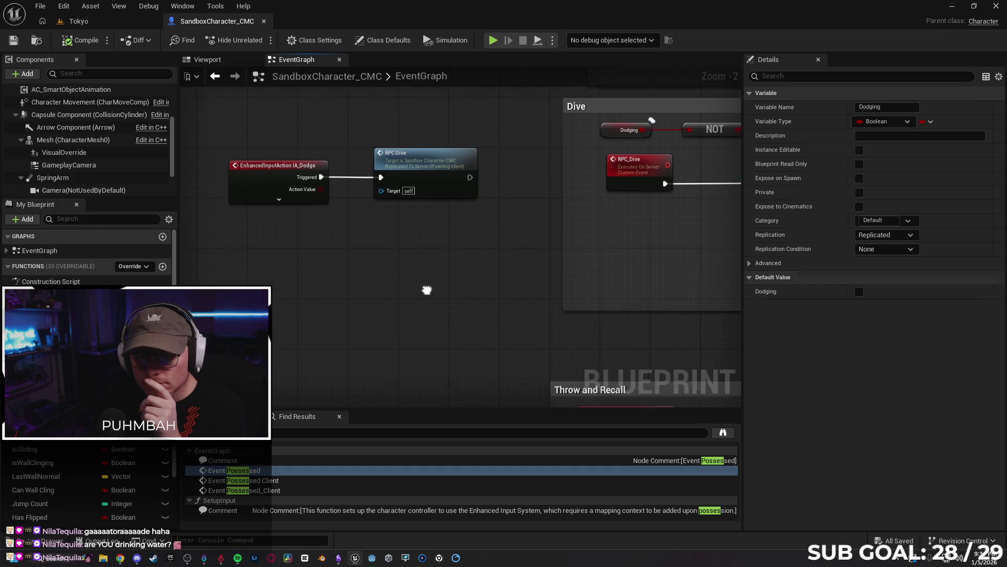
left_click(278, 214)
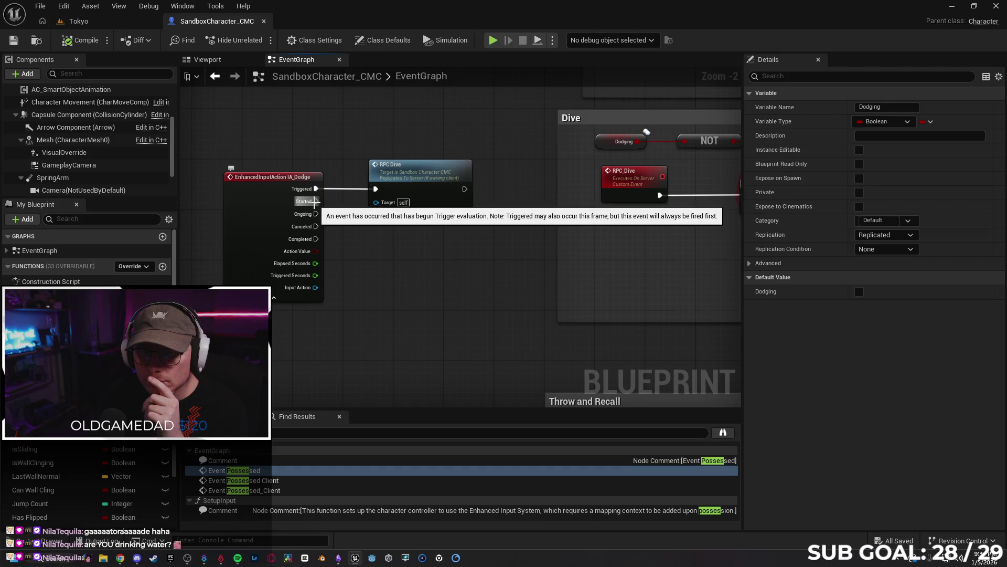
left_click_drag(315, 201, 375, 200)
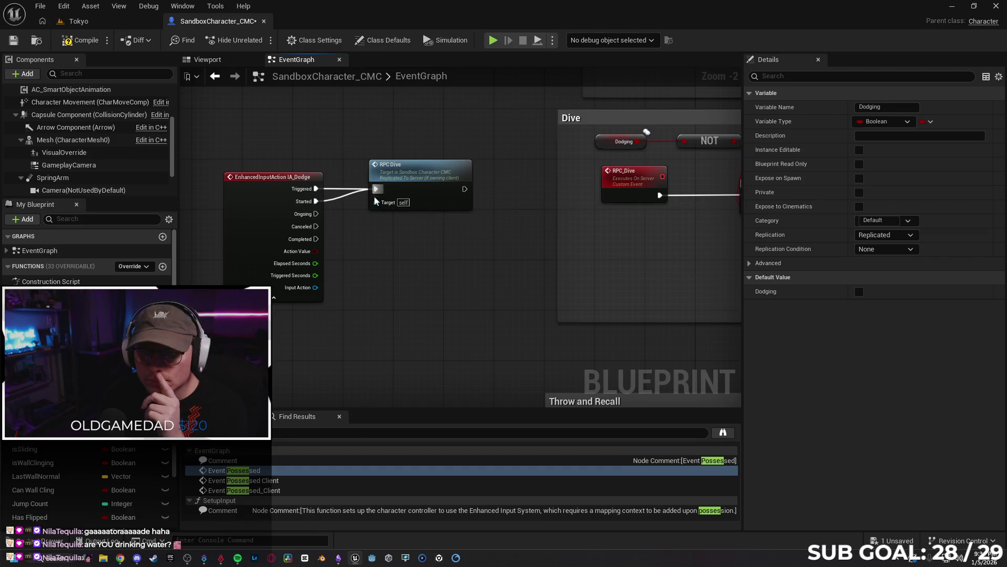
key("alt+p")
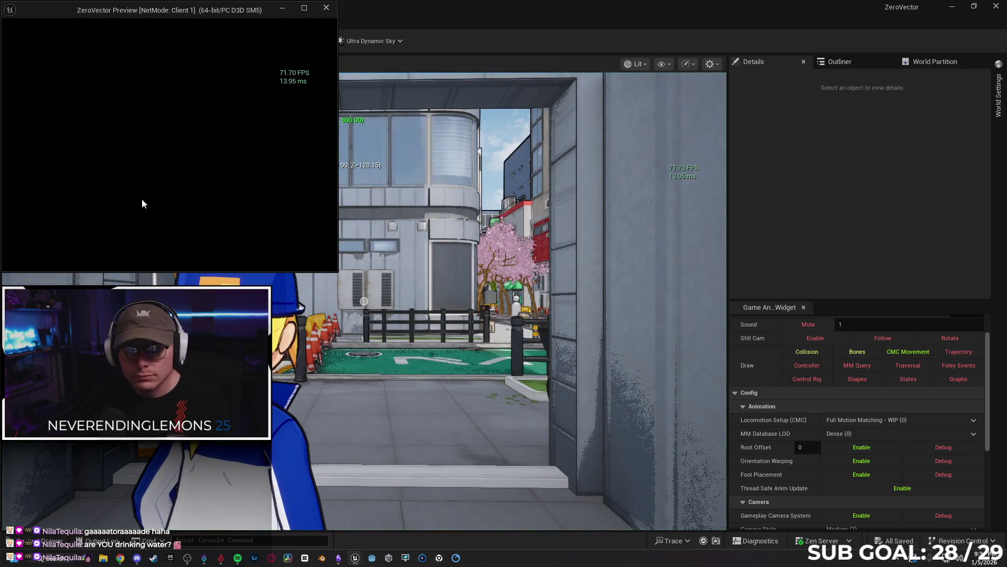
- Test the dive by walking forward and pressing Shift, then stop and return to the event graph
key("w")
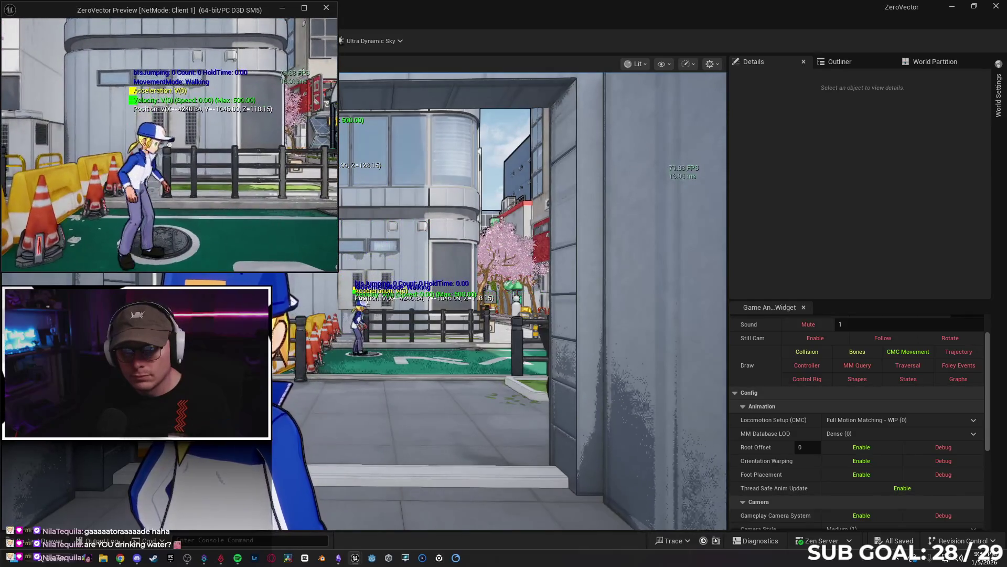
key("shift")
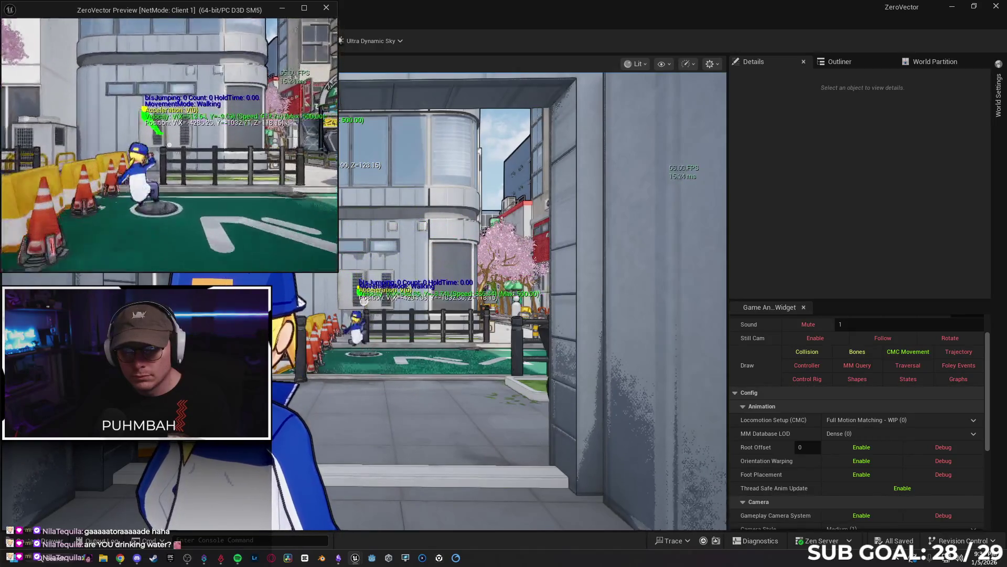
key("Escape")
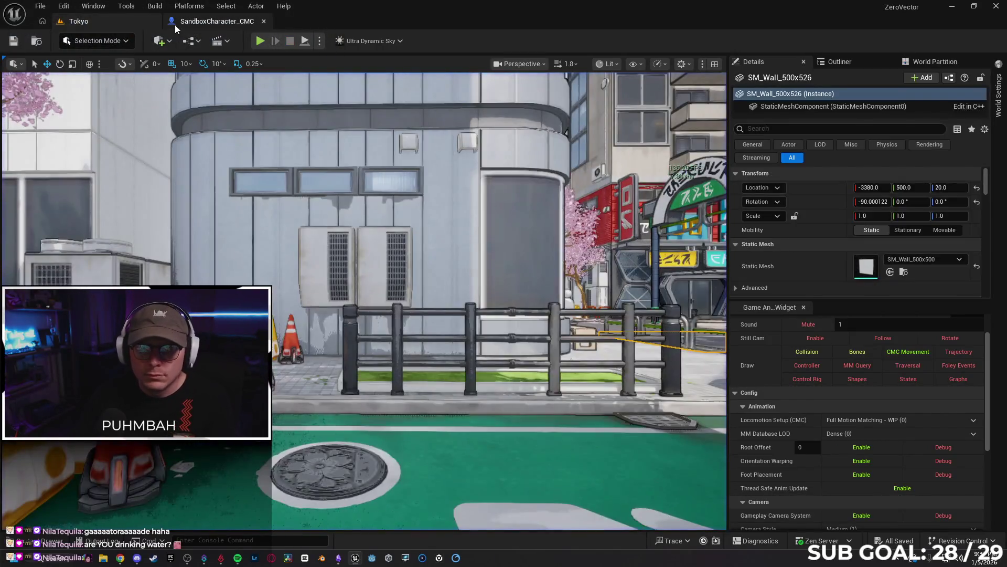
left_click(176, 24)
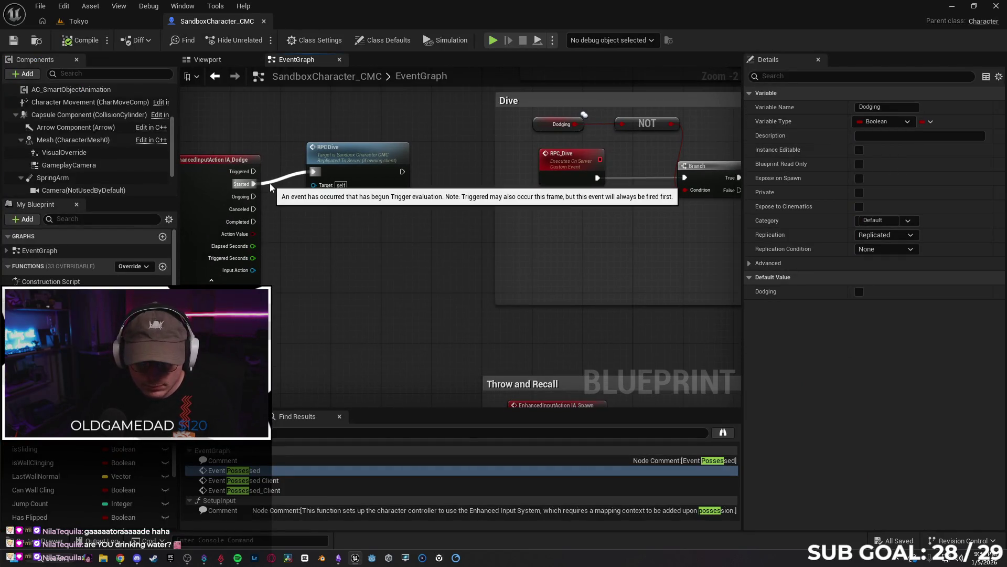
- Rewire RPC Dive to IA_Dodge's Completed pin, then launch another play-test from the Tokyo level
left_click_drag(254, 221, 313, 172)
mouse_move(682, 267)
left_mouse_down()
mouse_move(511, 271)
mouse_move(449, 314)
mouse_move(371, 288)
mouse_move(598, 281)
mouse_move(326, 286)
mouse_move(484, 288)
mouse_move(371, 263)
mouse_move(513, 271)
left_mouse_up()
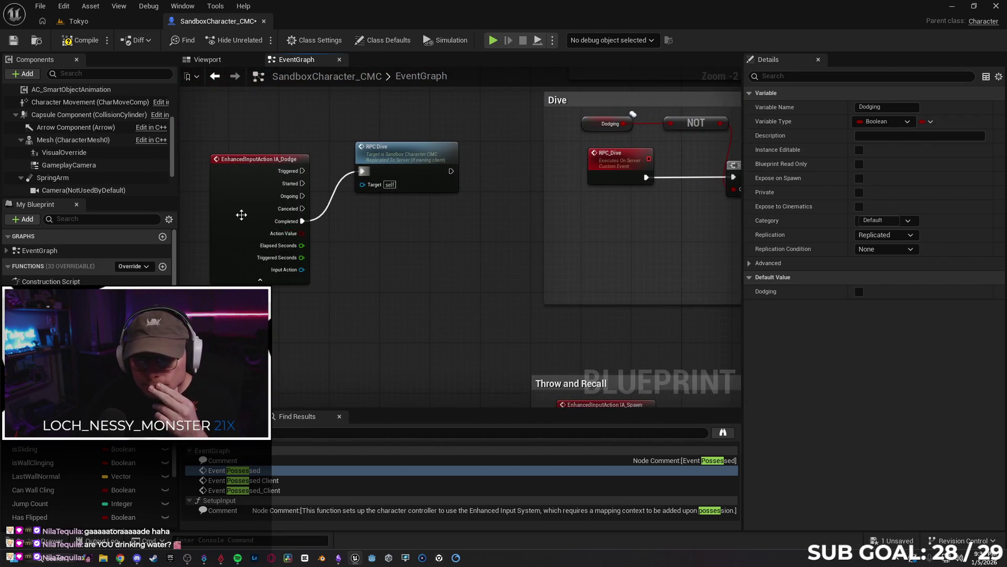
left_click(82, 21)
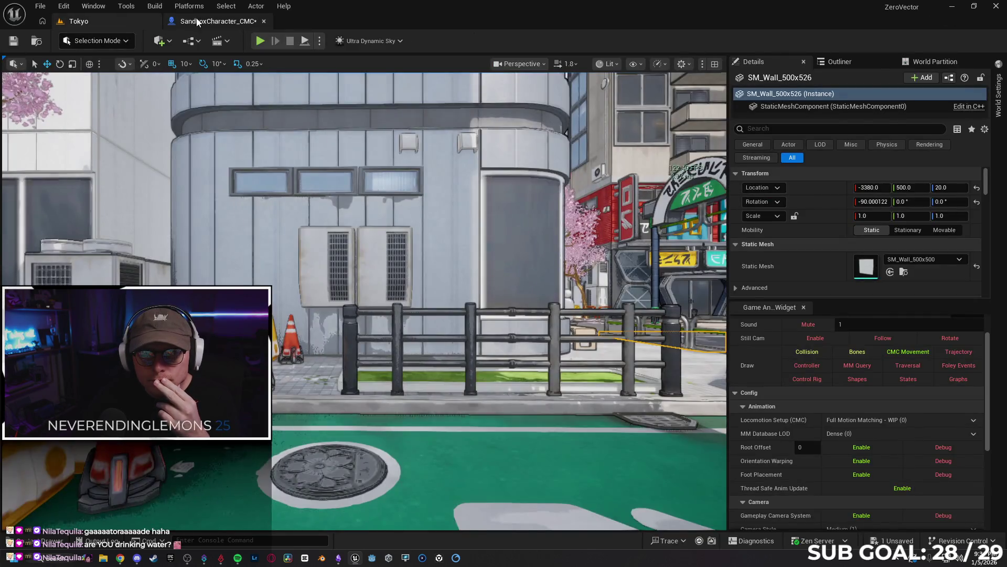
left_click(198, 21)
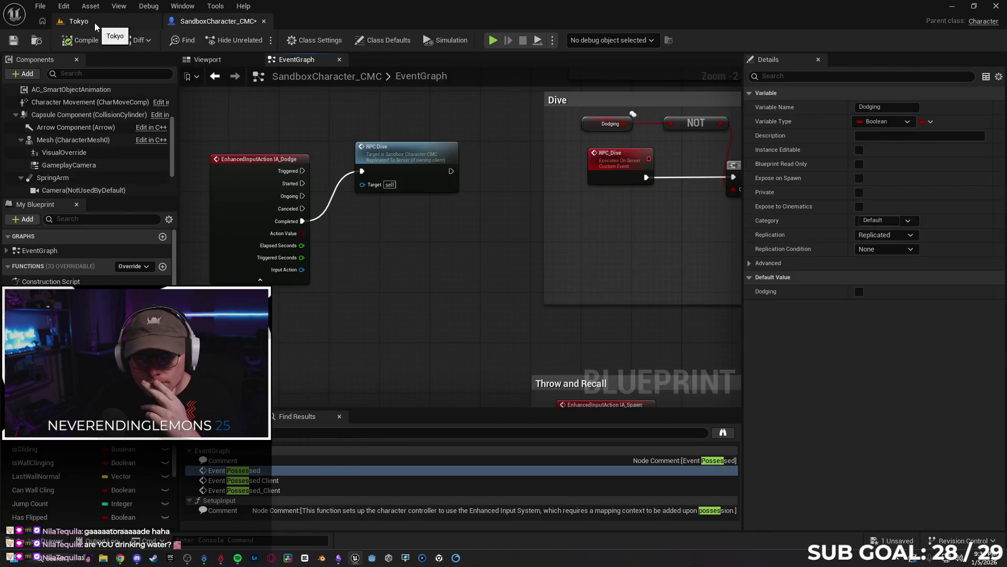
left_click(95, 23)
left_click(259, 41)
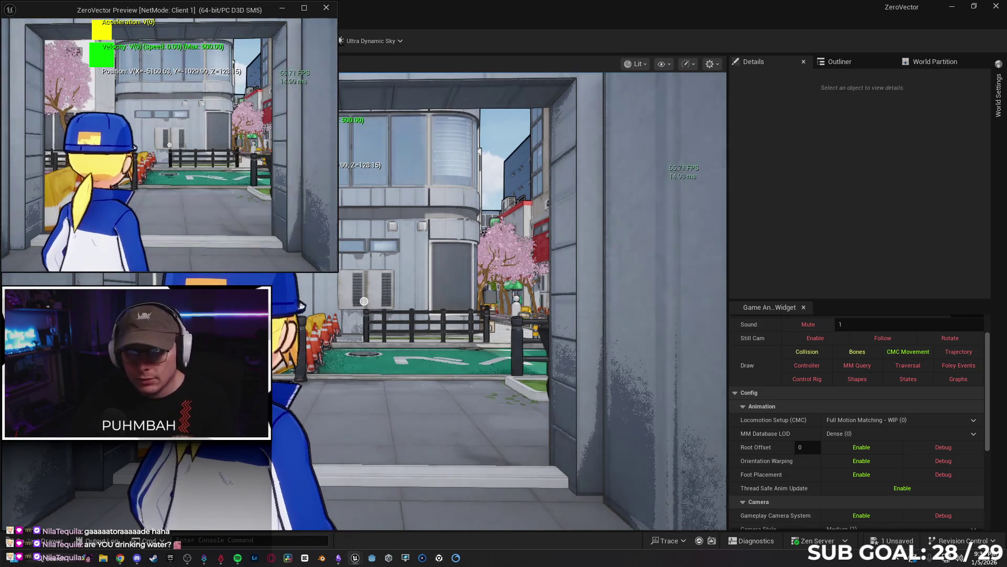
- Walk and run the character along the wall with W and Shift, then stop the play-test
key("w")
key("shift")
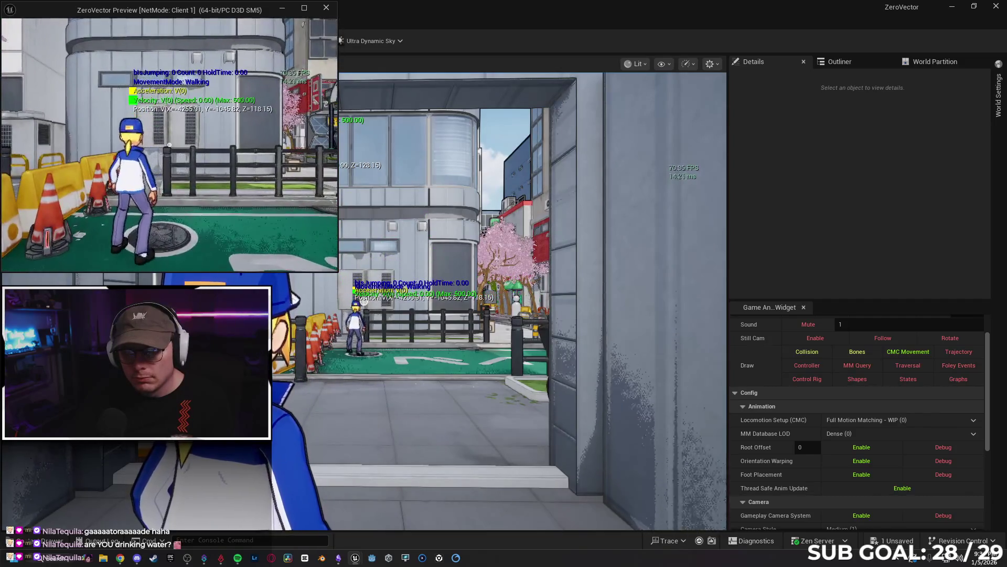
key("shift")
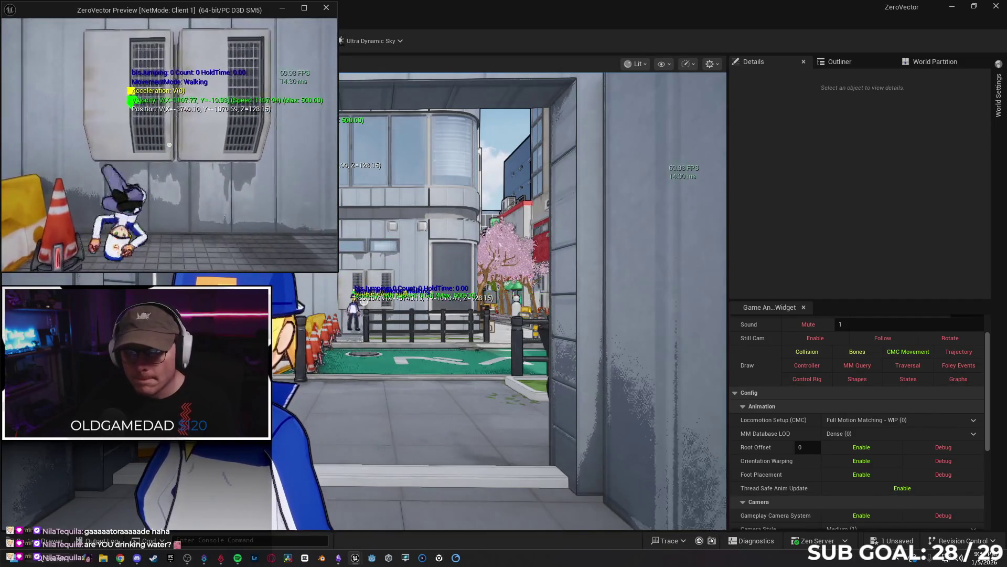
key("Escape")
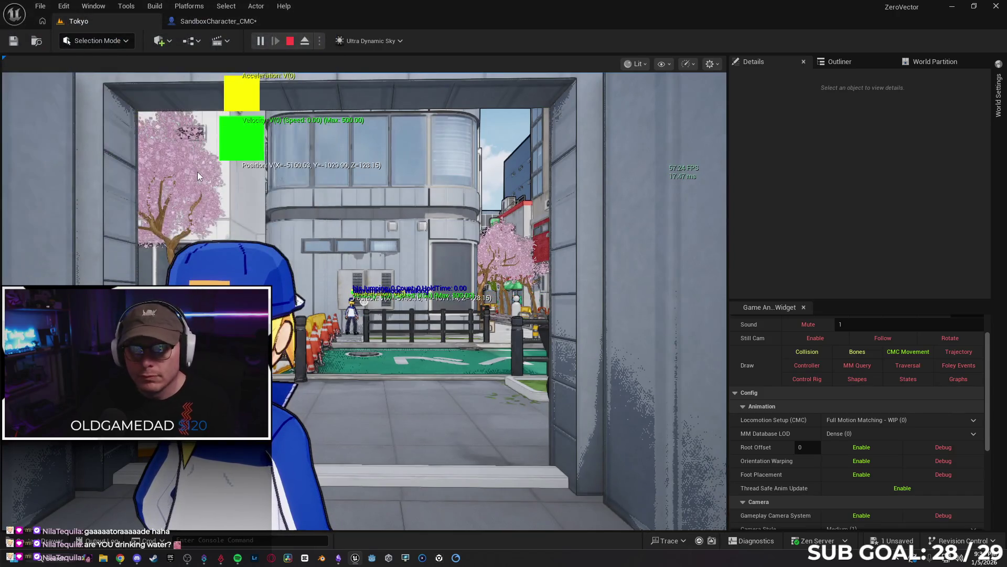
left_click(197, 172)
- Move RPC Dive's exec wire from IA_Dodge's Completed pin to Triggered
key("f")
left_click(218, 21)
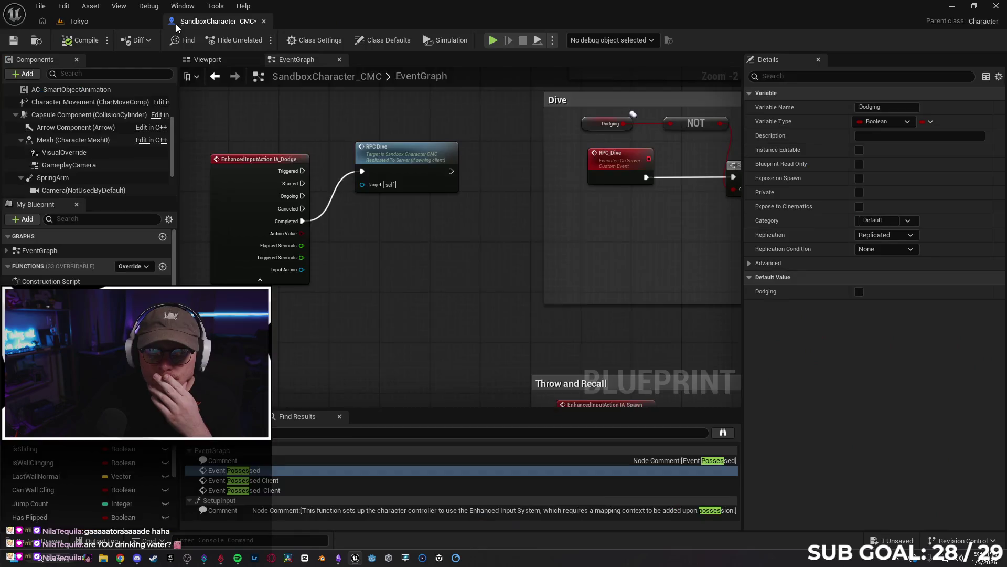
left_click(321, 215, "alt")
left_click_drag(303, 171, 361, 172)
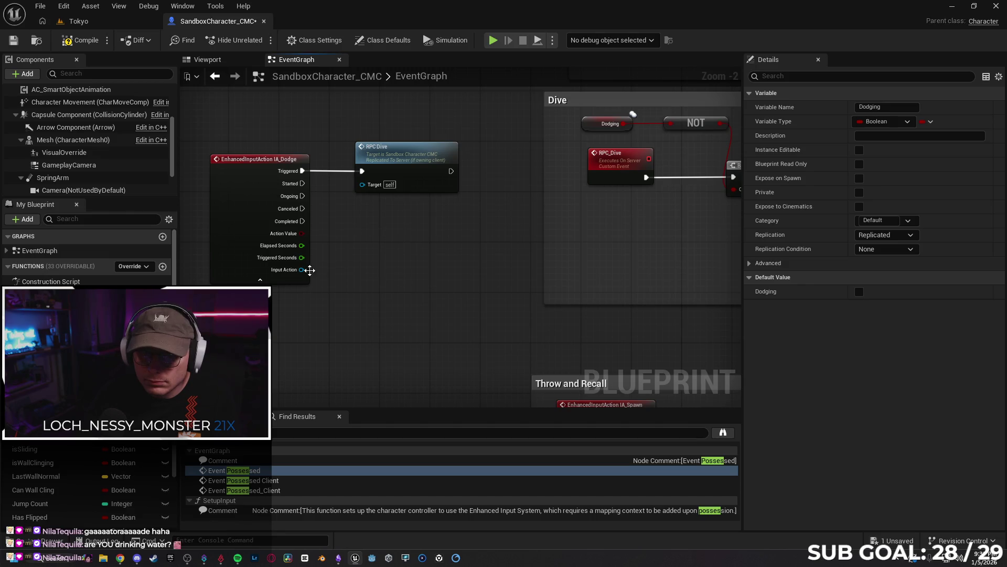
left_click_drag(303, 269, 370, 184)
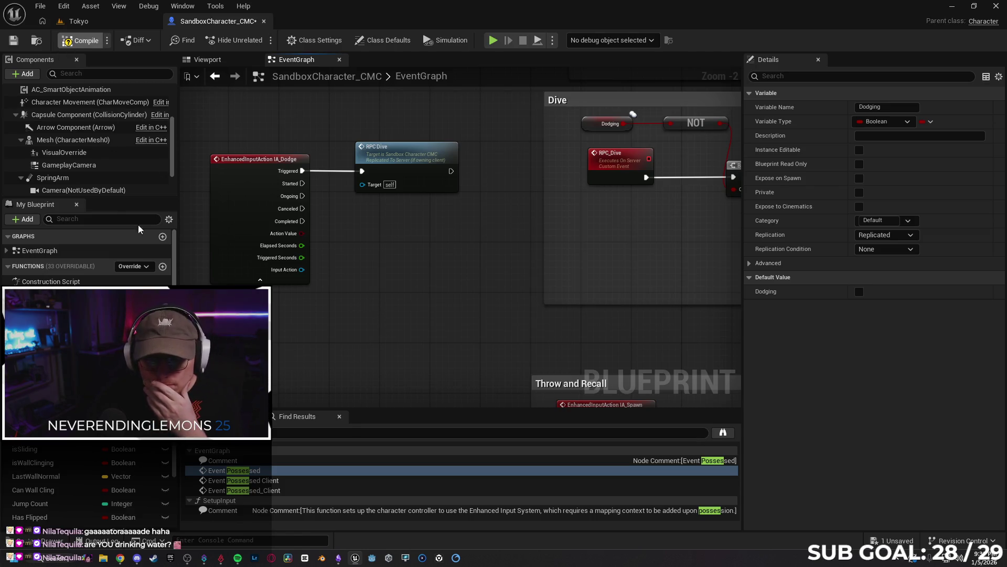
- Check Gemini's advice, then wire IA_Dodge's Started pin into RPC Dive
left_click(121, 558)
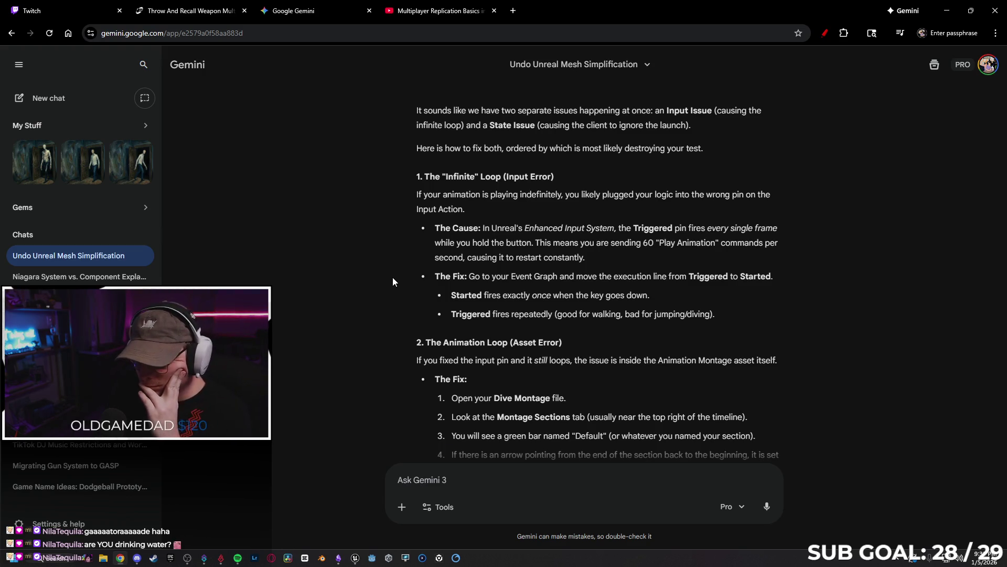
scroll(373, 282, "down", 1)
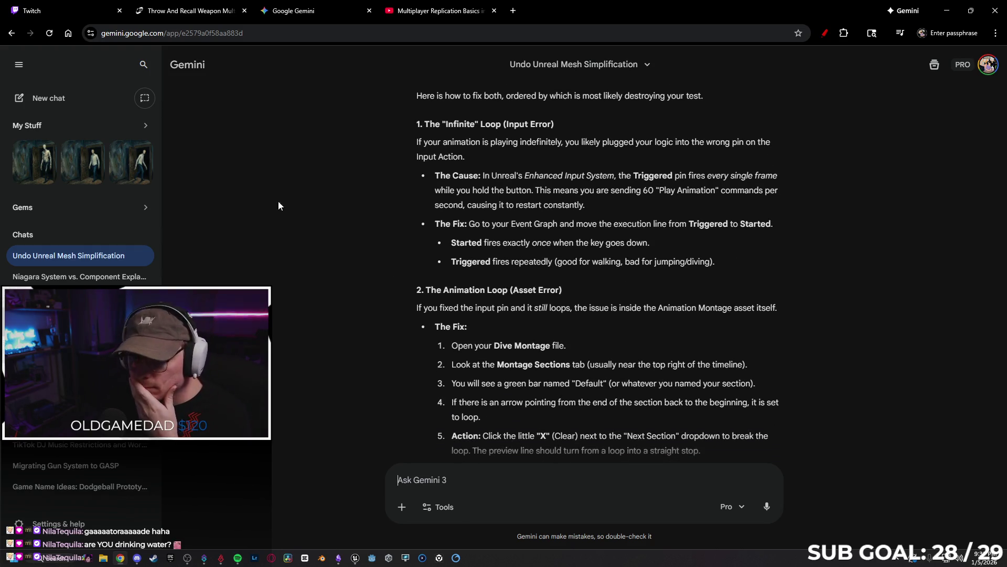
left_click(355, 557)
left_click_drag(302, 184, 362, 171)
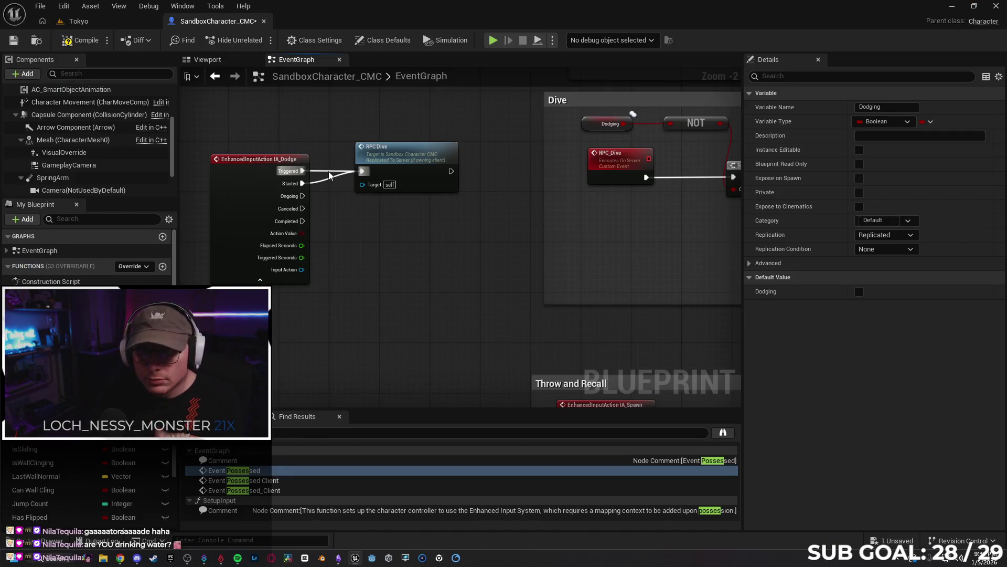
- Break the Triggered wire so only IA_Dodge's Started pin drives RPC Dive, then minimize the editor
left_click(330, 176, "alt")
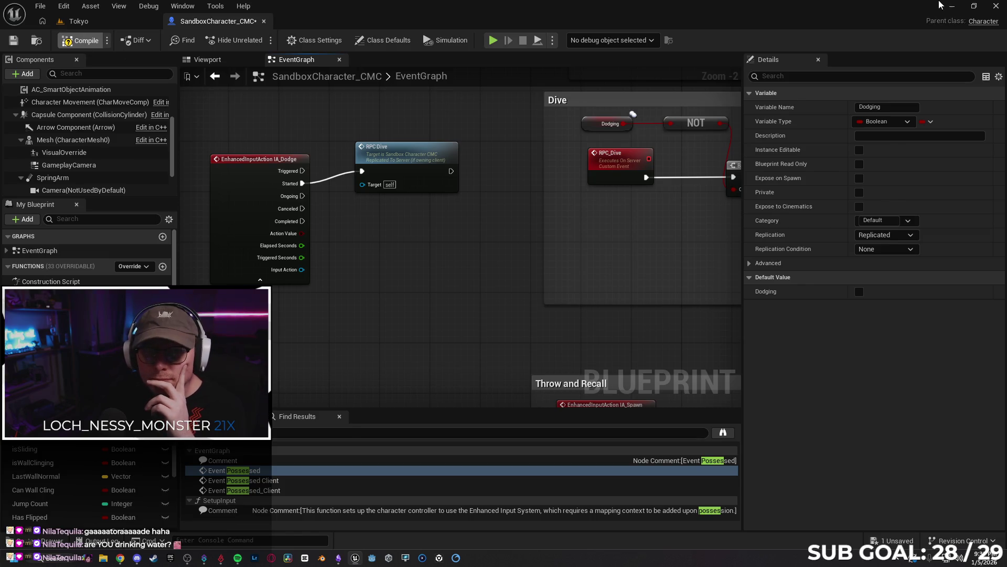
left_click(952, 6)
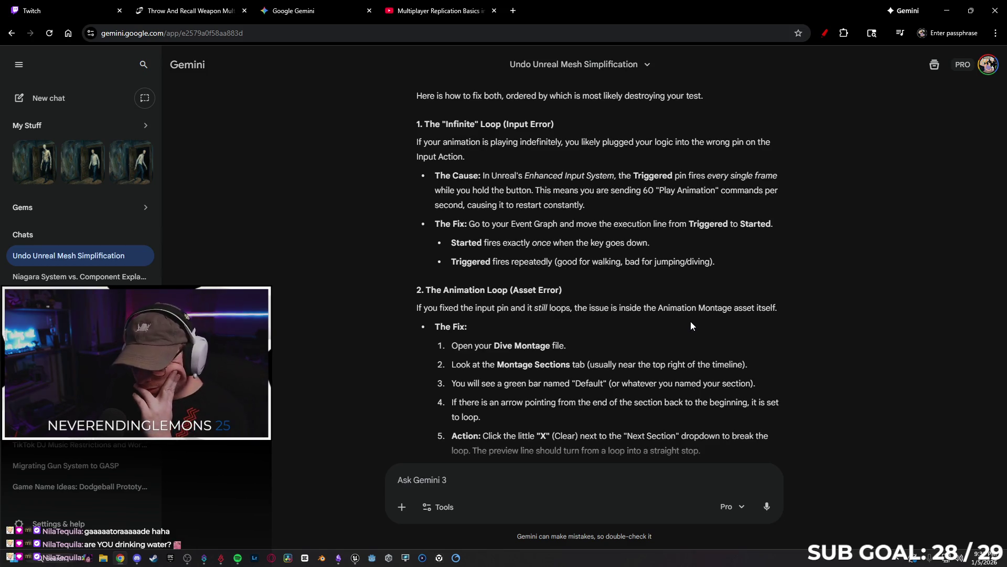
- Read down Gemini's Dive Montage loop-fix answer, then minimize Chrome and return to Unreal
scroll(691, 324, "down", 2)
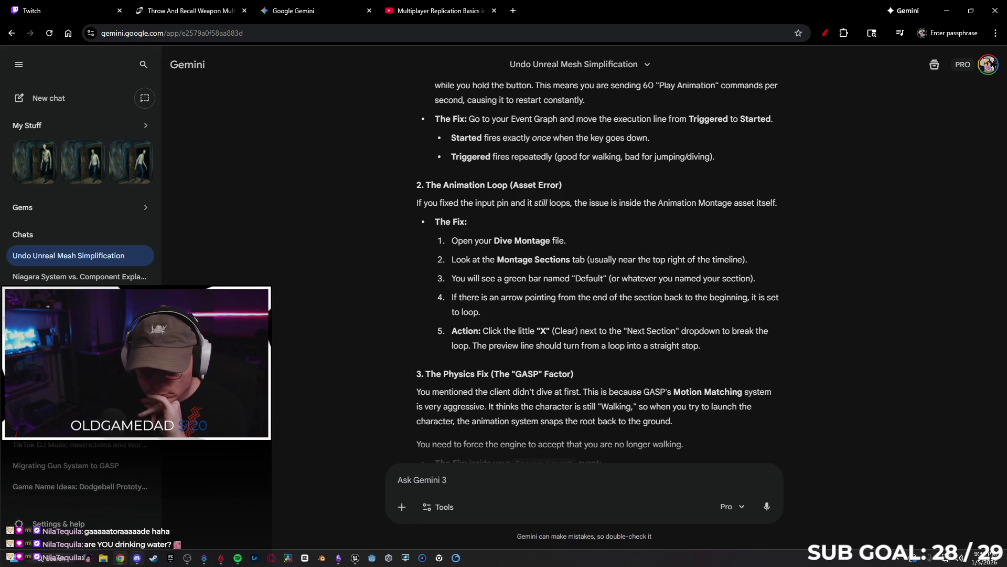
left_click(947, 11)
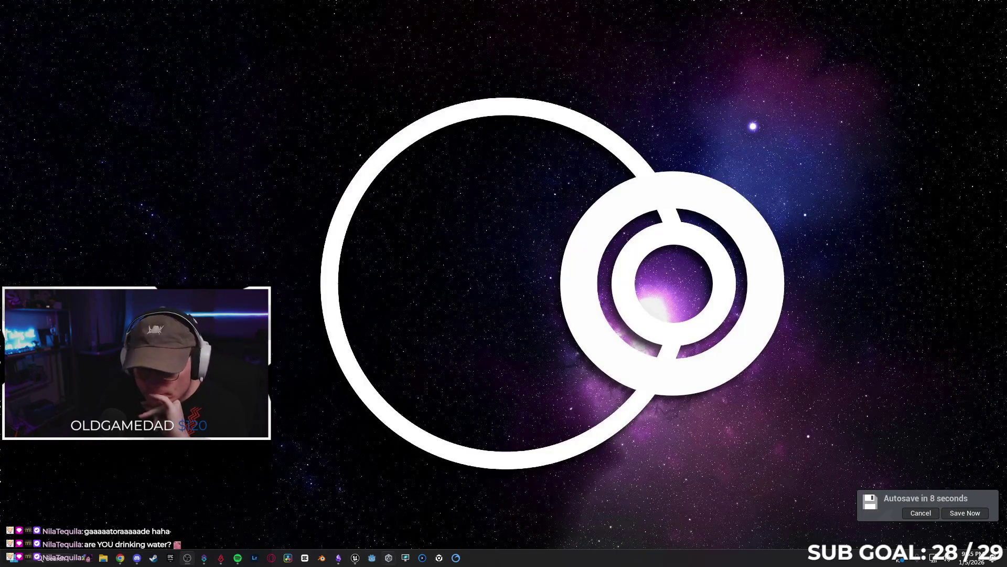
left_click(356, 558)
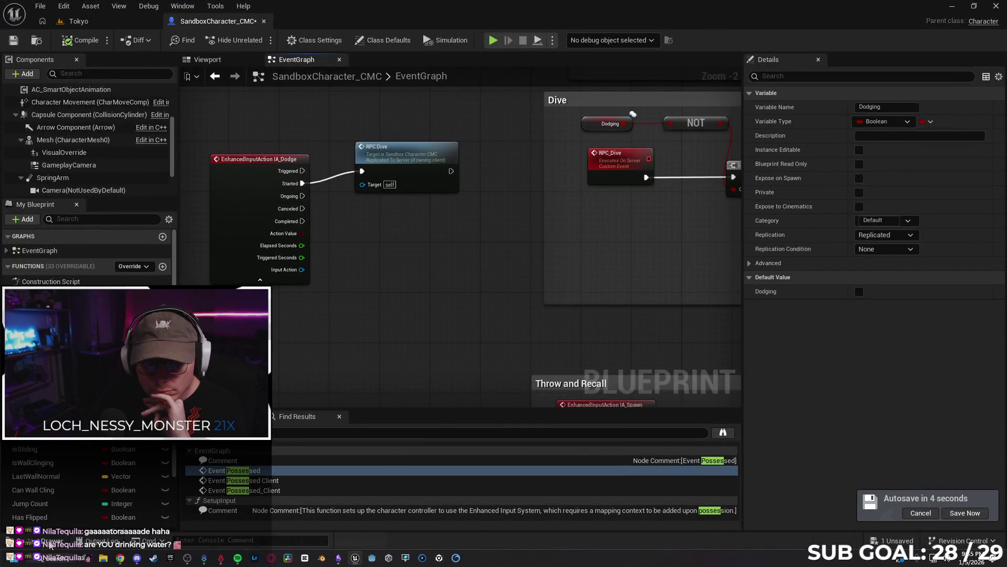
- Open A_Roll_IdleFwd_Montage from the Roll folder and pause its preview
left_click(44, 541)
double_click(213, 294)
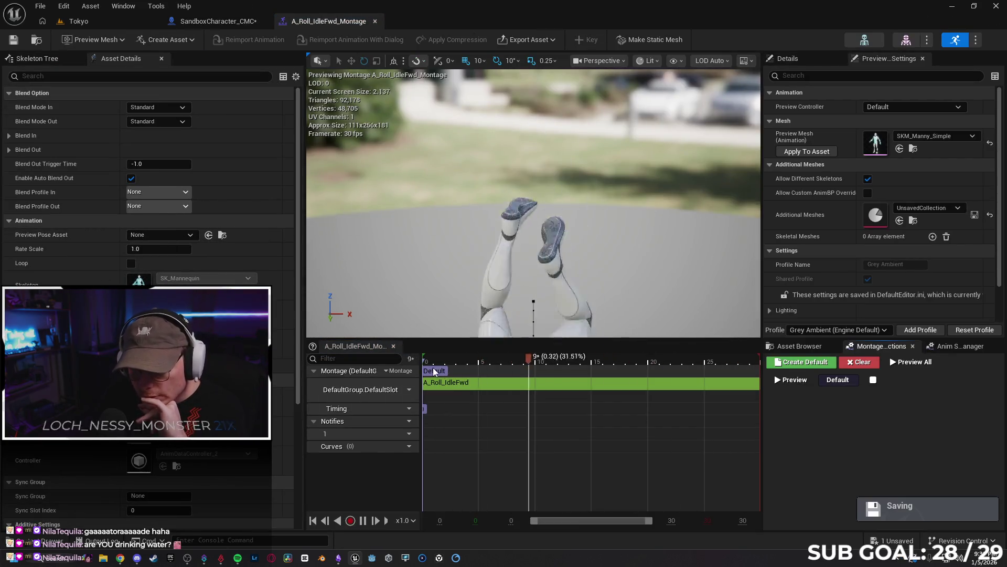
left_click(365, 524)
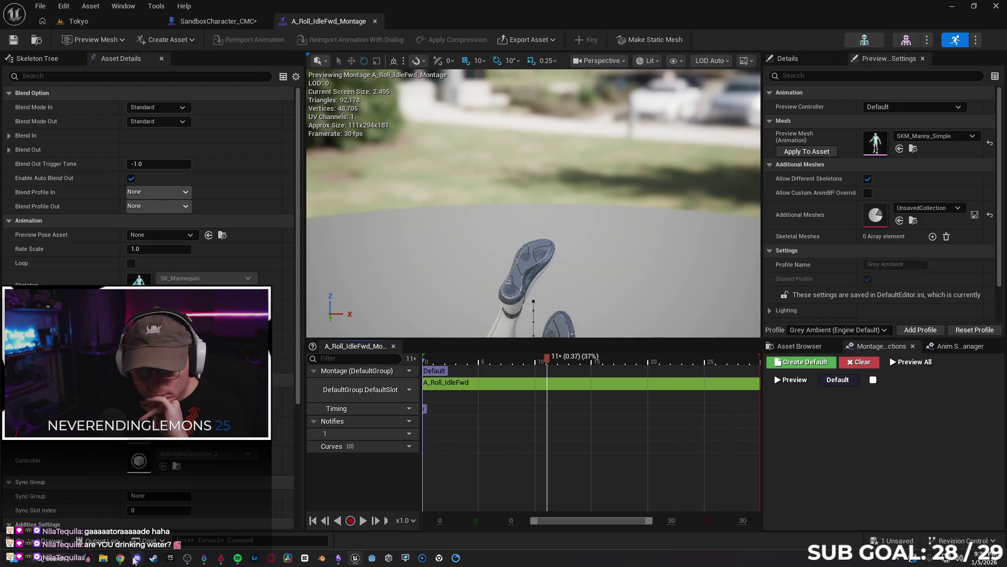
- Check the Gemini chat, return to the montage editor and focus the Asset Details search
left_click(122, 558)
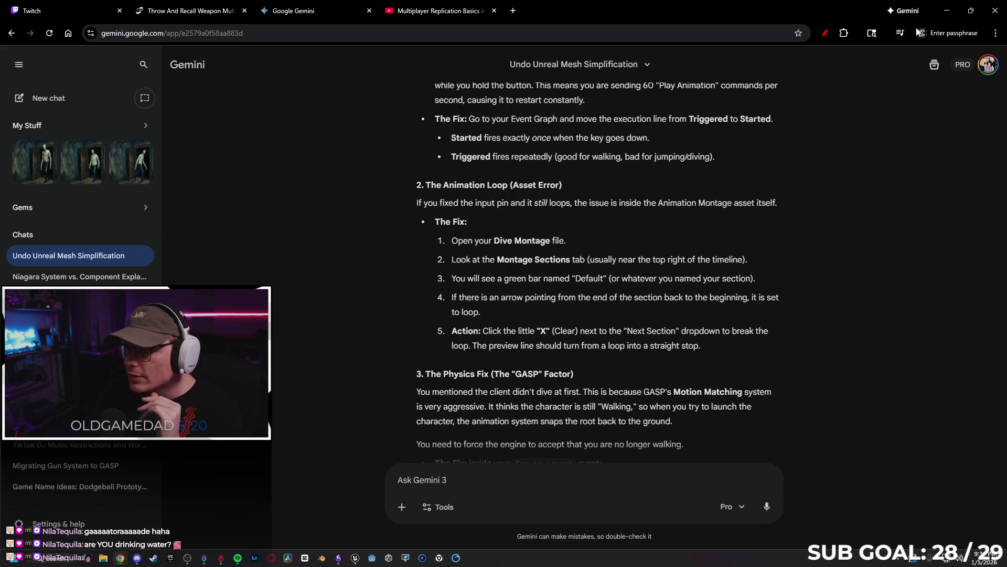
key("alt+Tab")
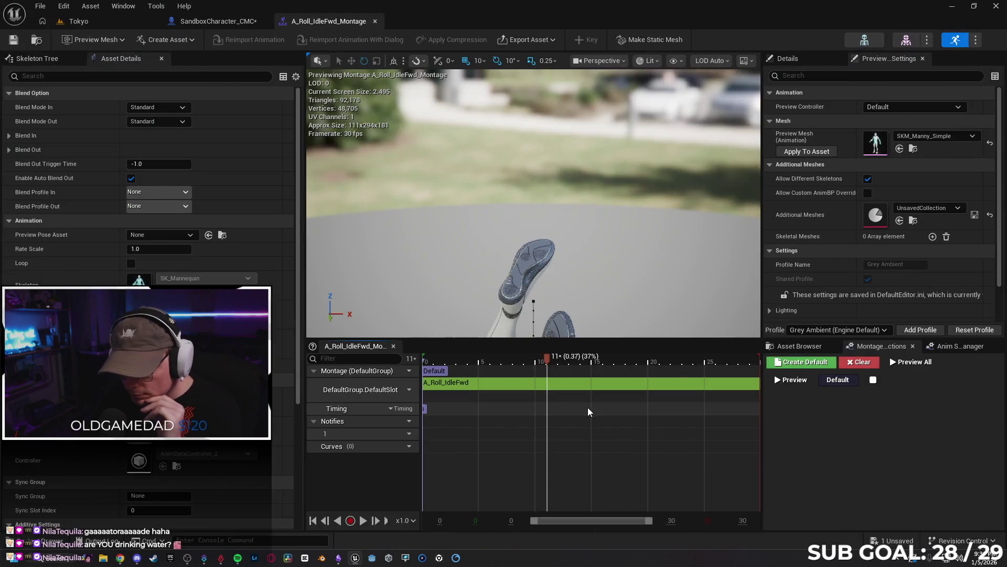
scroll(560, 421, "down", 1)
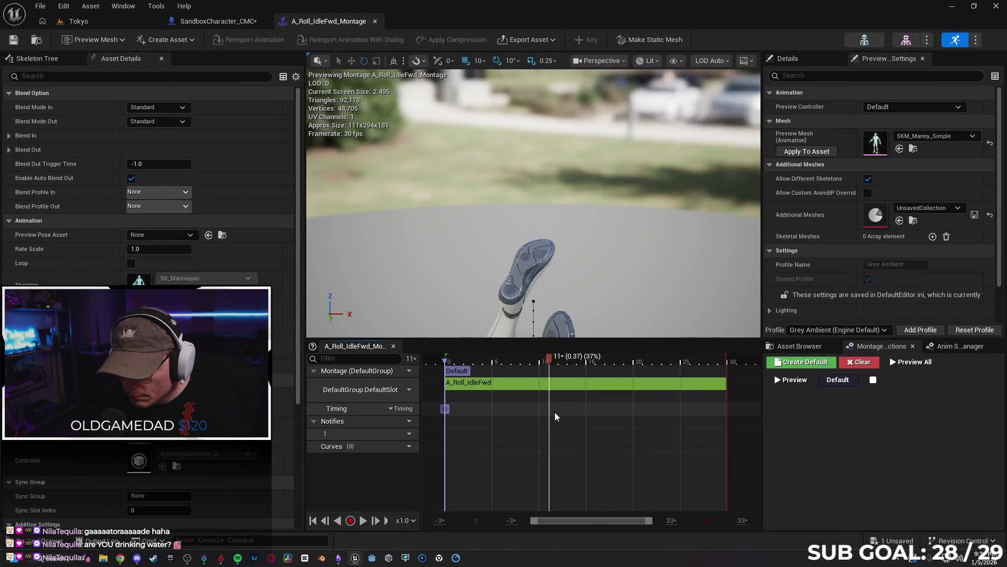
scroll(556, 417, "down", 1)
scroll(556, 416, "up", 1)
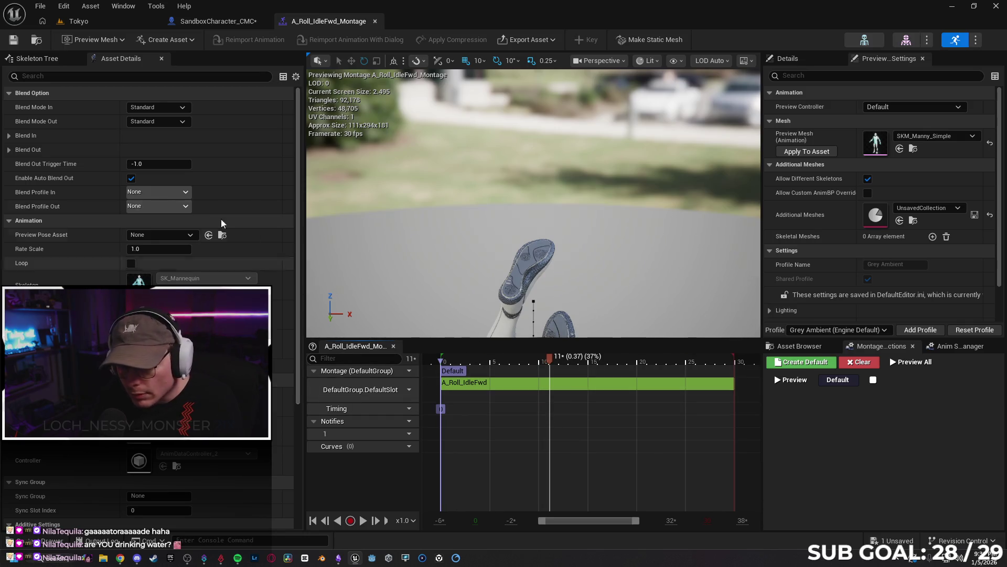
left_click(149, 77)
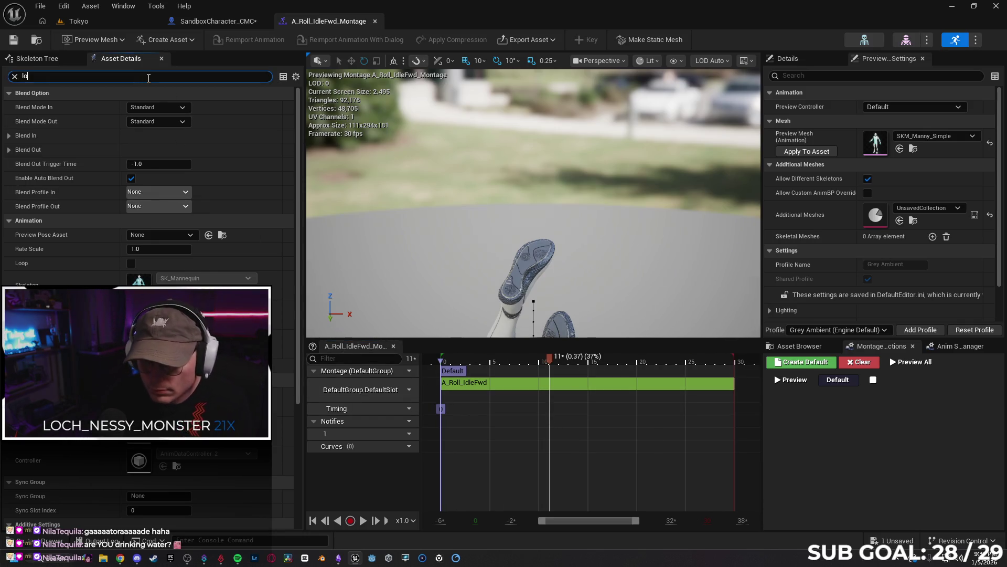
- Search 'loop' in Asset Details, untick Loop, clear the search and hide Asset Details
type("op")
left_click(134, 108)
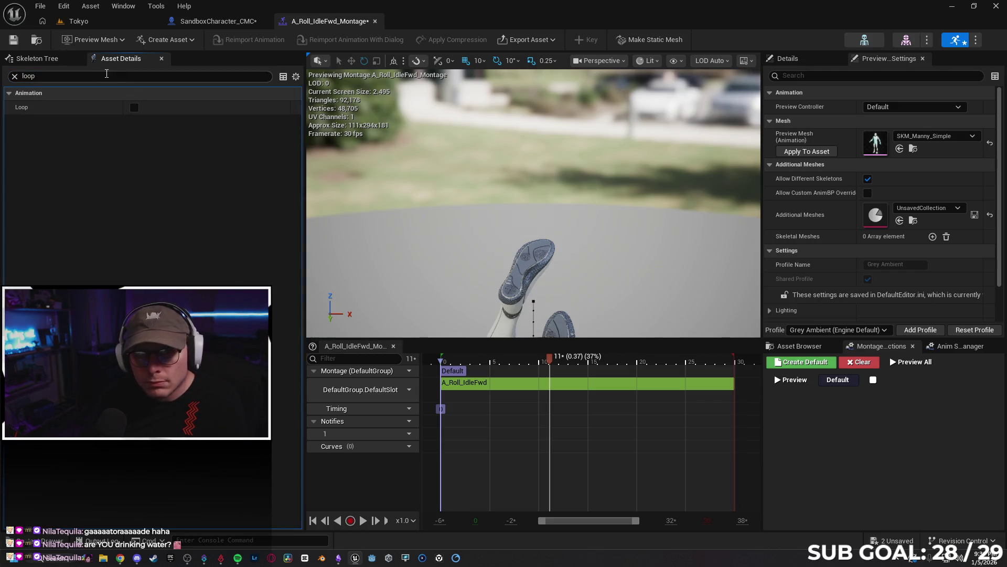
left_click(15, 76)
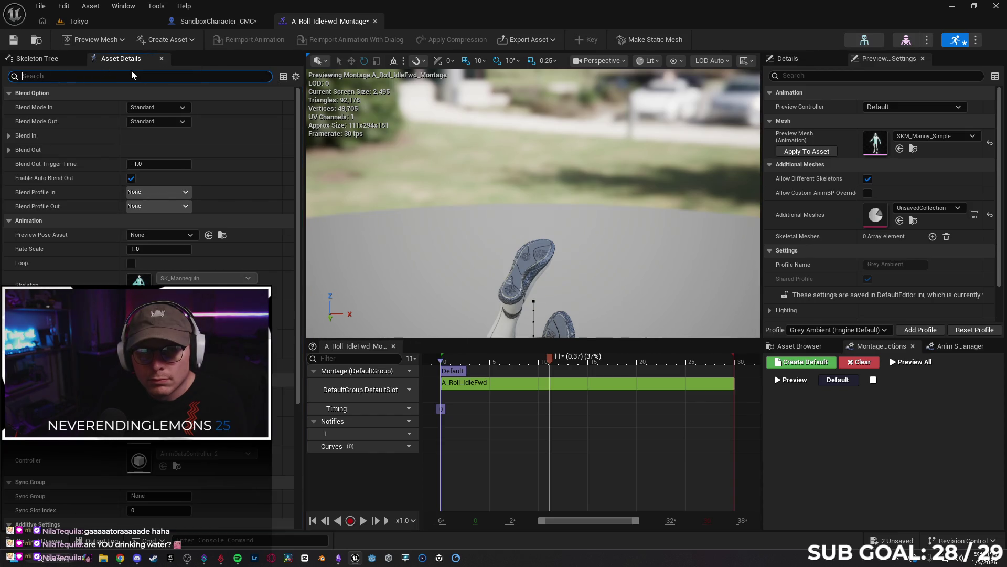
left_click(161, 58)
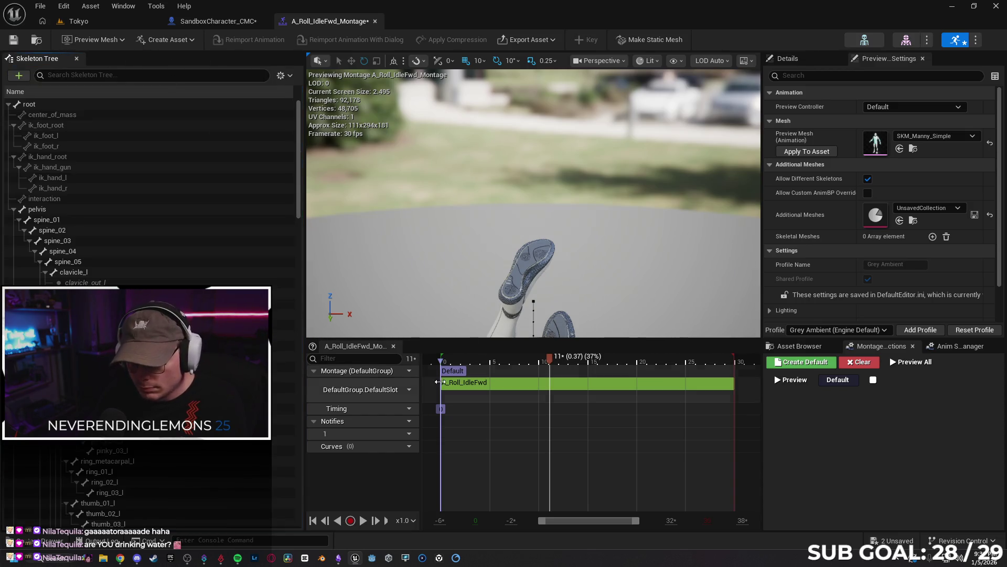
- Rewind the timeline, select the A_Roll_IdleFwd segment, and play then pause the roll preview
scroll(475, 408, "up", 4)
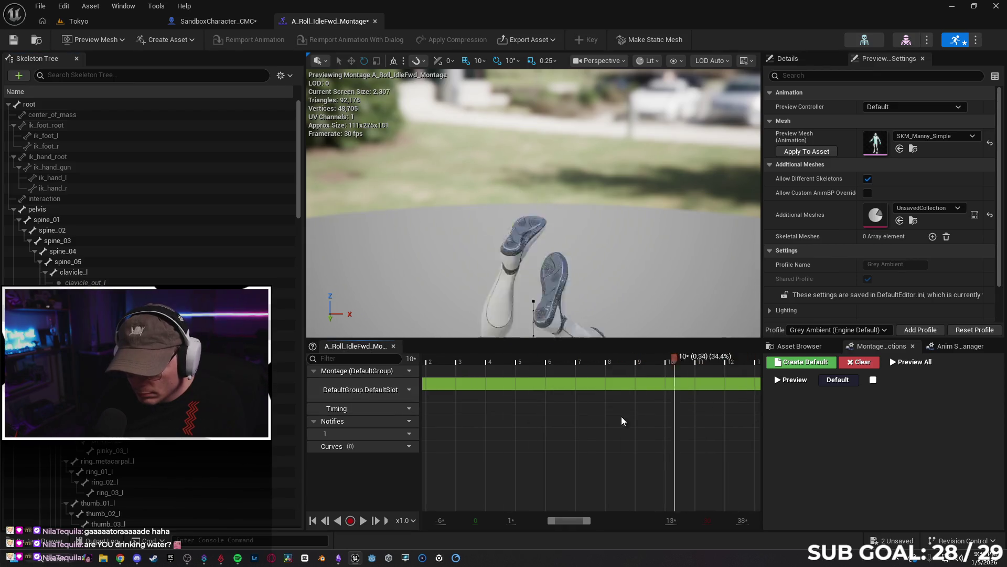
mouse_move(460, 421)
left_mouse_down()
mouse_move(695, 436)
mouse_move(599, 431)
left_mouse_up()
scroll(649, 438, "up", 3)
scroll(549, 437, "down", 5)
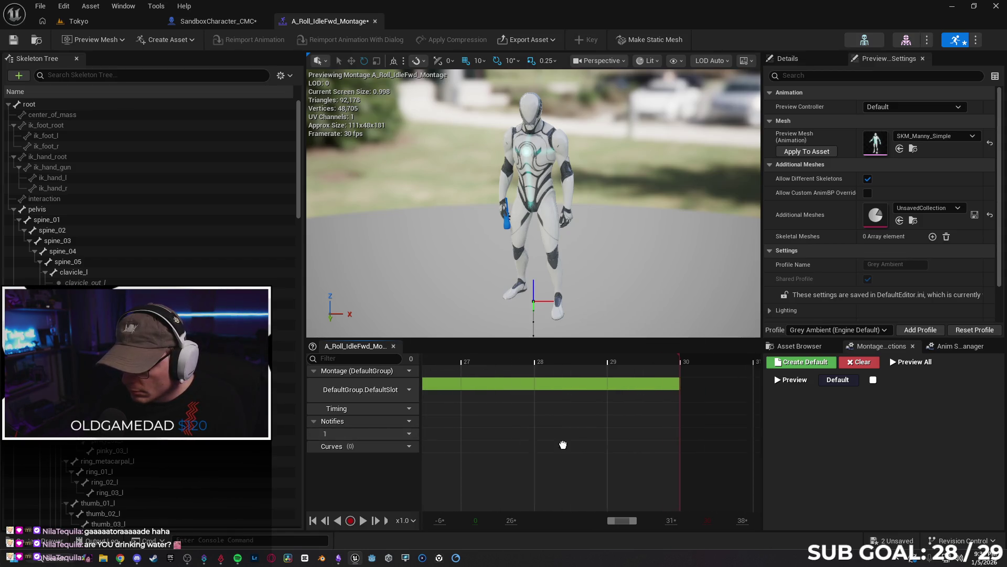
scroll(508, 427, "down", 1)
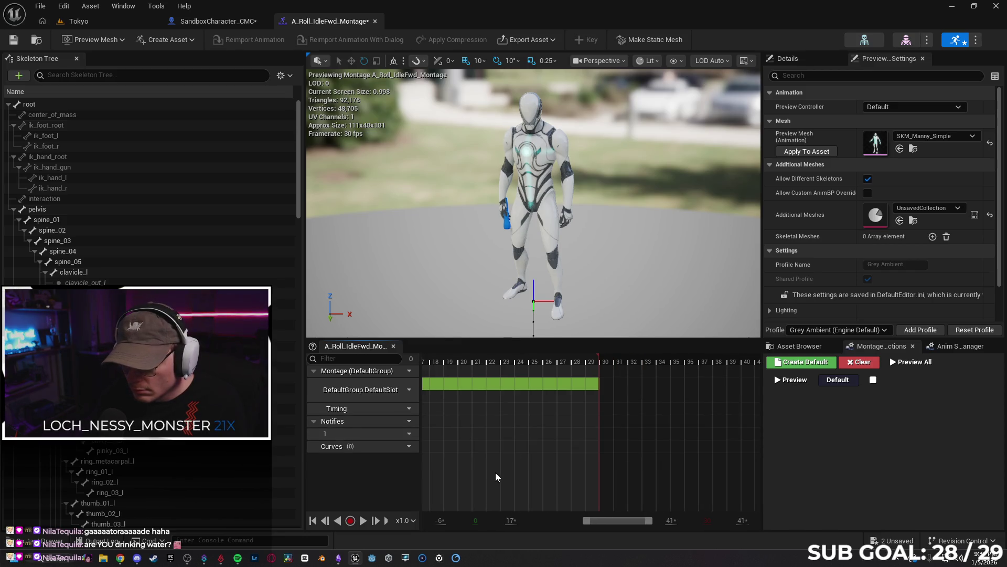
key("Home")
scroll(624, 440, "down", 3)
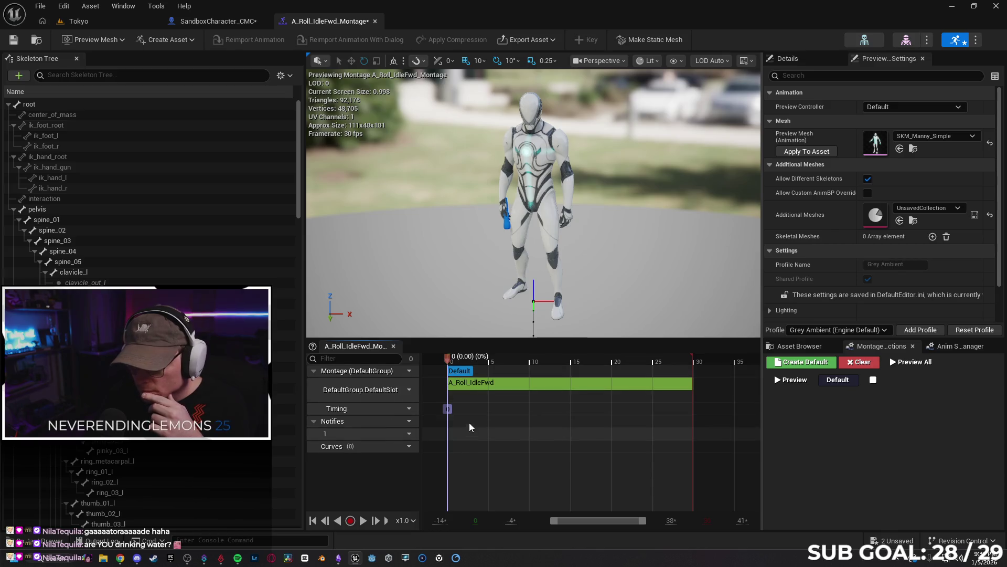
left_click(516, 390)
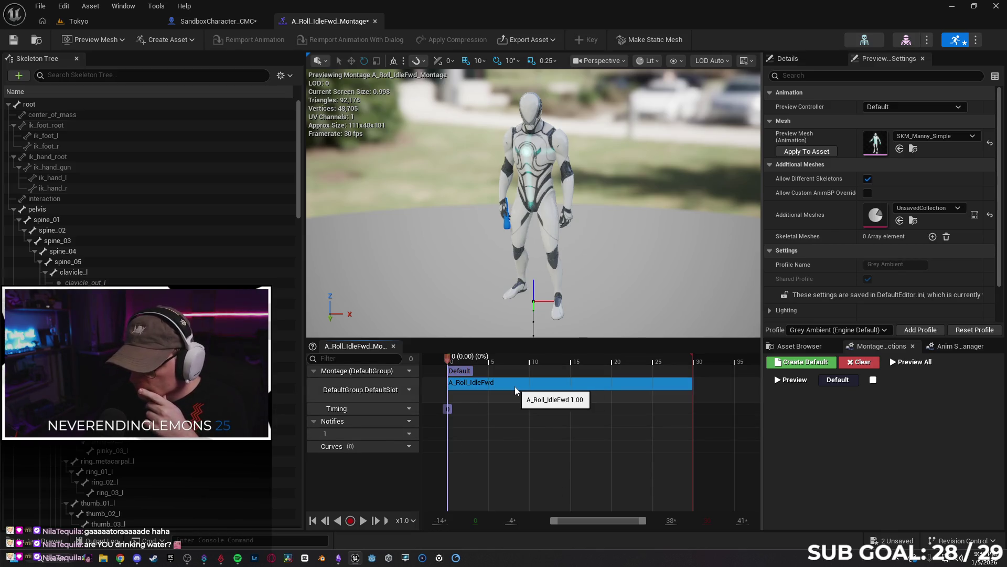
left_click(363, 520)
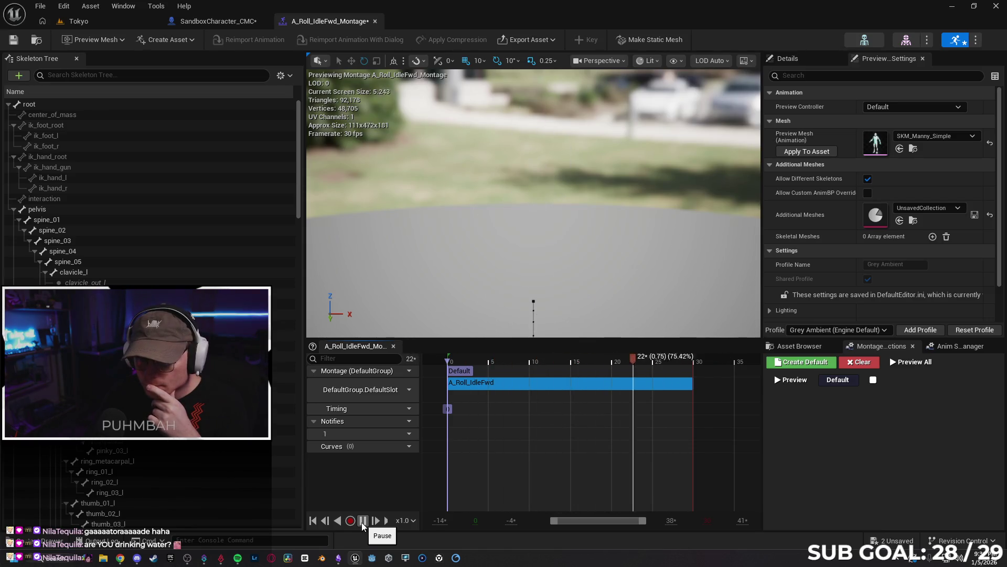
left_click(363, 520)
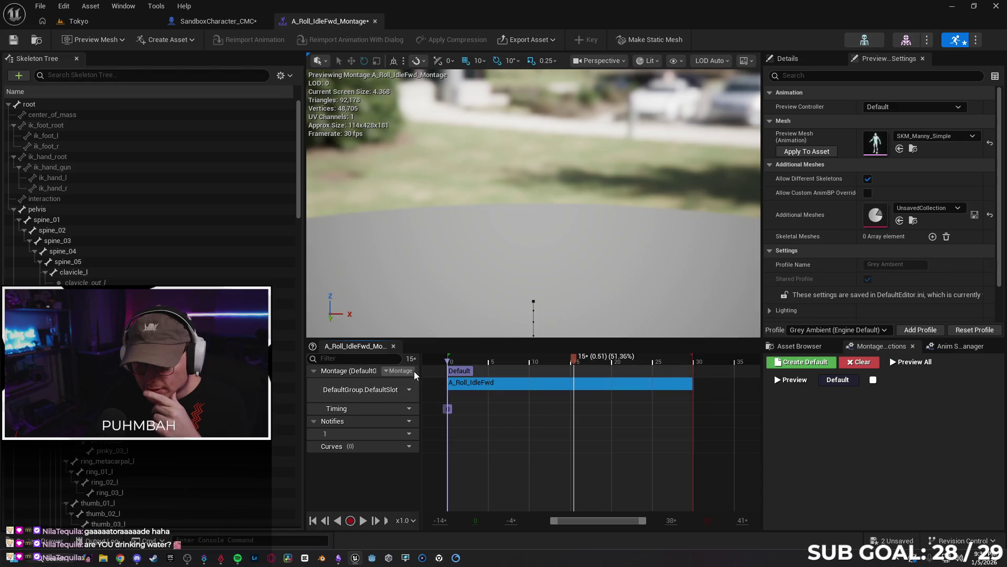
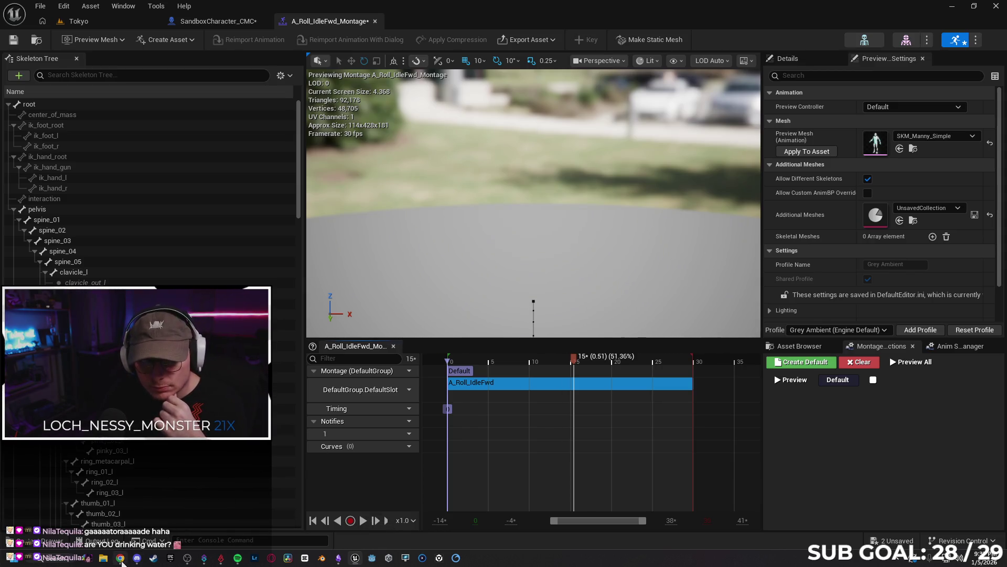
- Check the Gemini instructions and inspect the montage's Timing track options
left_click(120, 558)
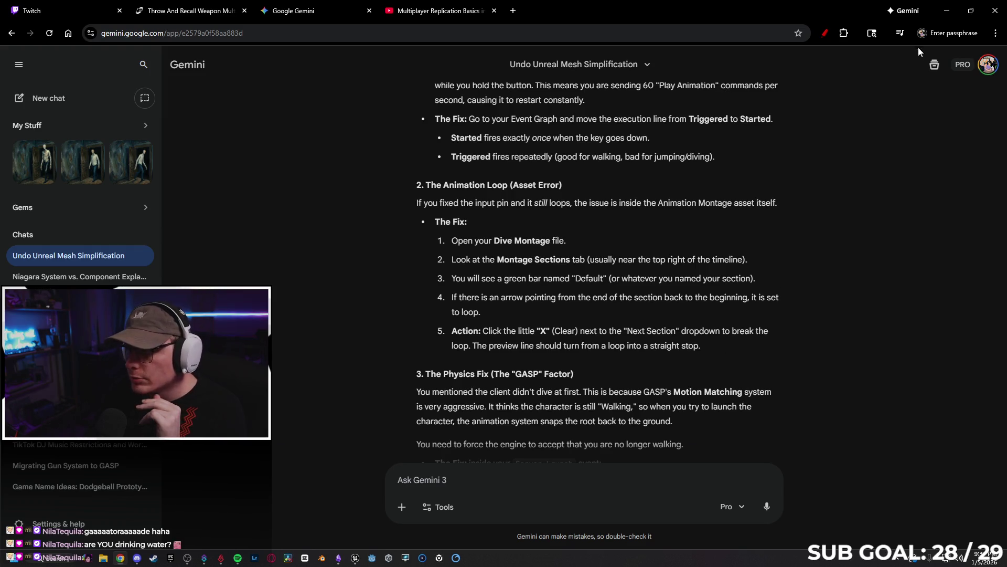
left_click(946, 11)
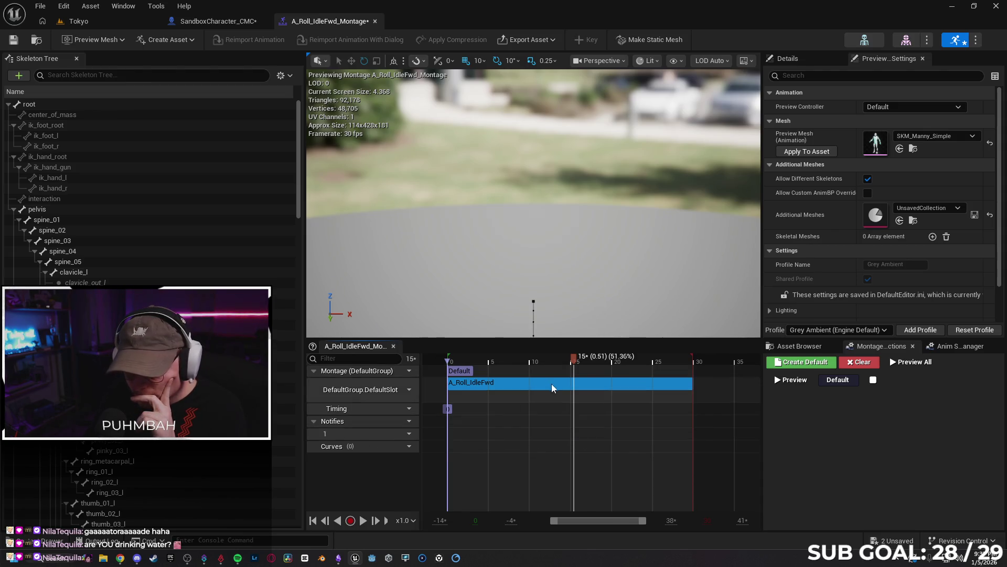
left_click(449, 410)
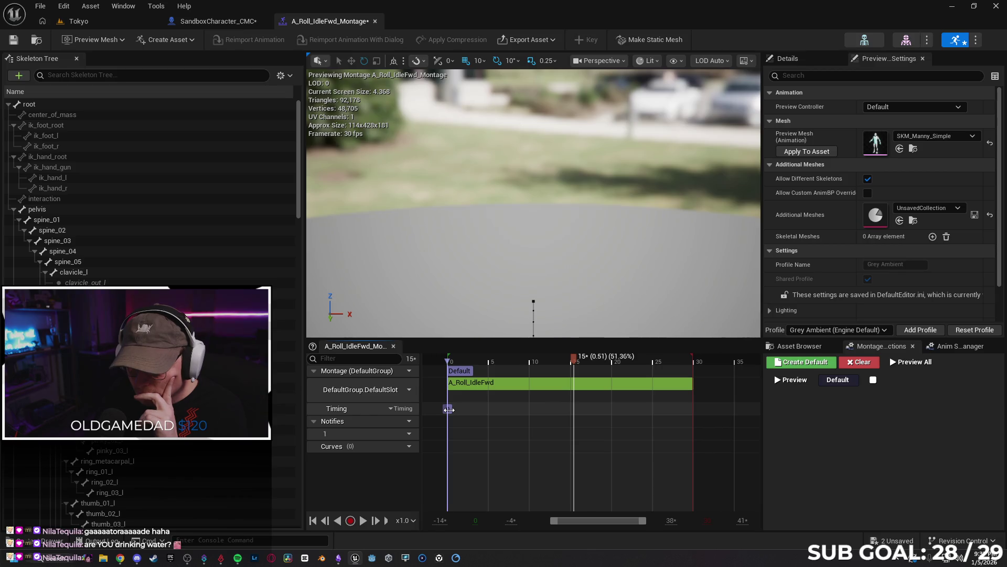
left_click(392, 409)
left_click(393, 411)
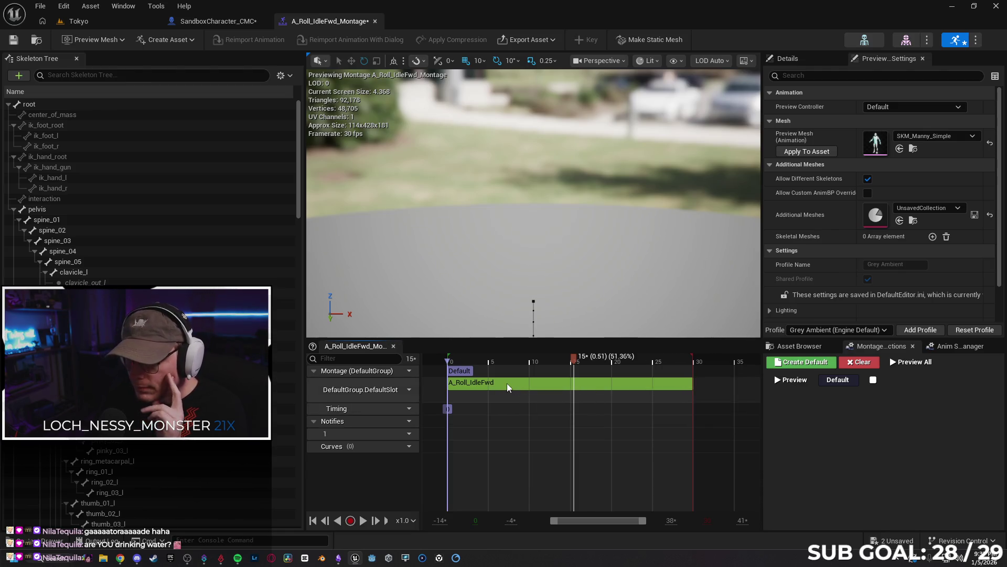
left_click(121, 556)
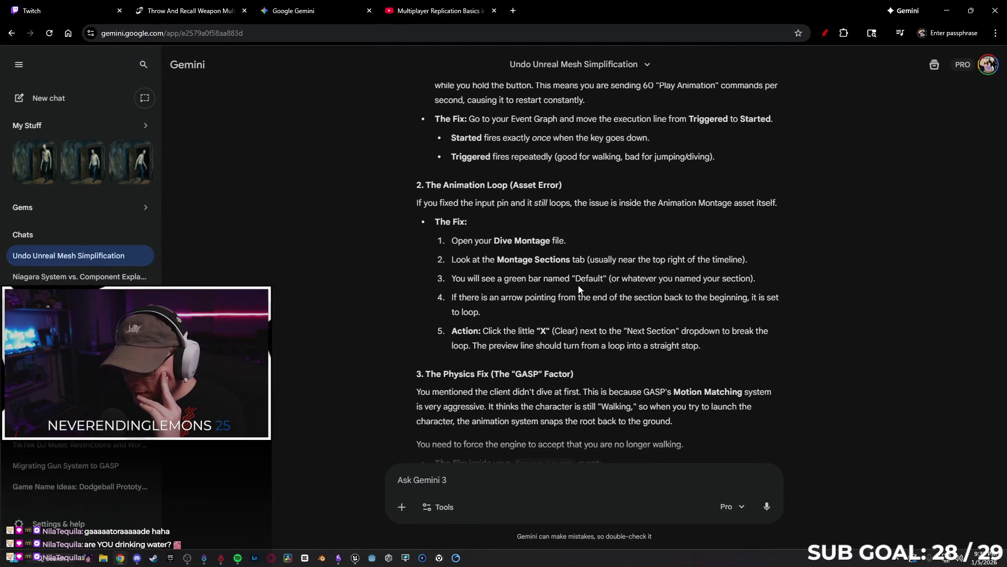
left_click(947, 9)
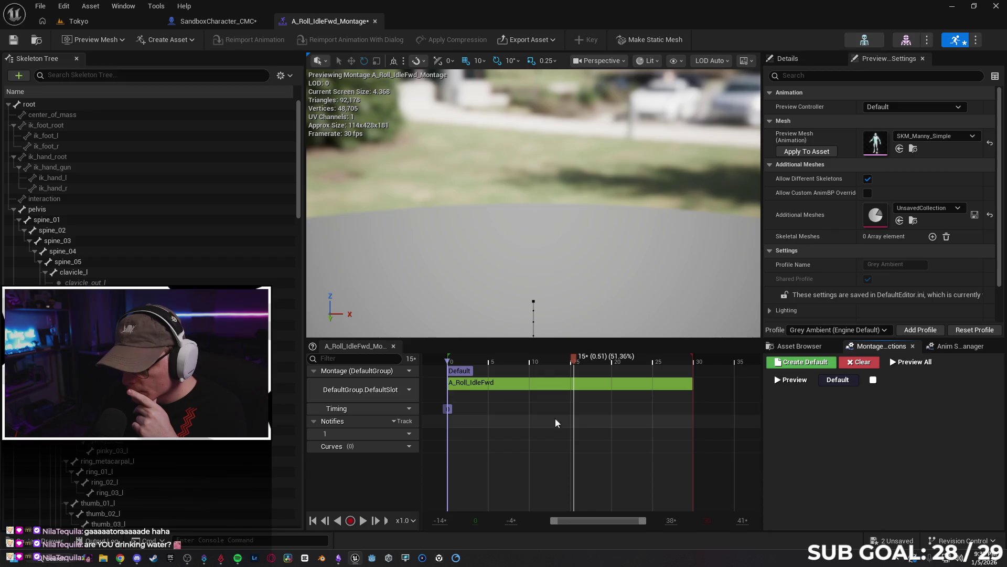
- Rewind and play the A_Roll_IdleFwd_Montage preview with the roll segment selected
left_click(470, 374)
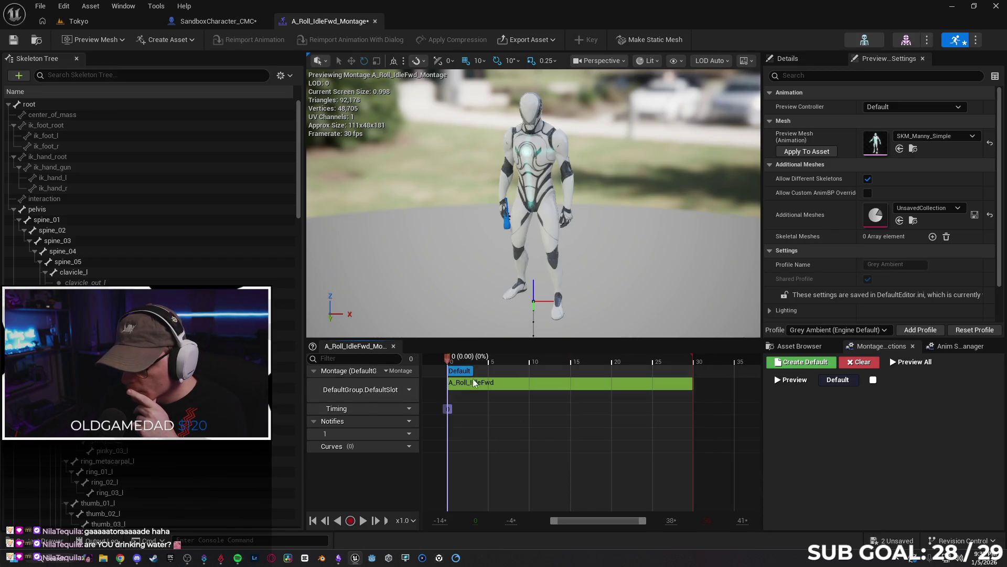
left_click(456, 383)
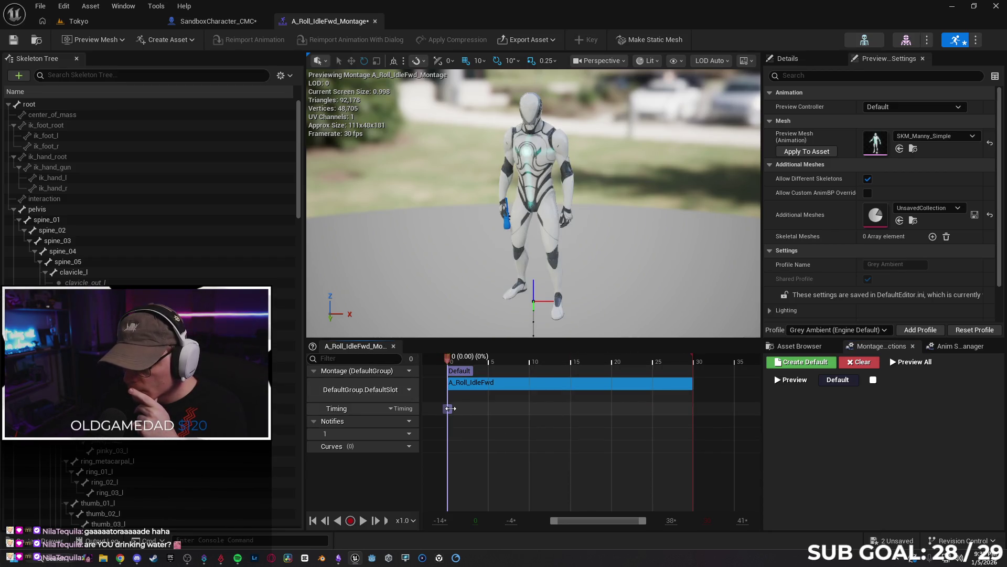
left_click(450, 408)
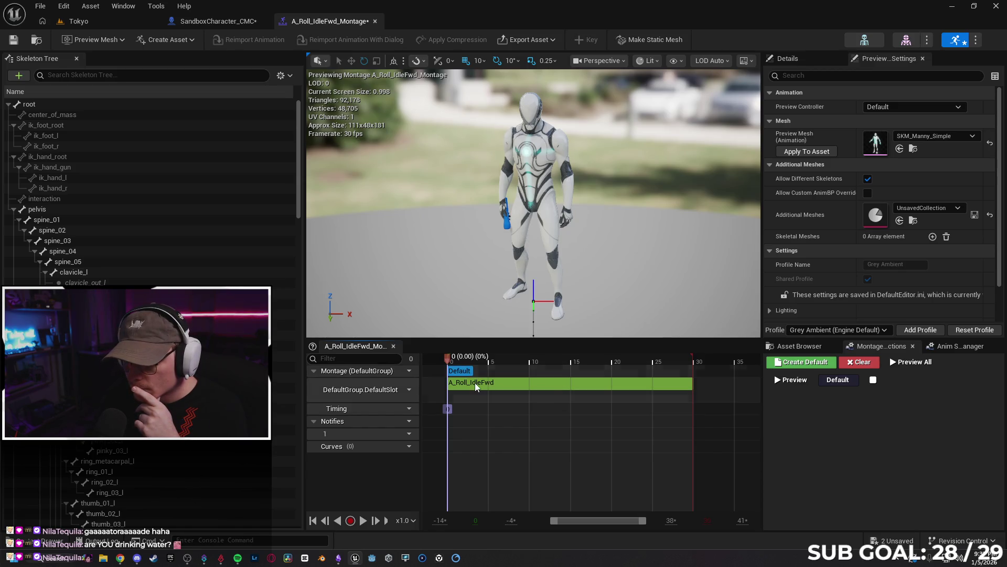
left_click(465, 386)
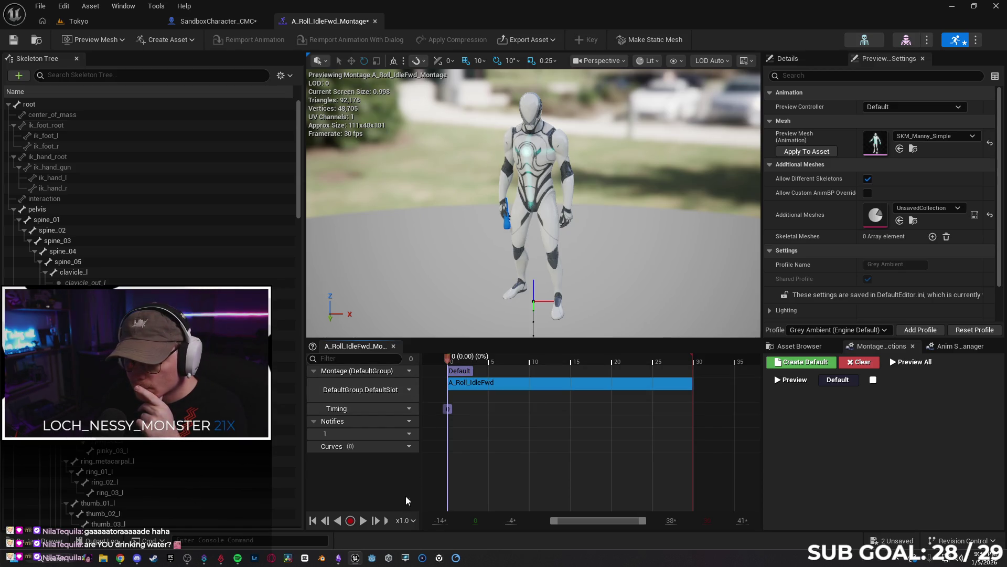
left_click(362, 522)
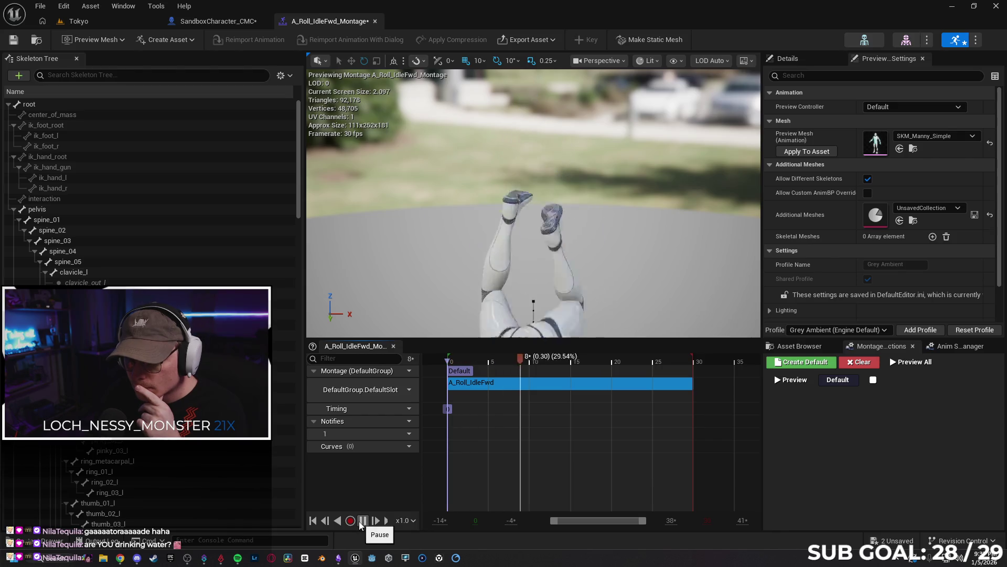
left_click(467, 372)
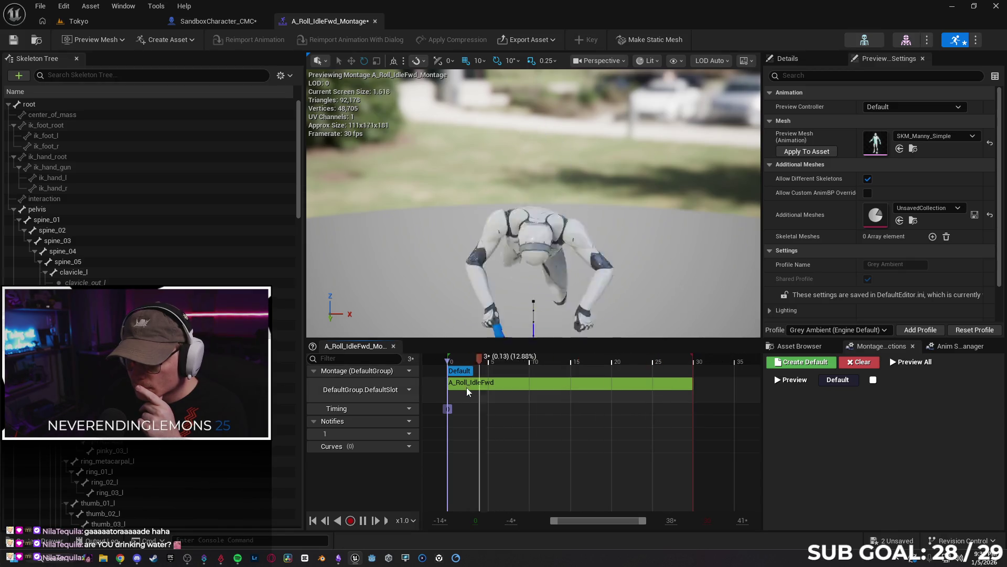
left_click(468, 387)
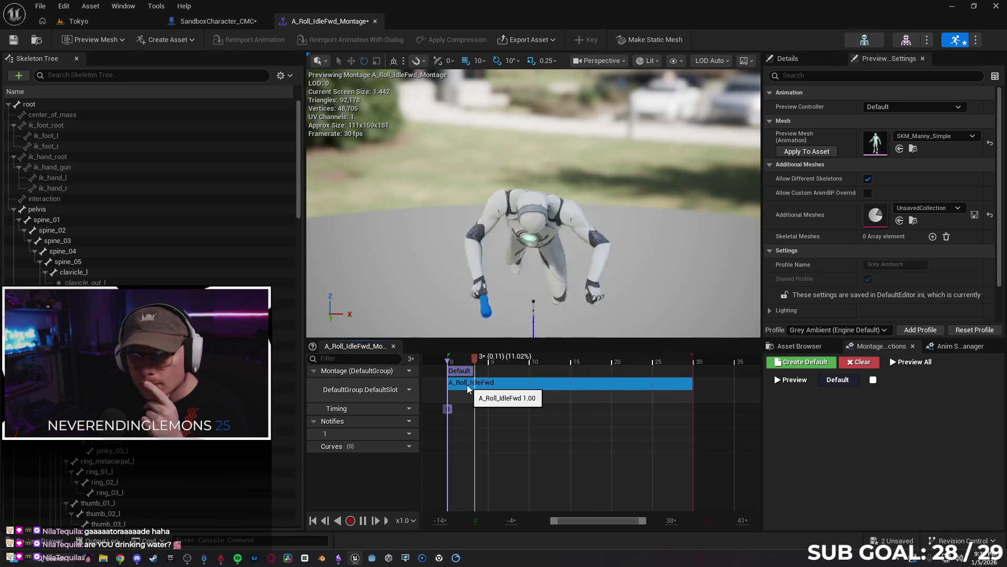
- Preview the Default section from its start, replay it, then undo the last Edit Loop
left_click(460, 371)
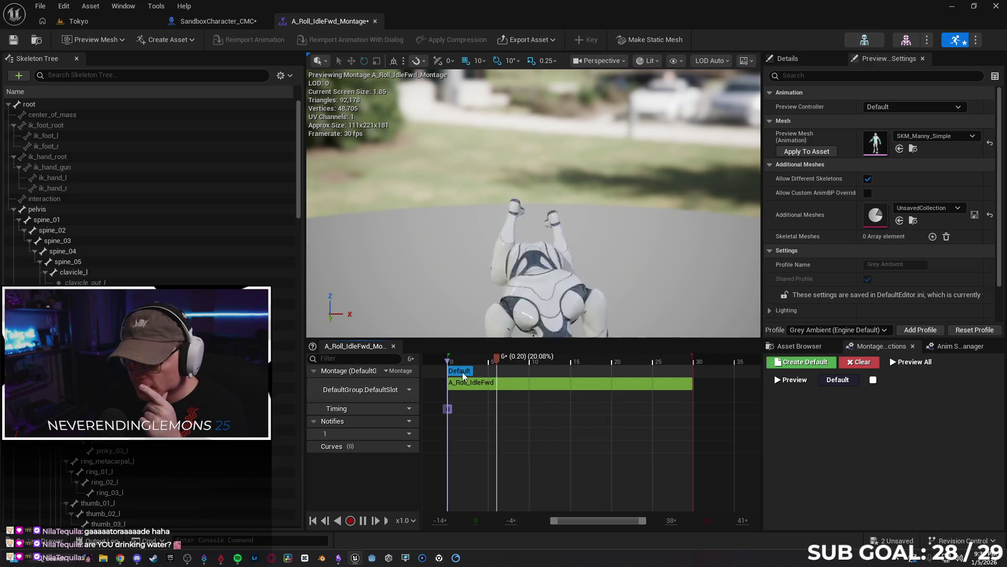
left_click(812, 382)
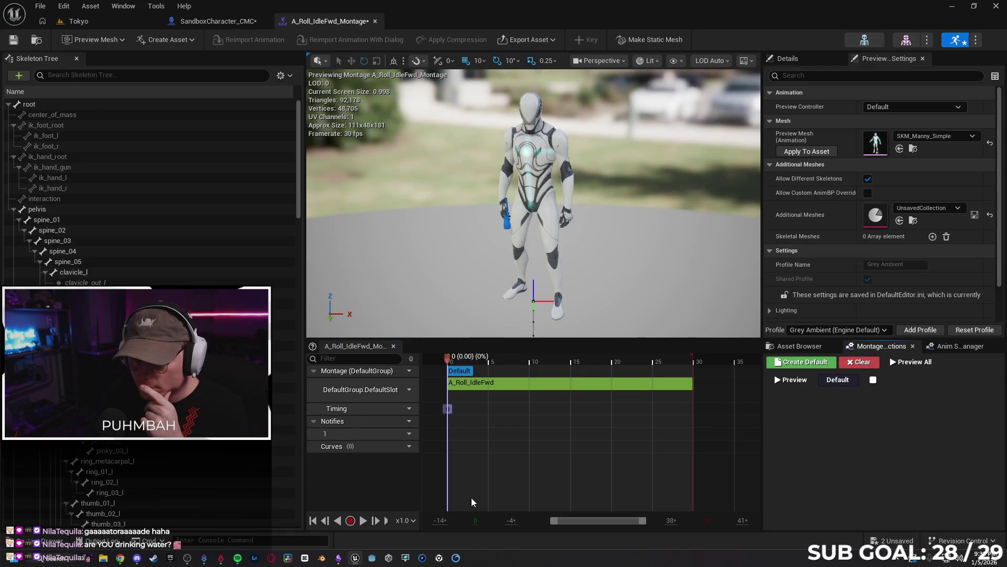
left_click(363, 521)
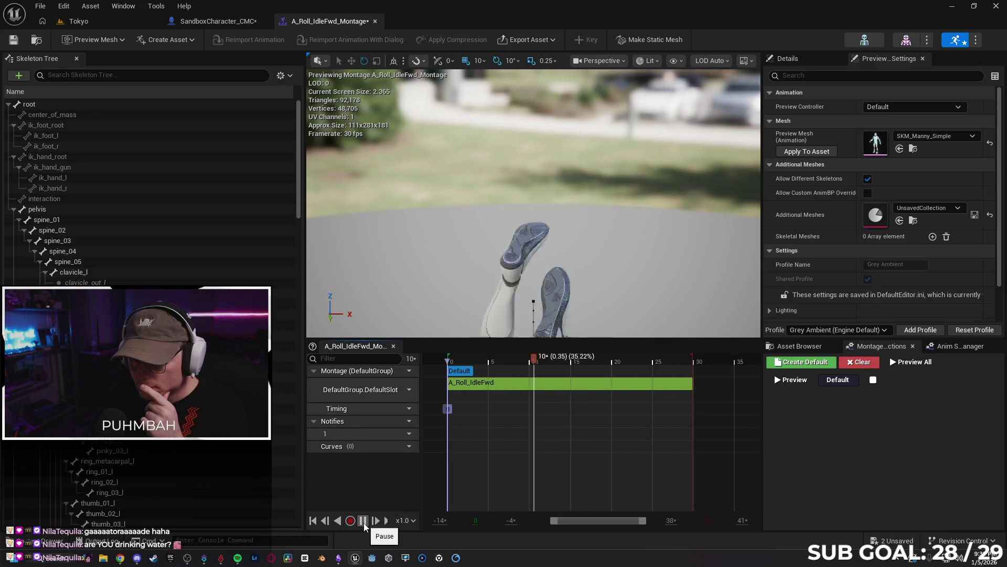
left_click(489, 384)
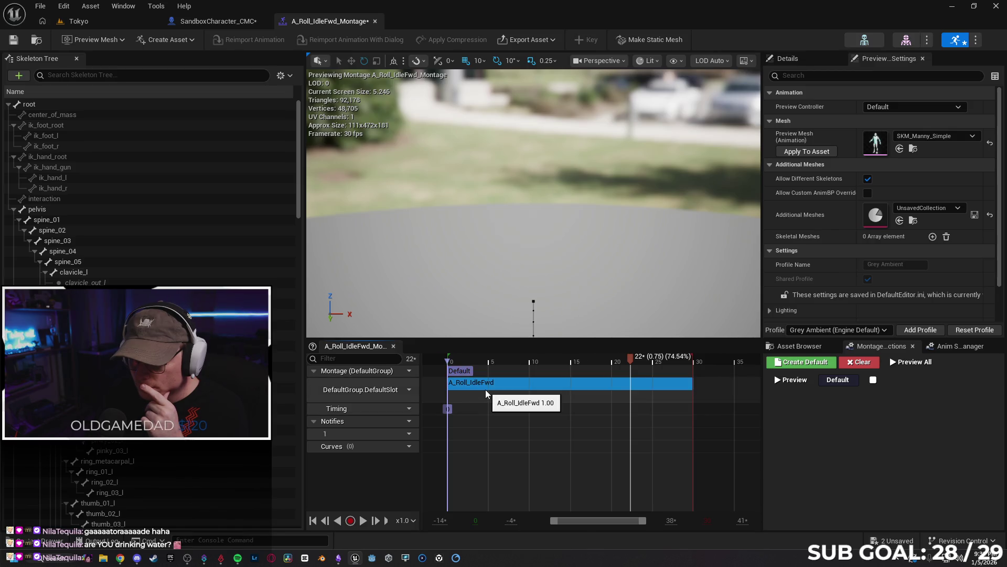
left_click(860, 367)
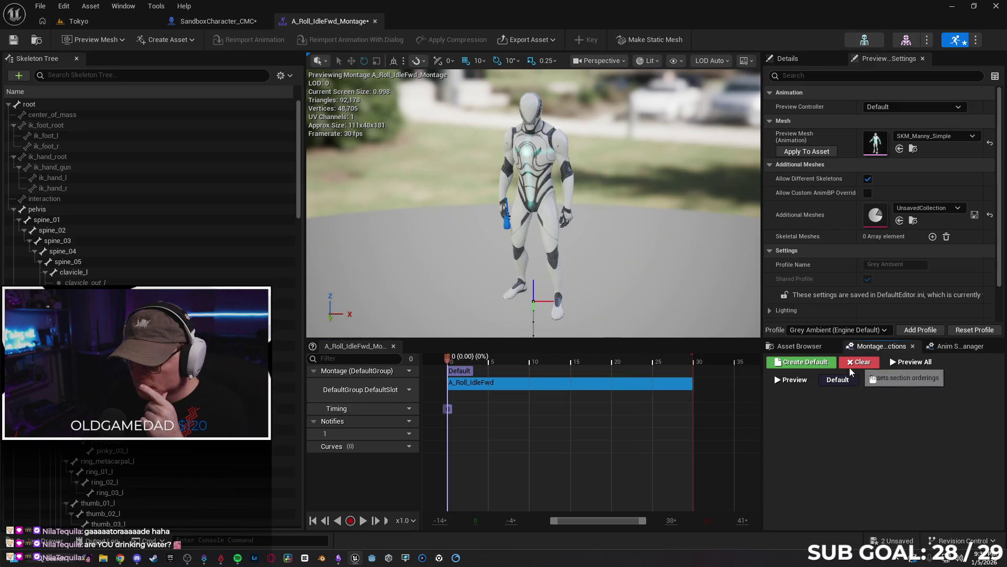
left_click(362, 521)
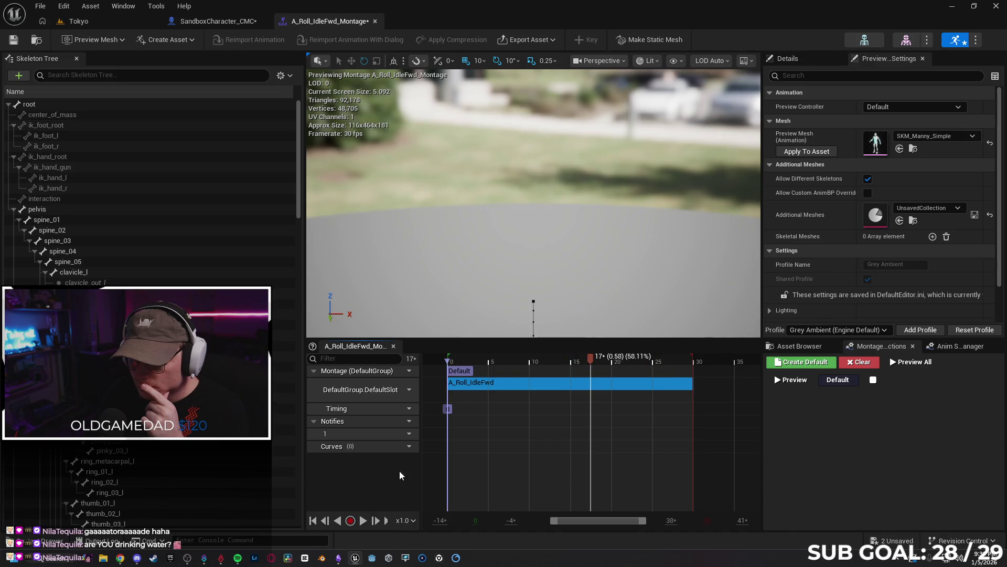
left_click(449, 409)
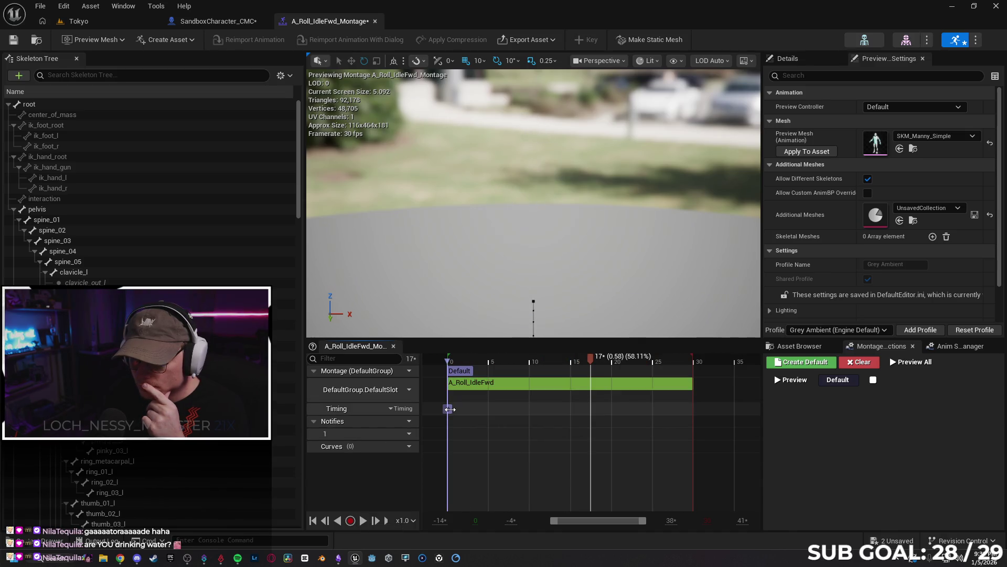
key("ctrl+z")
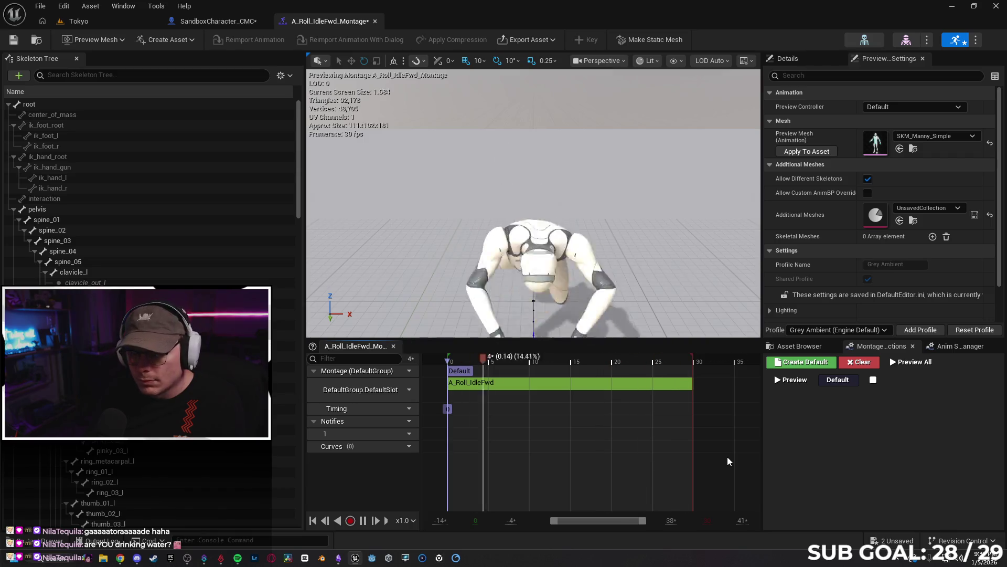
- Redo the loop edit from the Edit menu and search preview settings for 'loop'
left_click(64, 6)
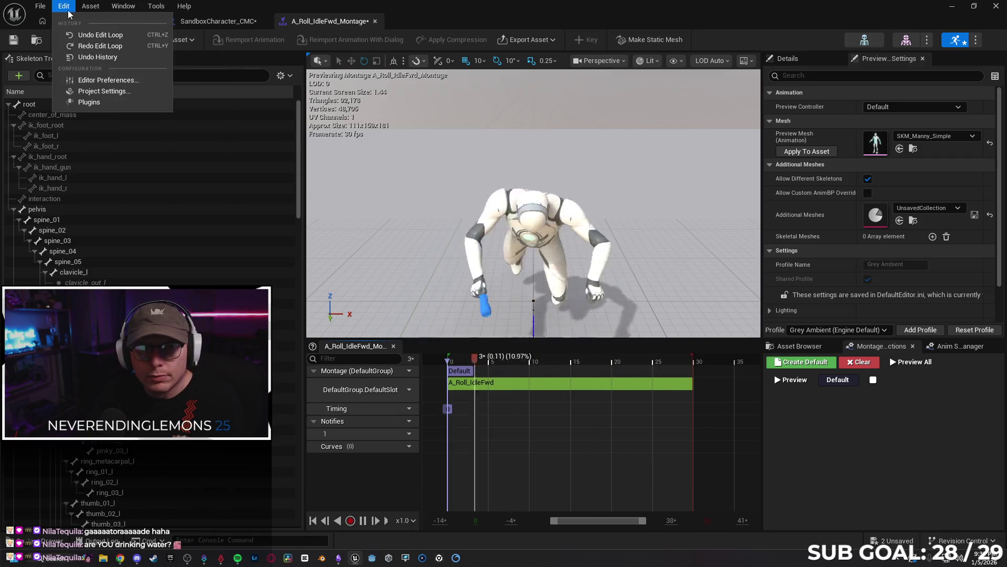
left_click(89, 43)
left_click(67, 76)
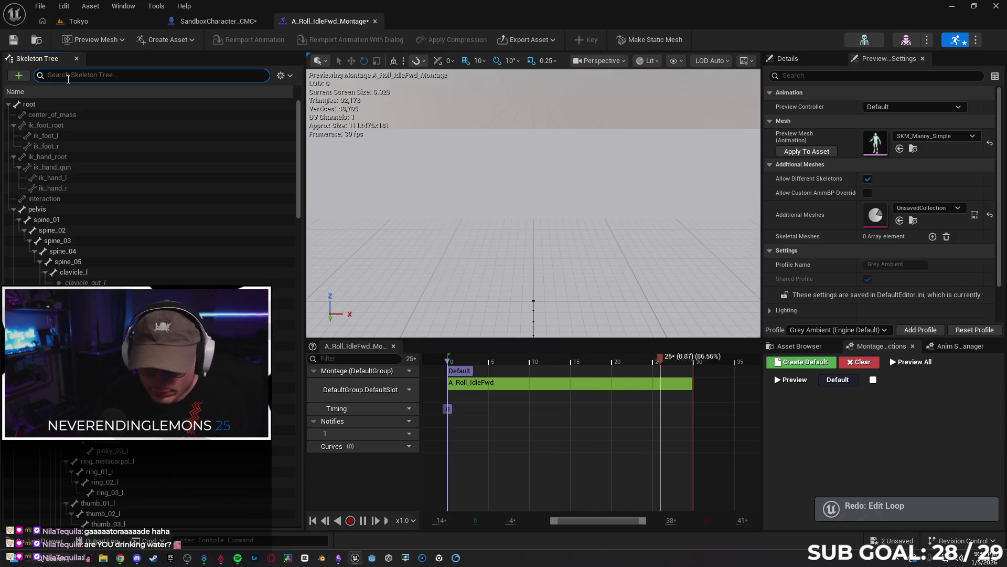
left_click(787, 58)
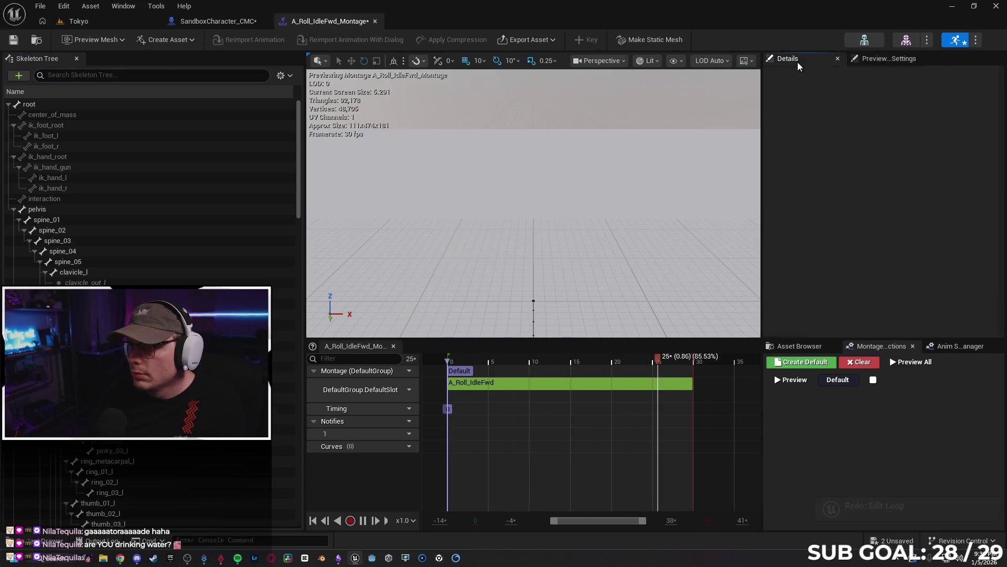
left_click(889, 59)
left_click(837, 76)
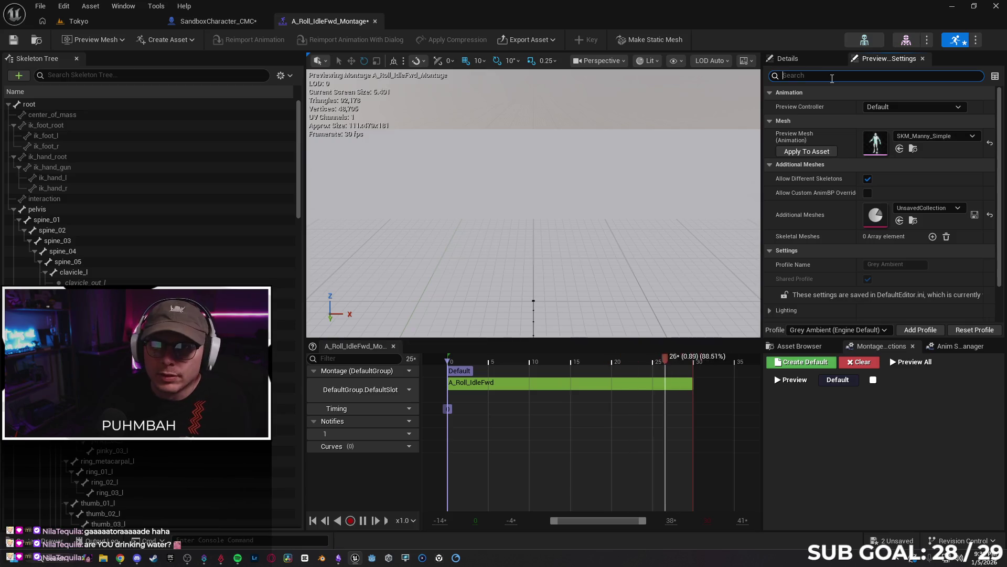
type("loop")
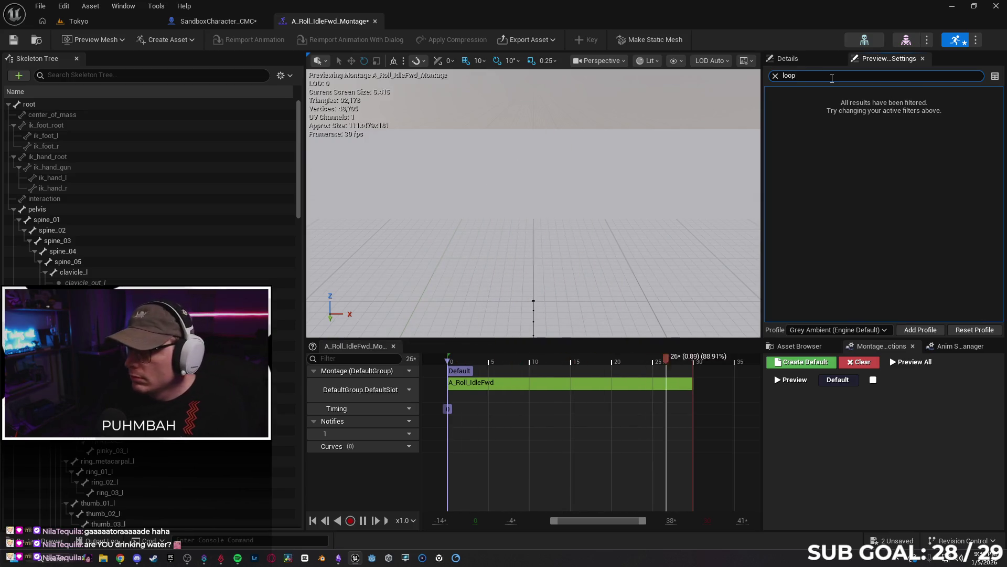
key("Escape")
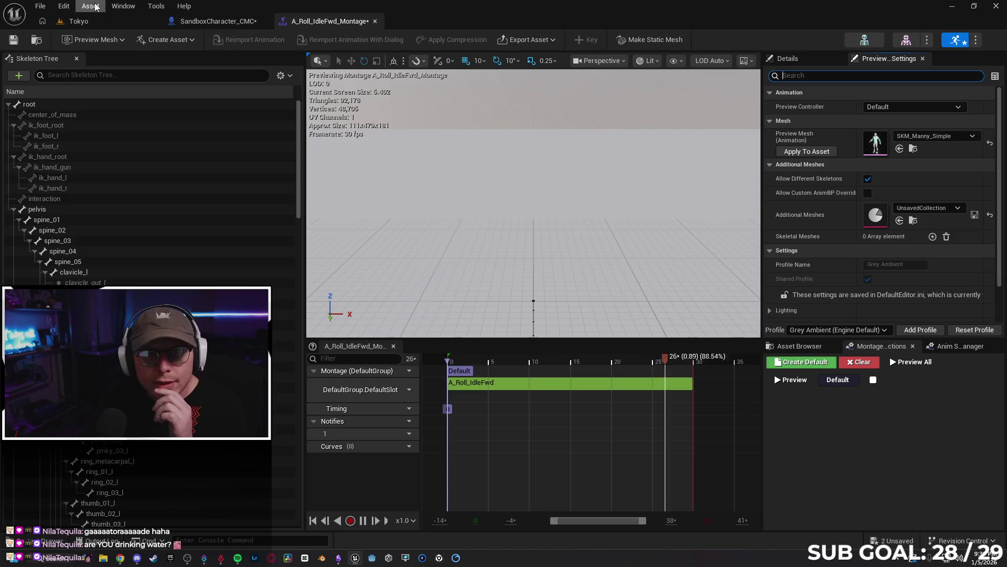
- In Asset Details, filter for 'loop', undo and redo the Loop change, and clear the search
left_click(122, 6)
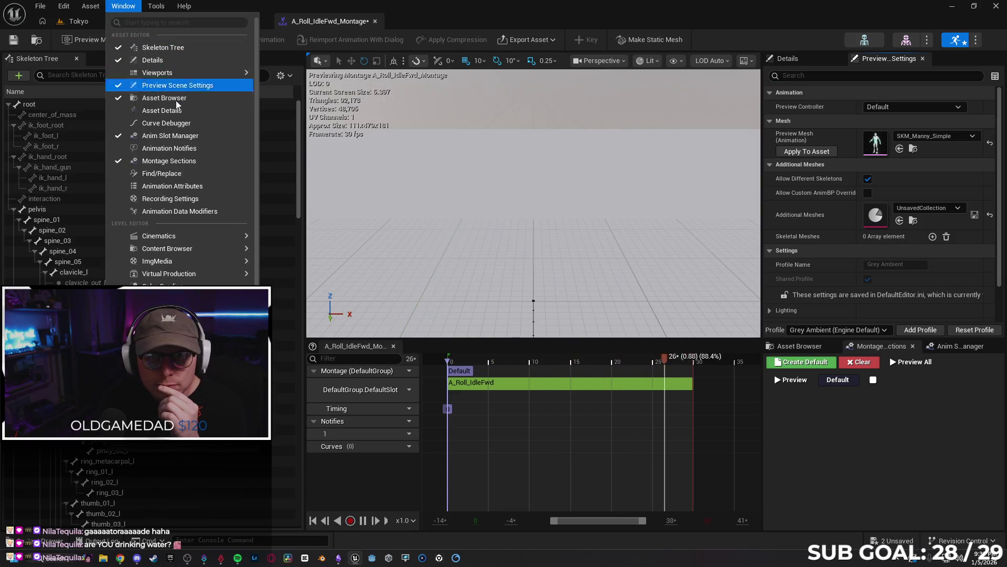
left_click(183, 112)
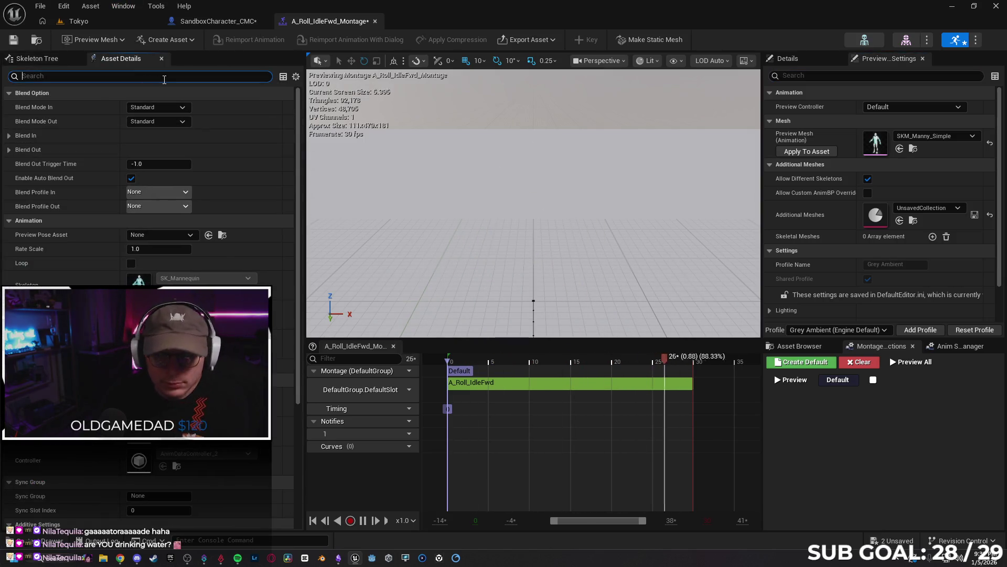
type("loop")
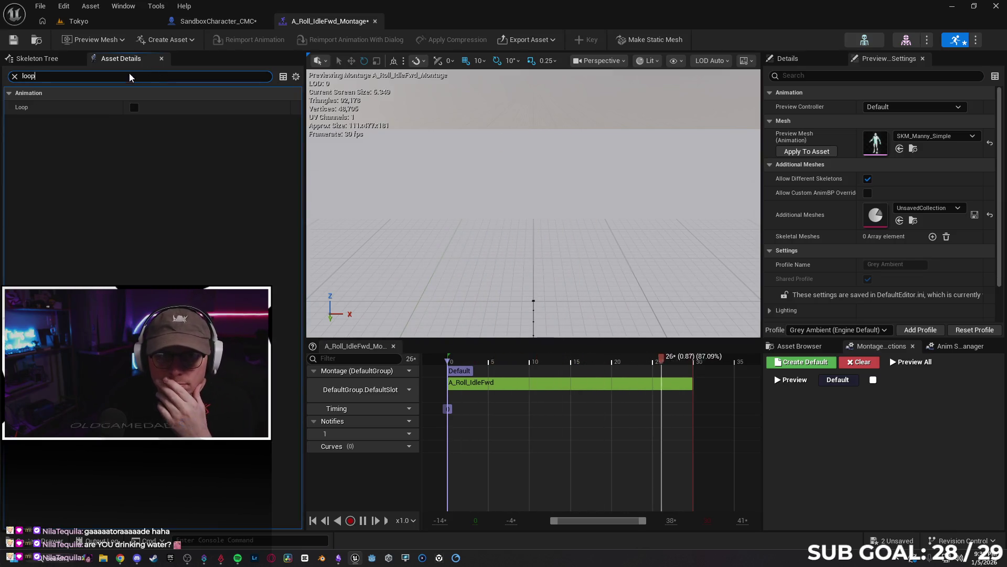
left_click(64, 6)
left_click(82, 38)
left_click(63, 5)
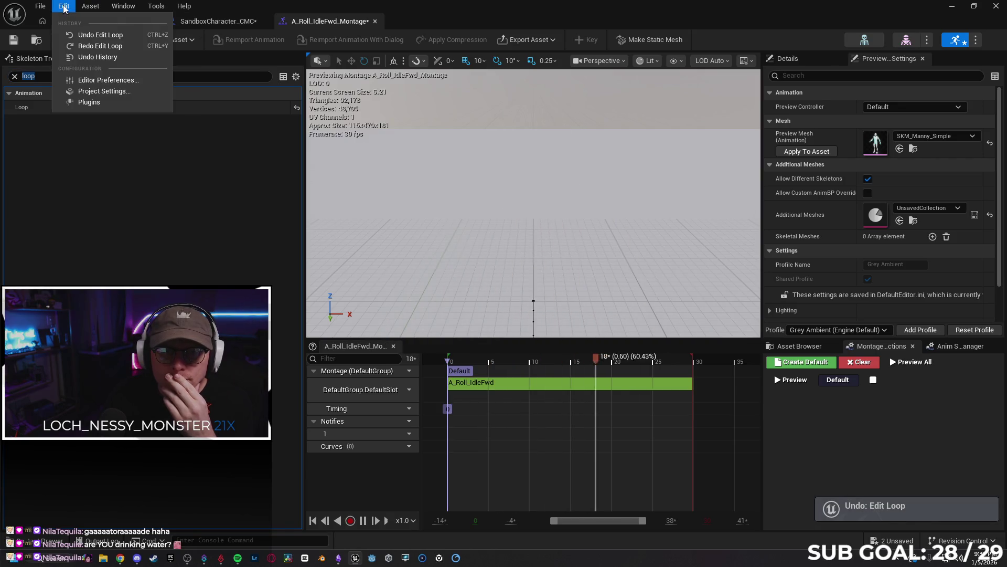
left_click(84, 47)
left_click(15, 76)
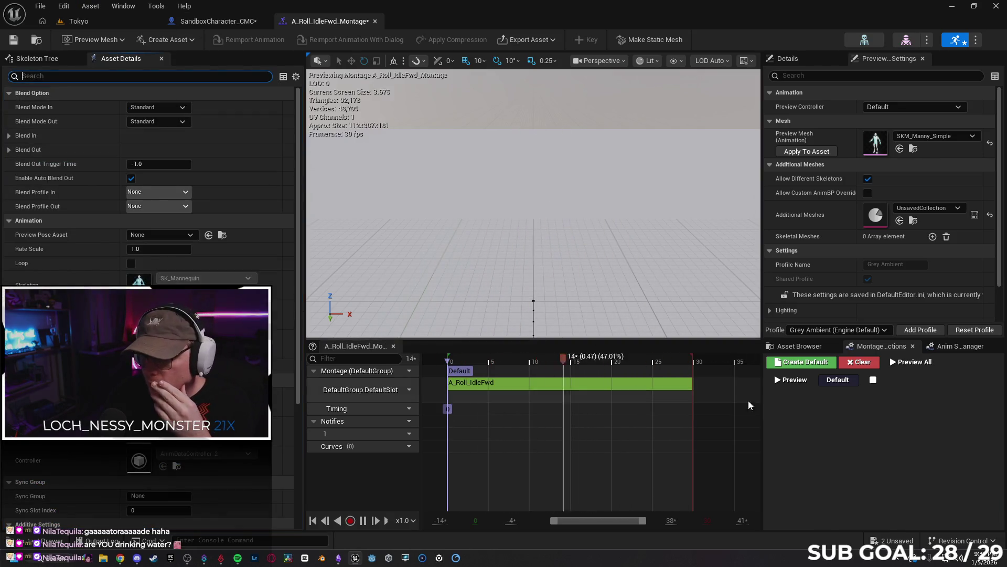
left_click(912, 363)
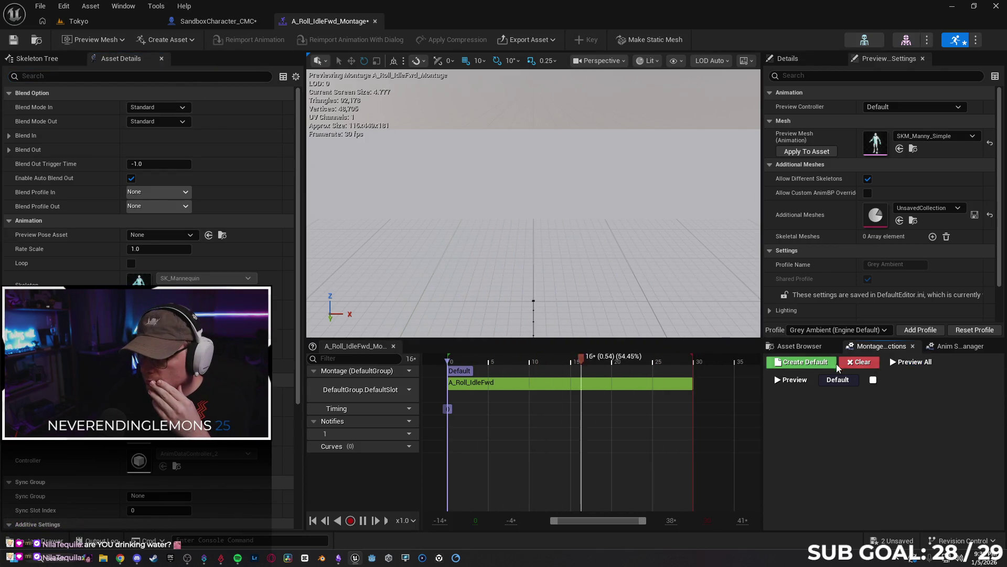
left_click(794, 382)
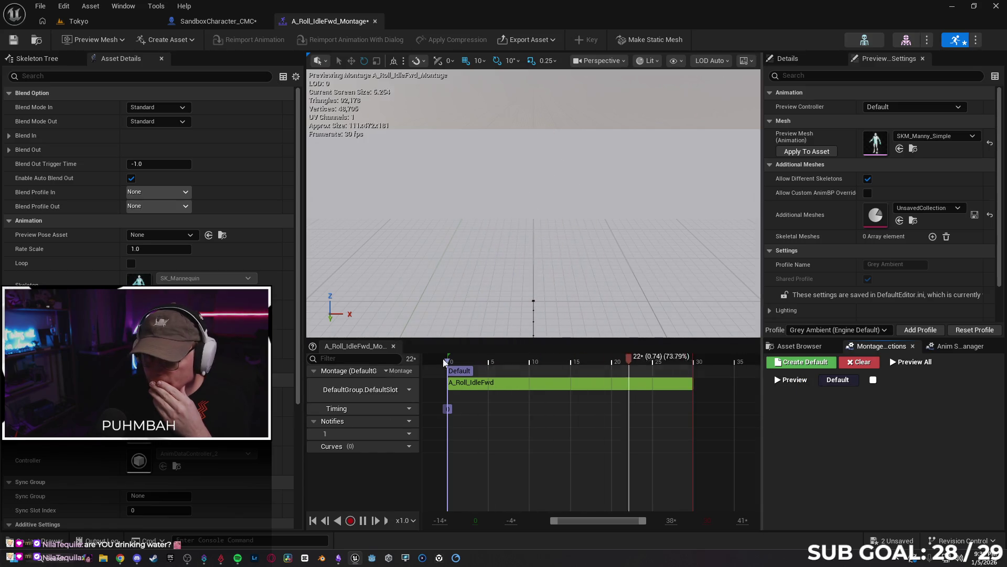
left_click(375, 21)
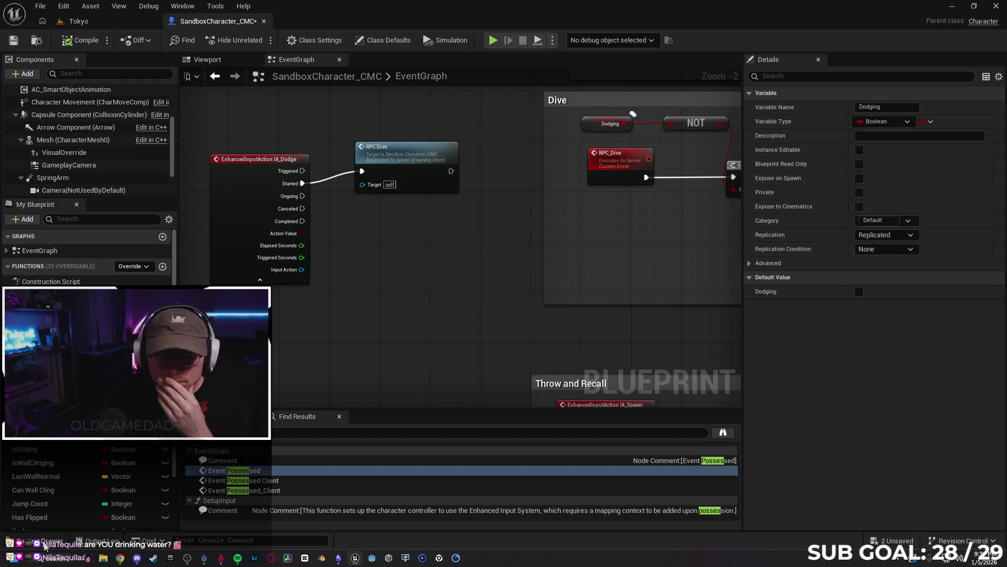
left_click(44, 544)
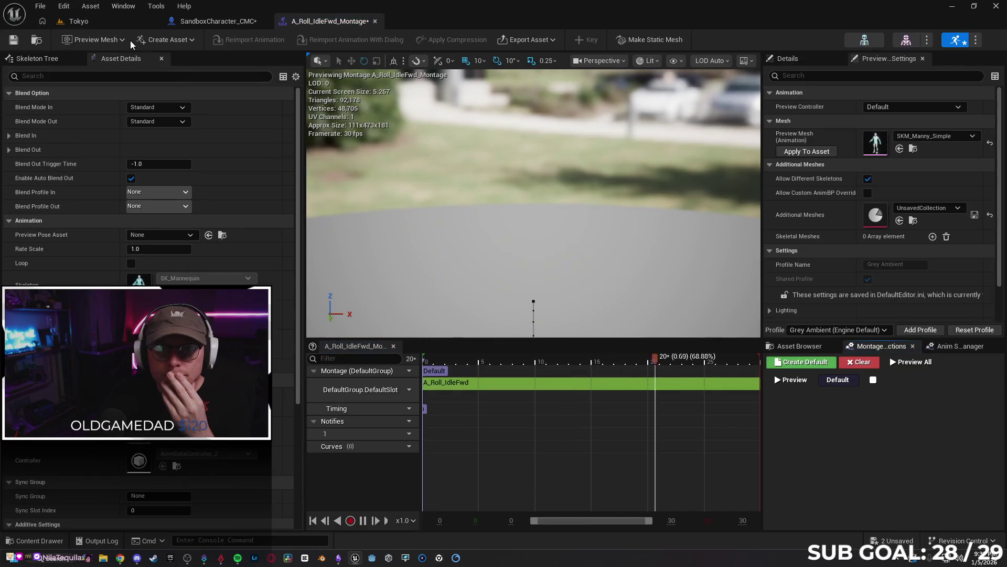
left_click(63, 5)
left_click(128, 49)
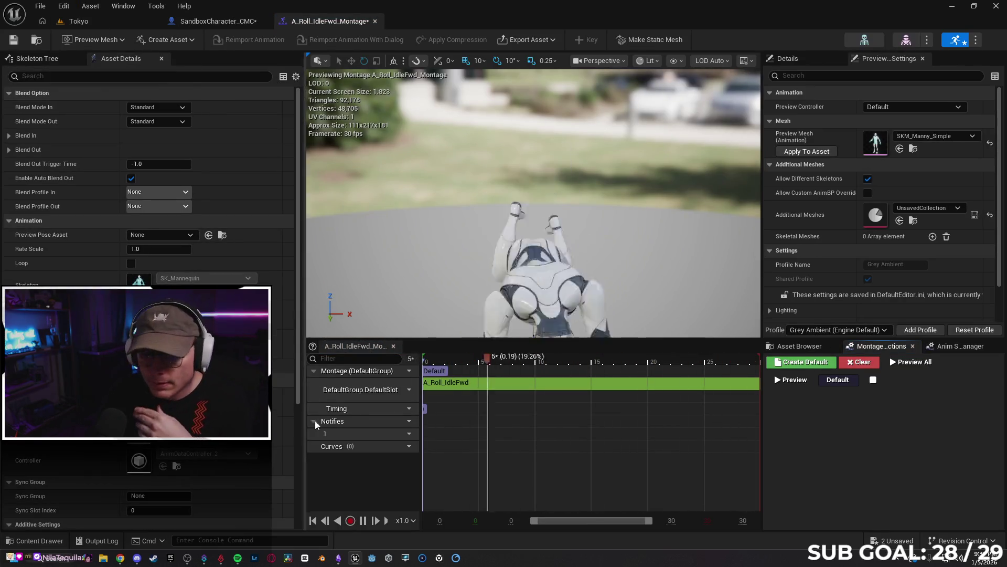
left_click(358, 523)
left_click(119, 559)
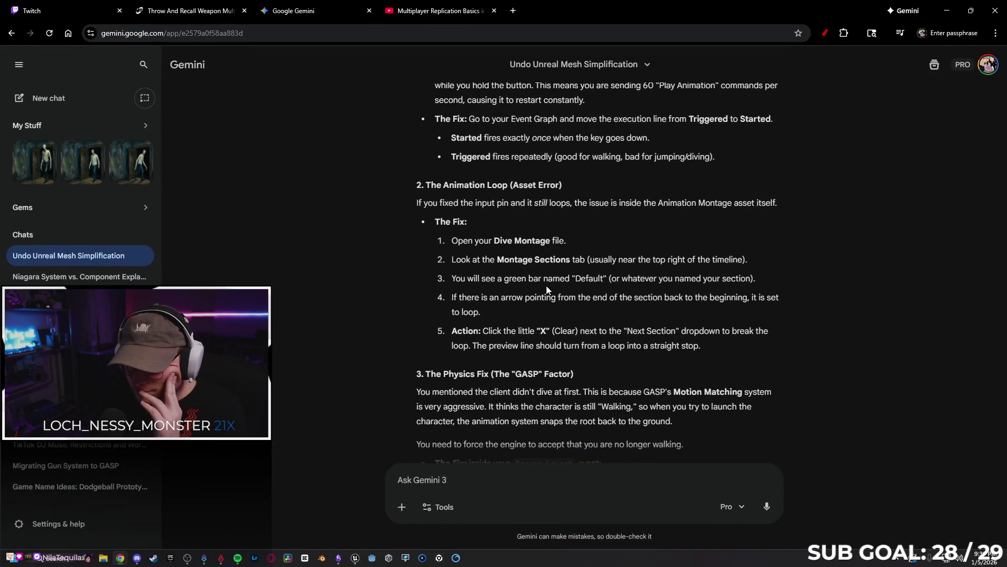
scroll(570, 327, "down", 2)
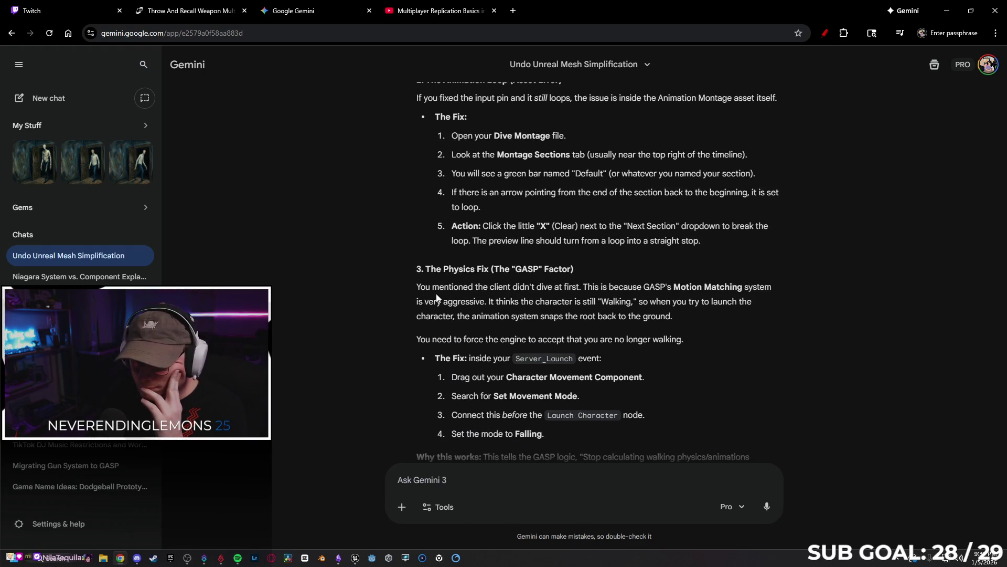
scroll(430, 299, "down", 3)
scroll(387, 264, "down", 1)
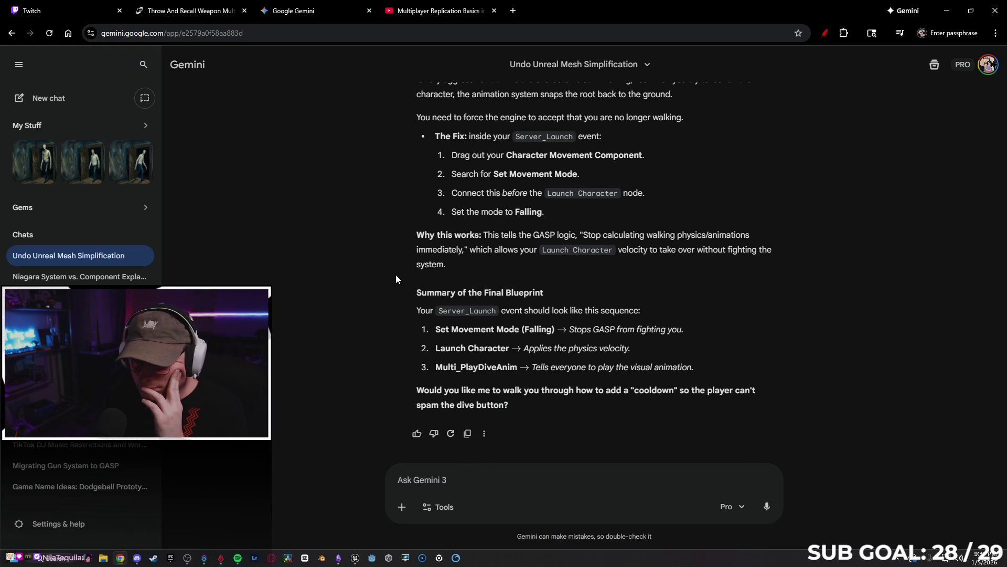
left_click(947, 10)
left_click(125, 21)
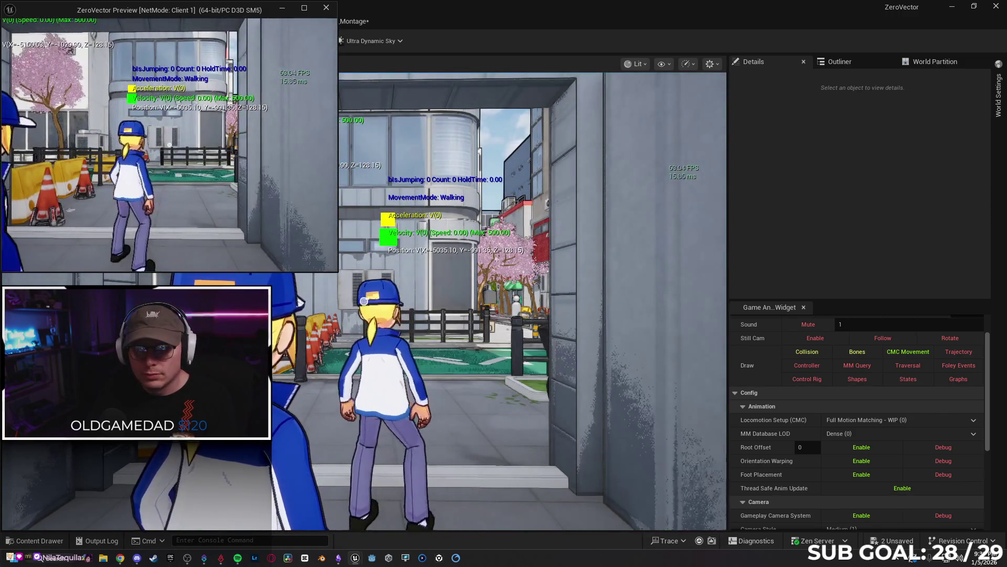
- Run the character forward in the Tokyo test, end it, and bring Gemini forward
key("w")
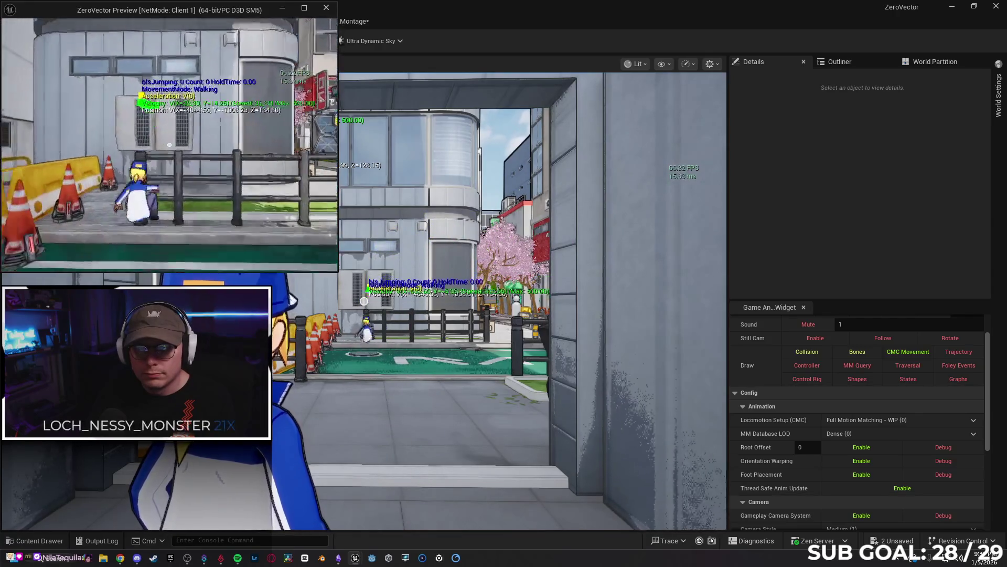
key("alt+Tab")
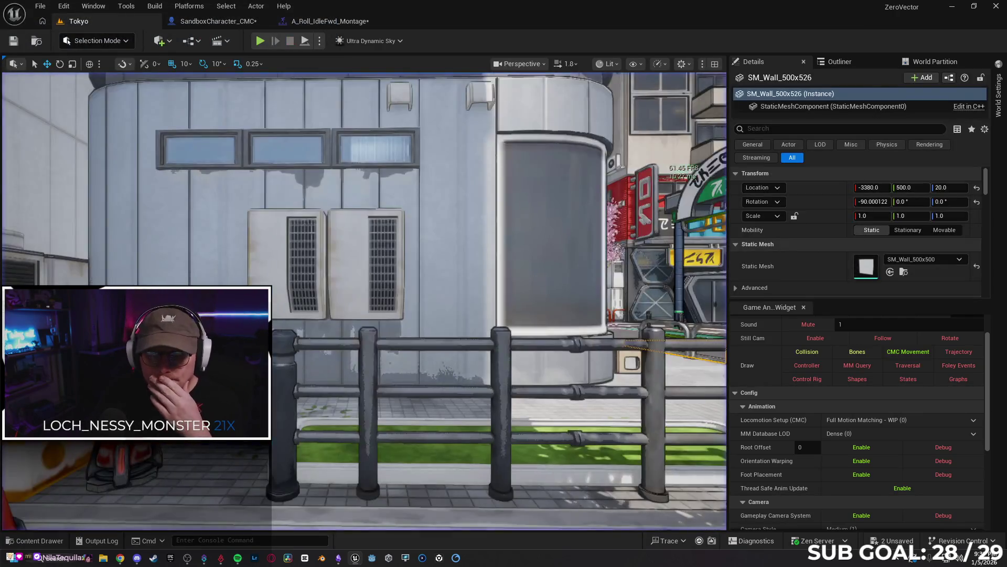
mouse_move(120, 557)
left_click(150, 536)
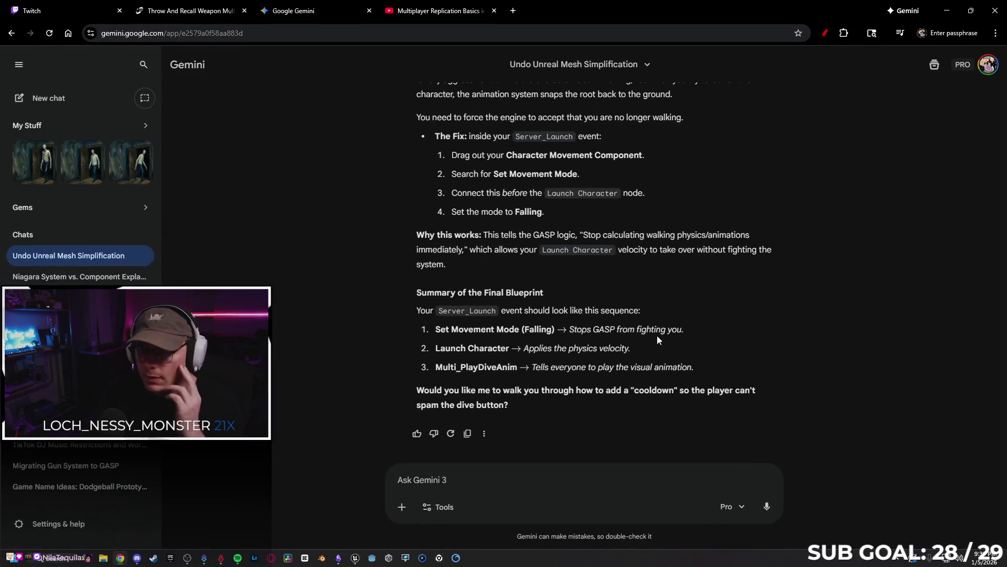
- Reread Gemini's Server_Launch order and loop fixes, then minimize the browser
scroll(766, 336, "up", 2)
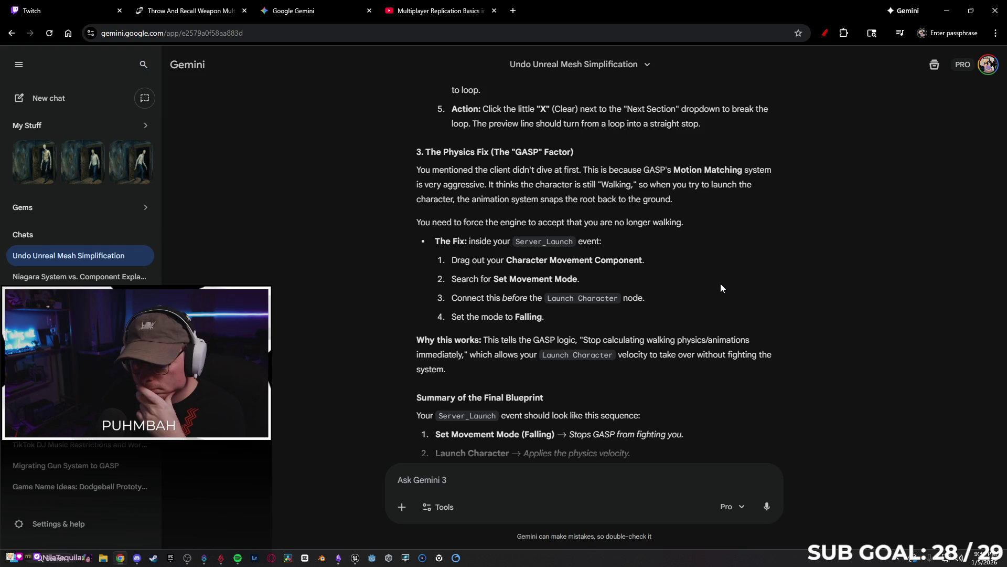
scroll(751, 275, "down", 1)
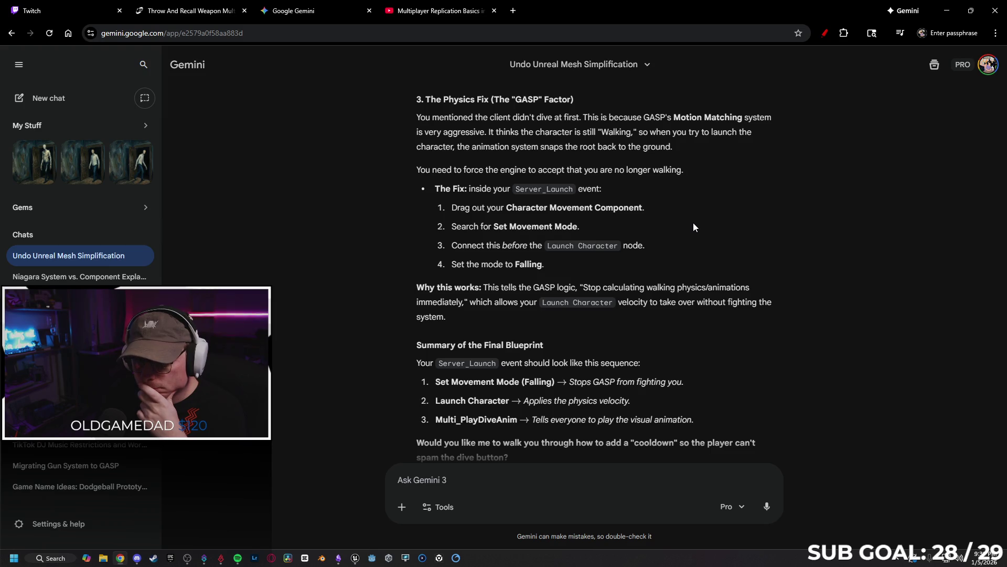
scroll(694, 220, "down", 1)
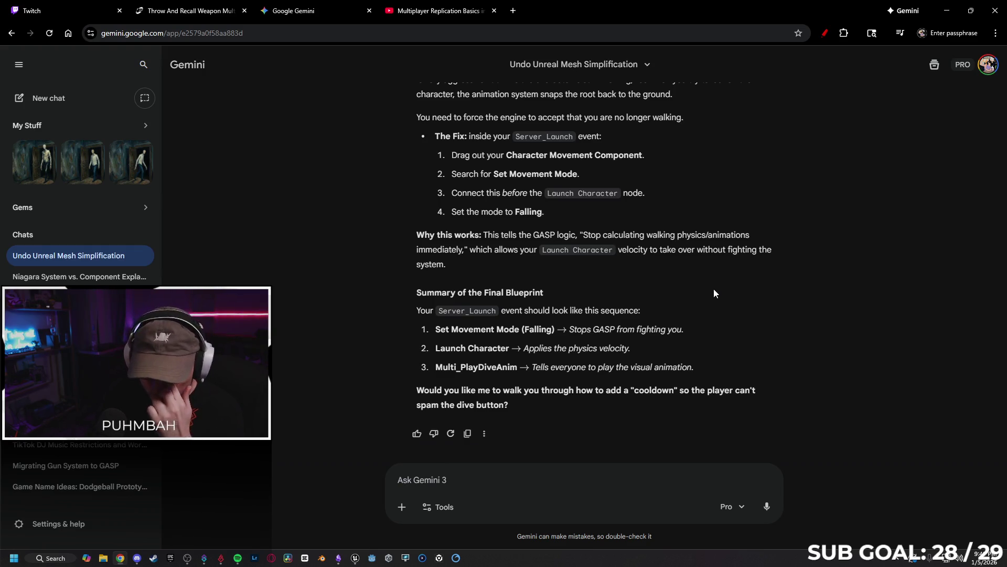
scroll(771, 315, "up", 6)
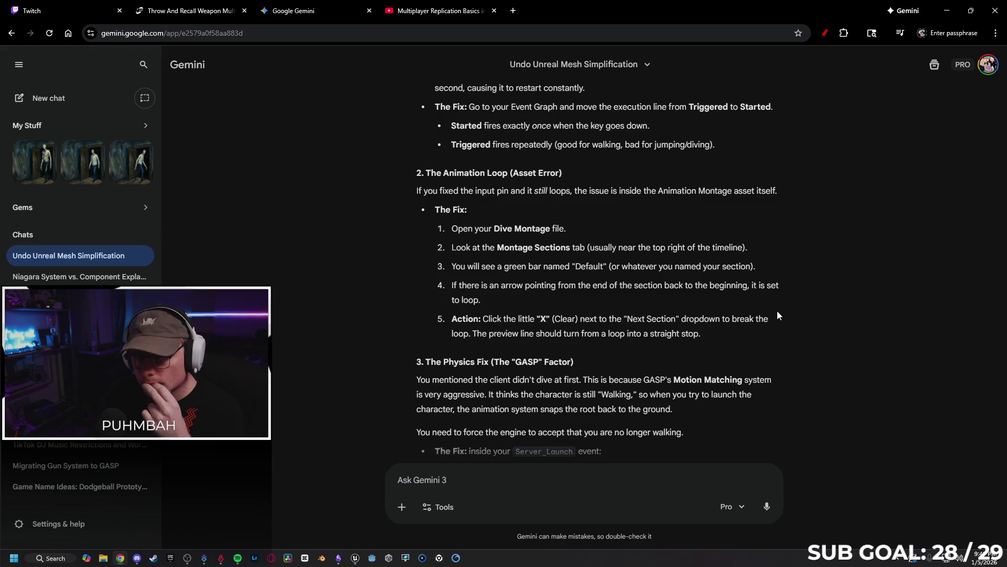
scroll(771, 291, "up", 2)
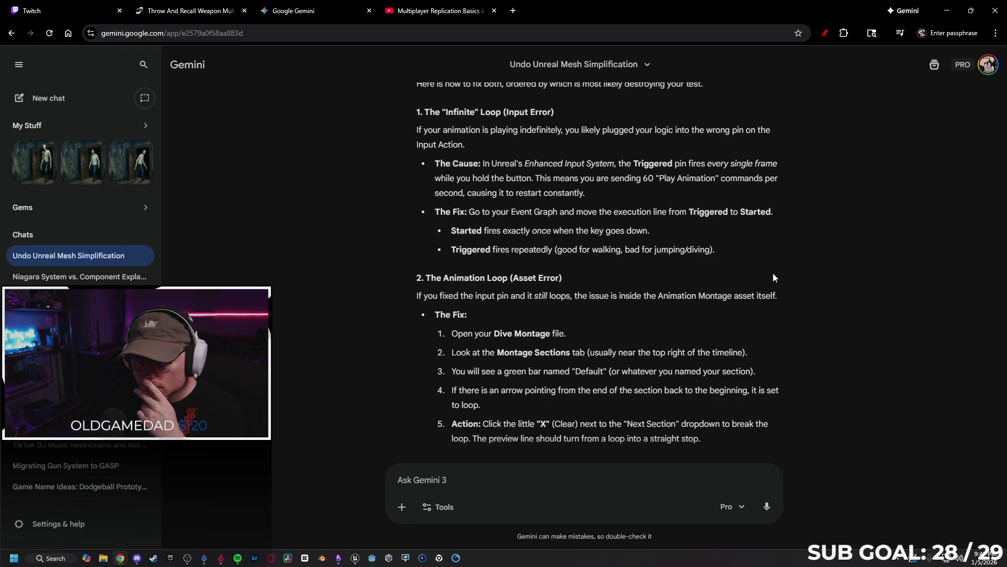
scroll(773, 278, "down", 7)
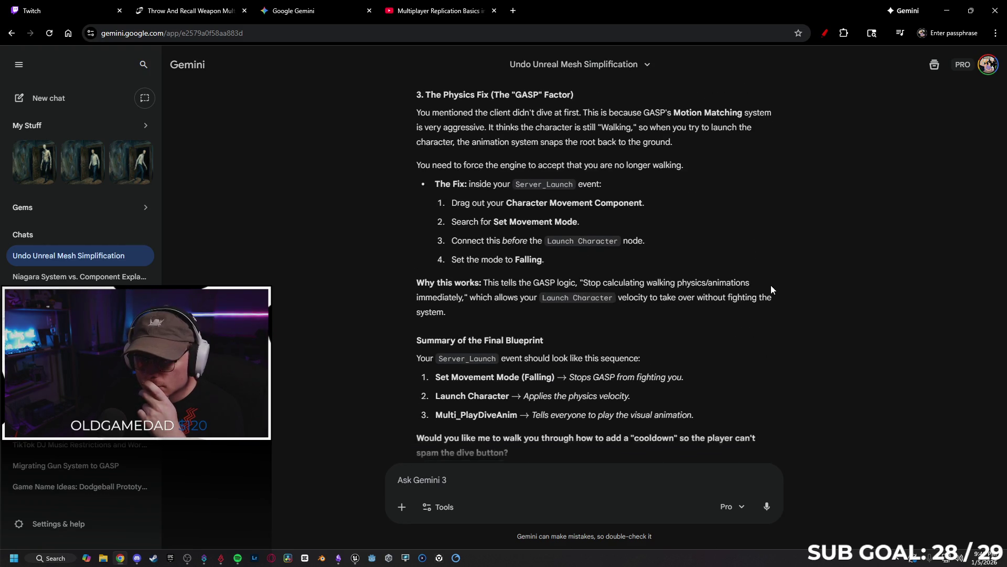
scroll(770, 285, "down", 1)
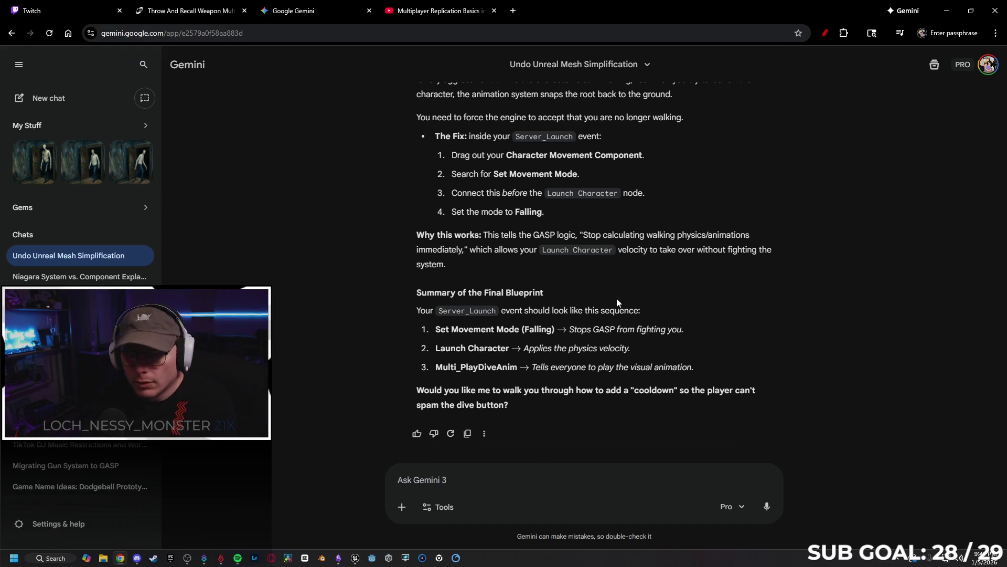
scroll(539, 161, "up", 1)
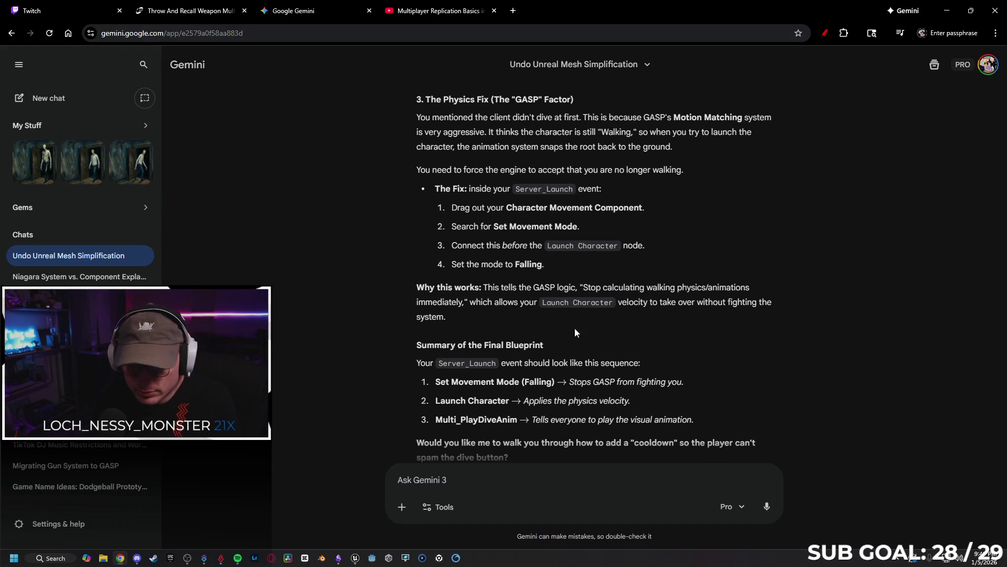
left_click(947, 11)
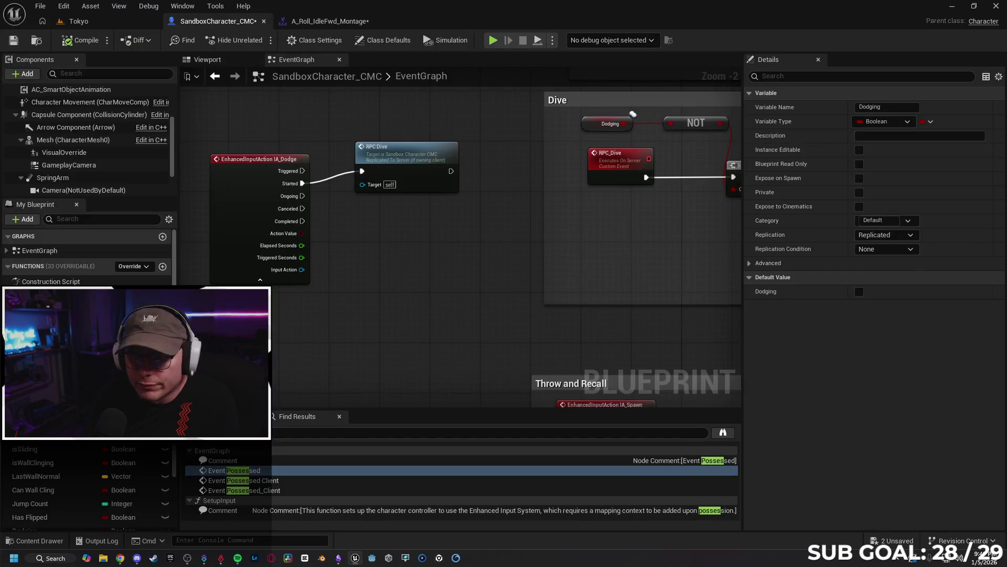
- Place a Character Movement reference below the SET Dodging node in RPC_Dive
left_click_drag(671, 241, 405, 254)
left_click_drag(588, 256, 464, 256)
left_click_drag(532, 268, 283, 266)
left_click_drag(366, 256, 360, 260)
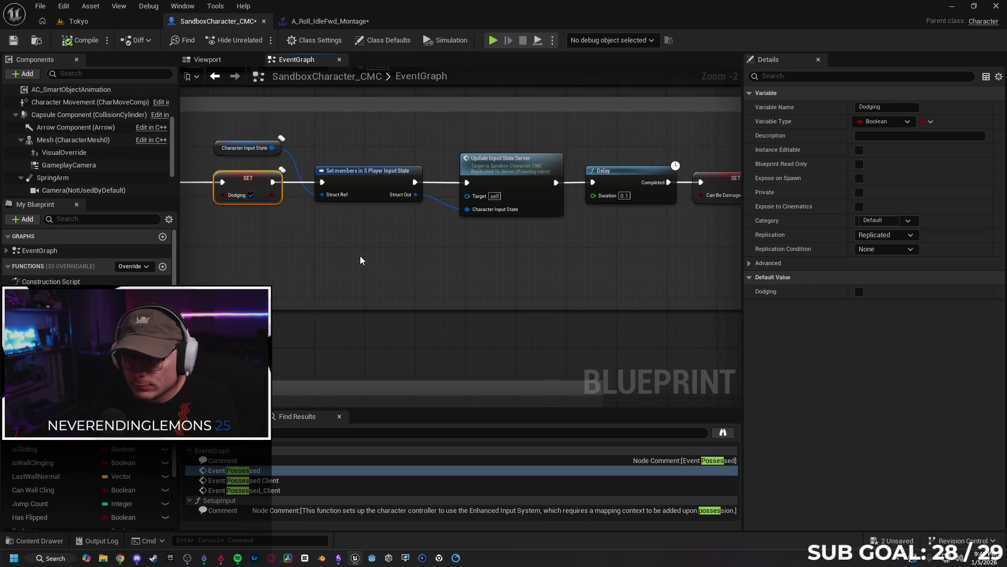
left_click_drag(485, 286, 294, 283)
left_click_drag(524, 283, 288, 281)
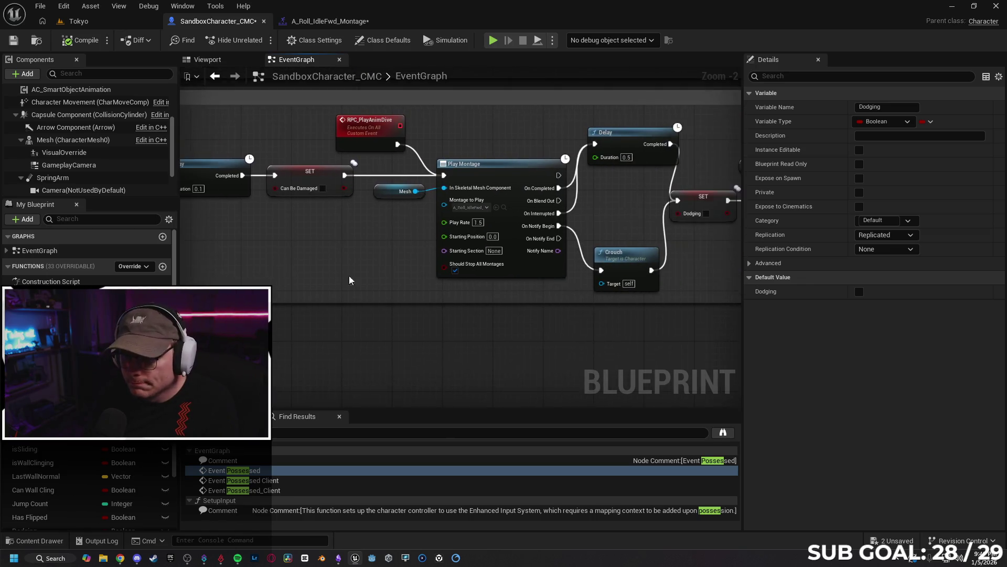
left_click_drag(357, 280, 272, 279)
mouse_move(324, 267)
left_mouse_down()
mouse_move(416, 292)
mouse_move(472, 294)
left_mouse_up()
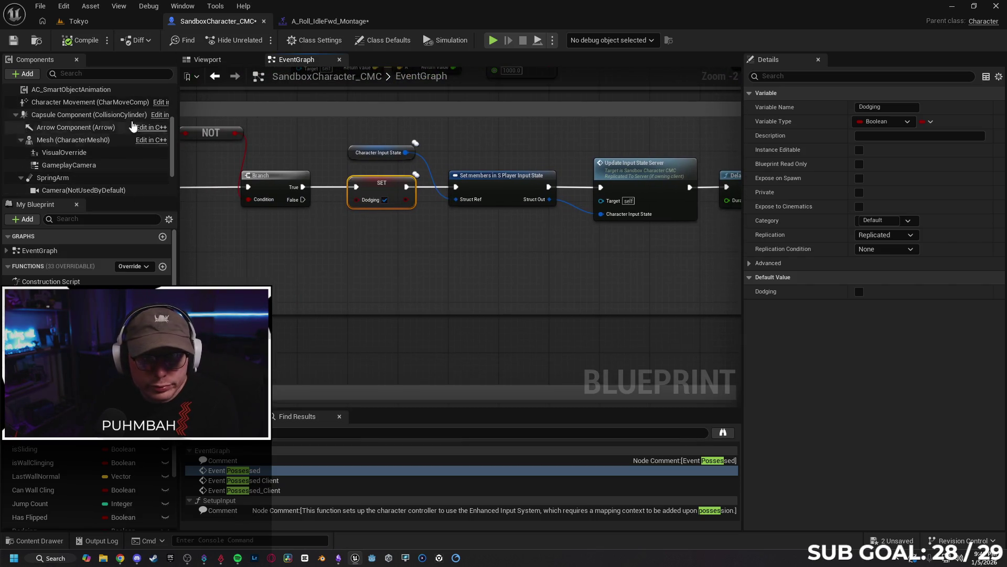
mouse_move(63, 102)
left_mouse_down()
mouse_move(283, 257)
mouse_move(385, 262)
left_mouse_up()
- Add a Set Movement Mode node with New Movement Mode set to Falling
type("set movement")
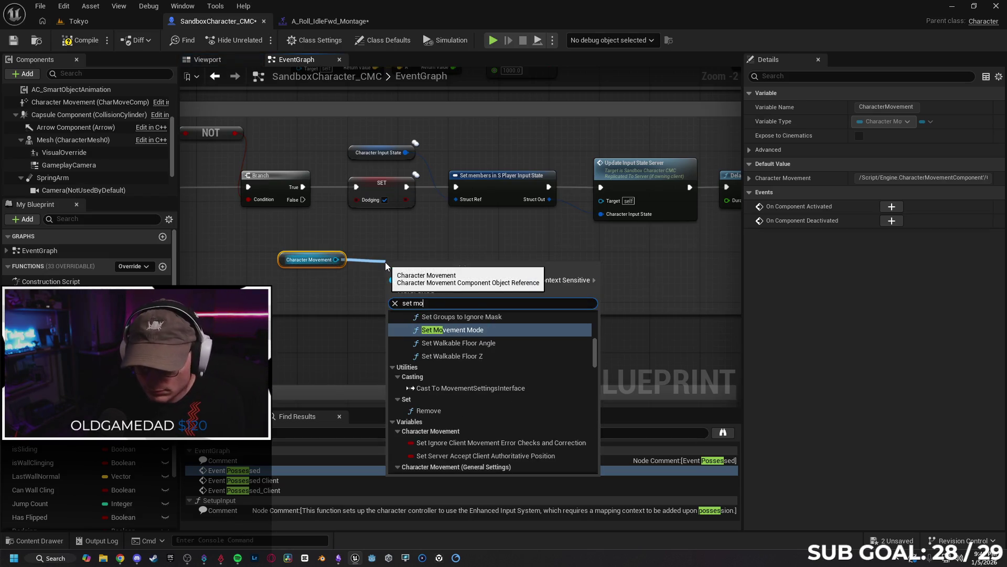
key("Return")
left_click(461, 313)
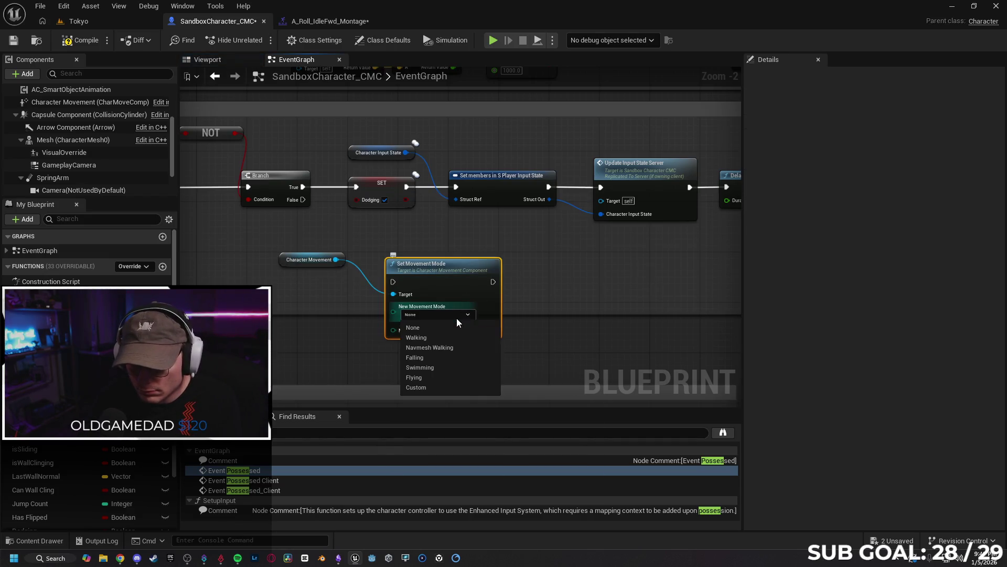
left_click(455, 357)
- Rearrange the nodes and wire Branch True through Set Movement Mode into SET Dodging
left_click_drag(439, 263, 431, 223)
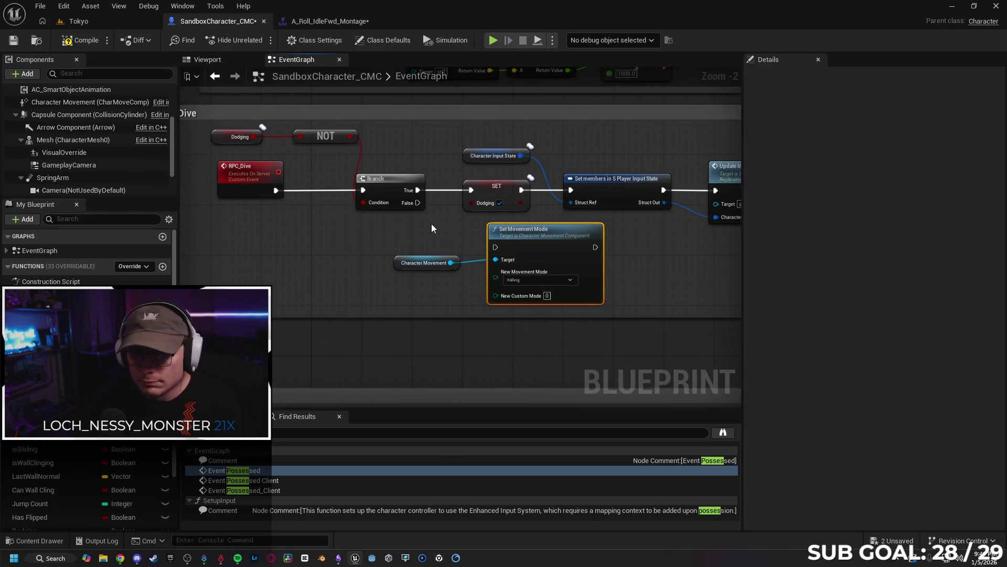
left_click_drag(396, 261, 320, 263)
left_click_drag(536, 240, 492, 240)
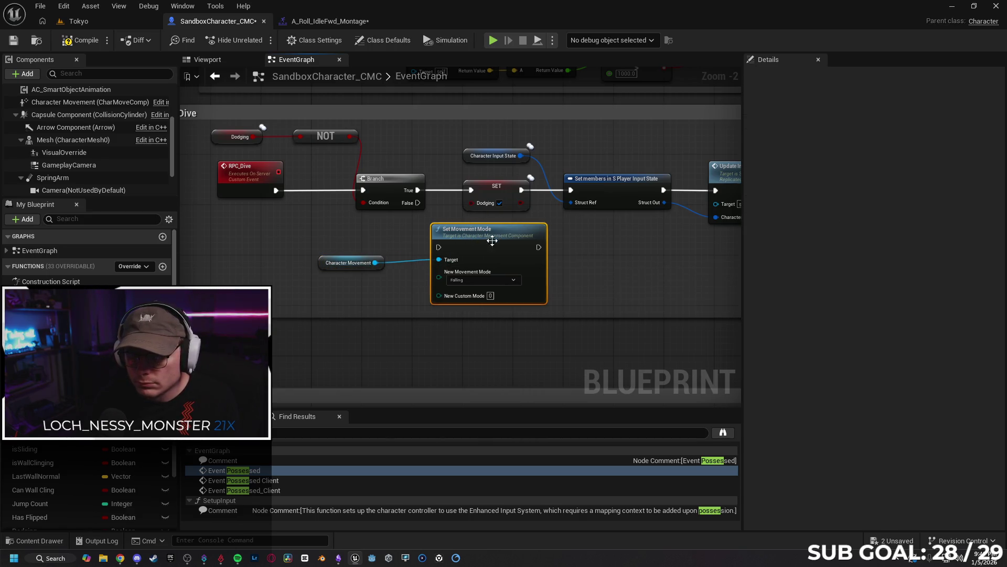
left_click_drag(418, 190, 438, 246)
left_click_drag(536, 245, 471, 190)
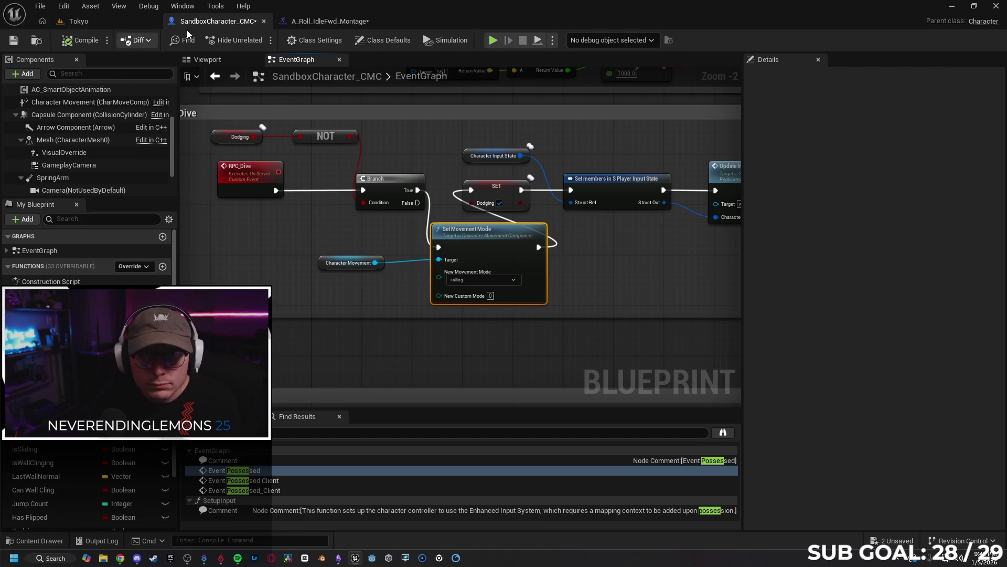
left_click(115, 21)
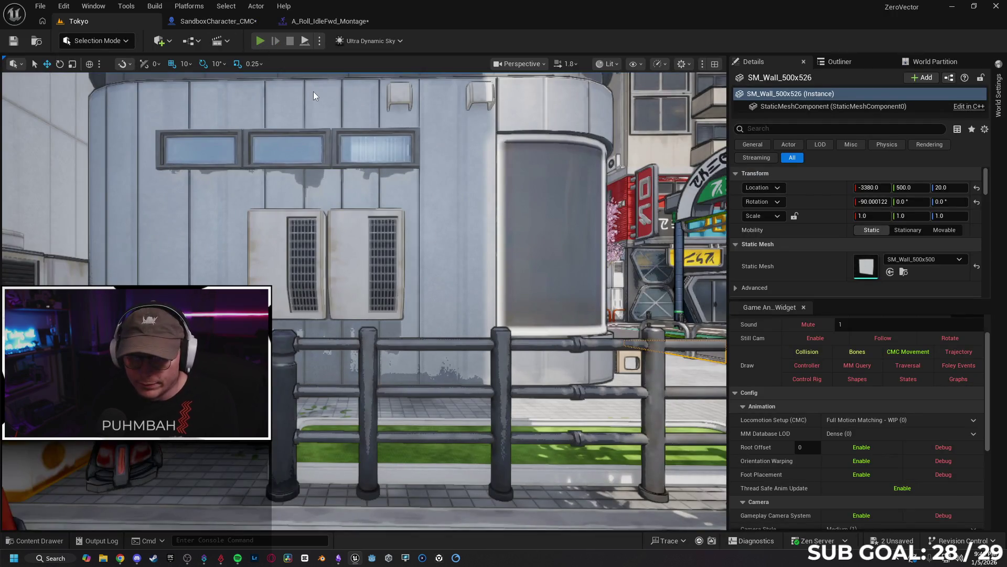
key("alt+p")
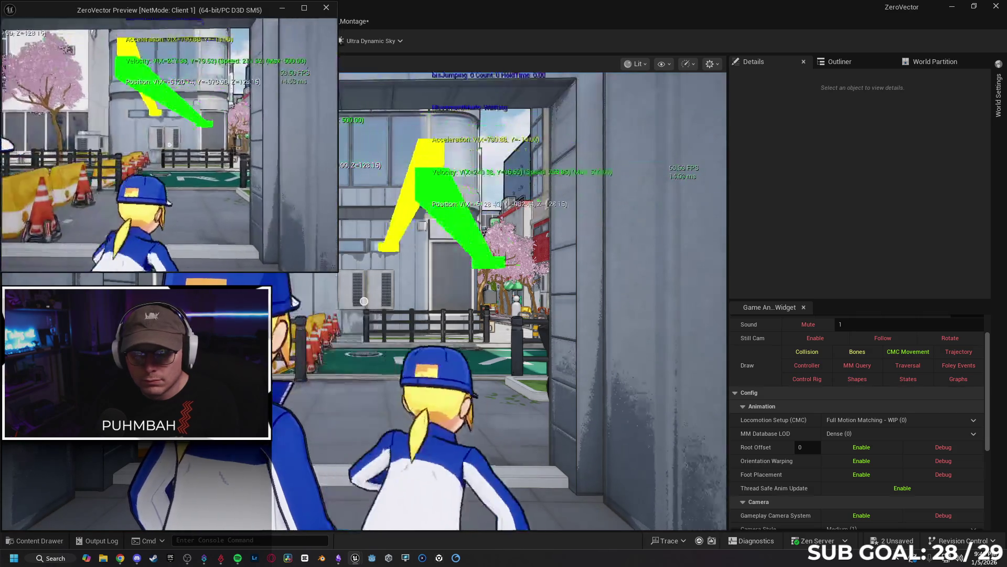
key("w")
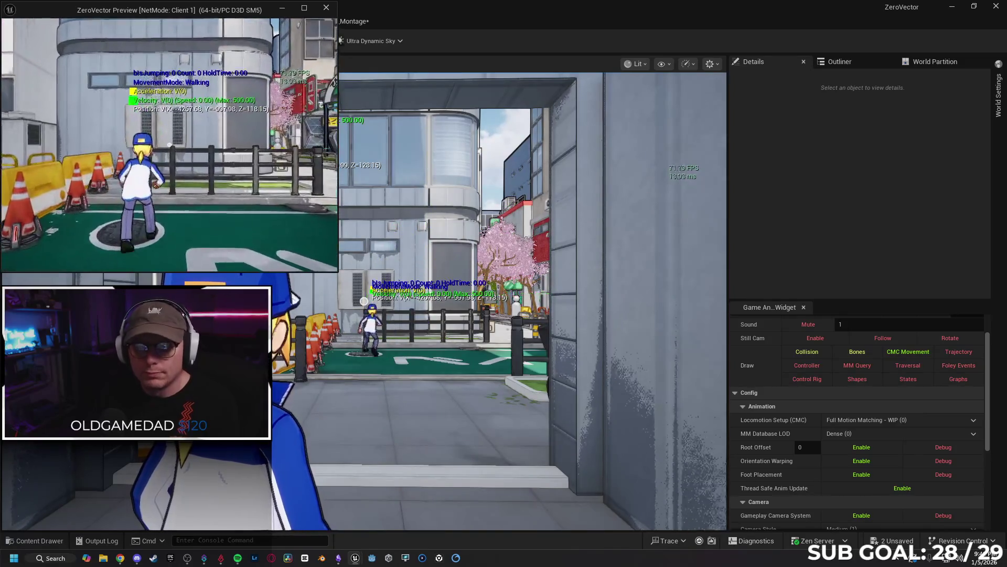
left_click(214, 136)
key("Escape")
left_click(194, 23)
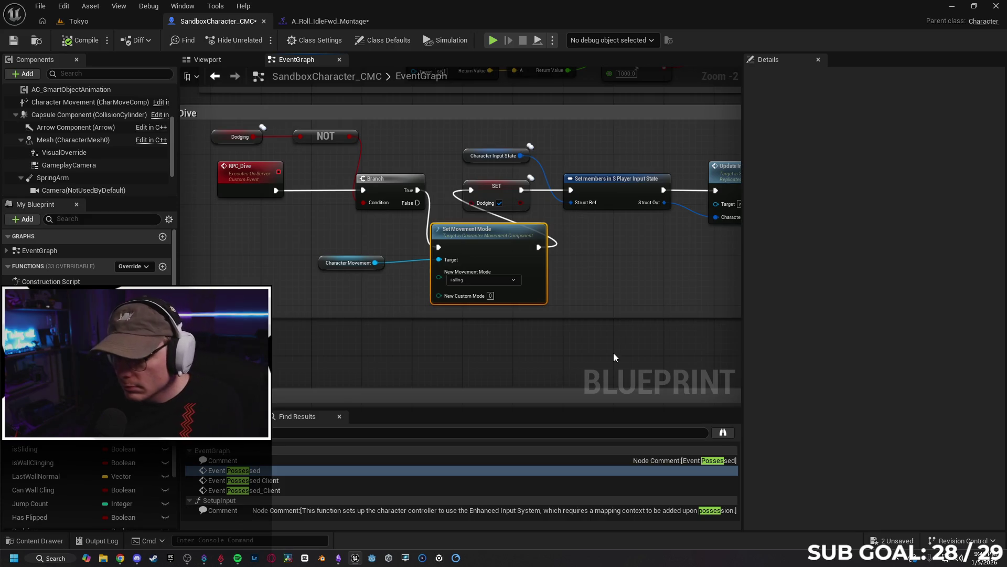
- Undo three edits, delete Character Movement and Set Movement Mode, then return to Gemini
key("ctrl+z")
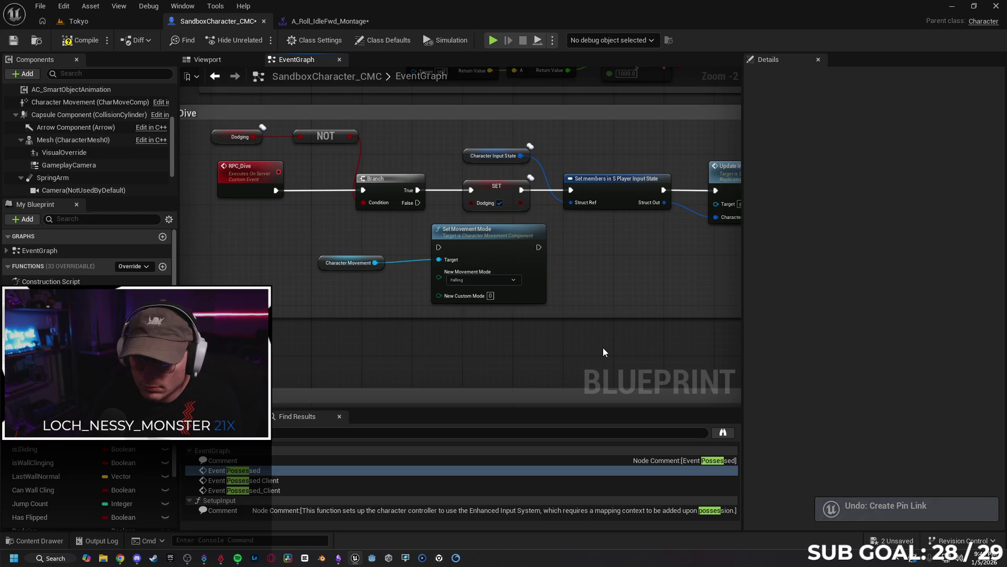
key("ctrl+z")
key("ctrl+z")
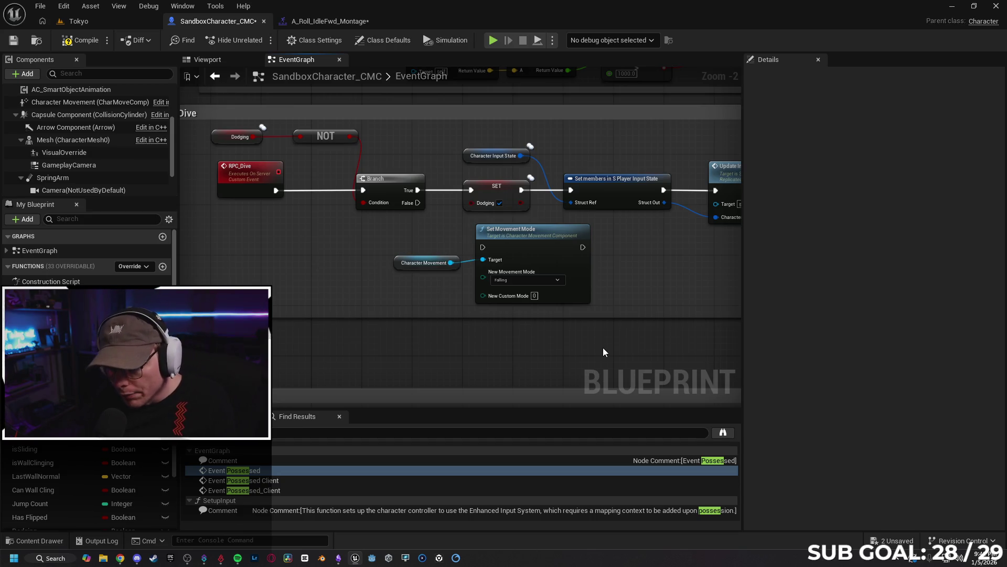
key("ctrl+z")
left_click_drag(596, 345, 437, 256)
key("Delete")
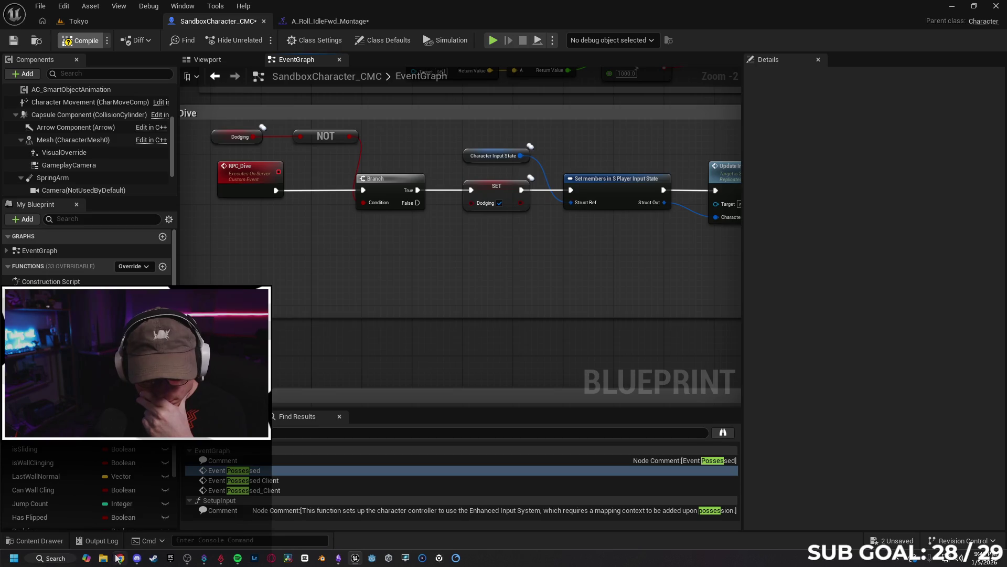
left_click(120, 557)
scroll(463, 404, "down", 1)
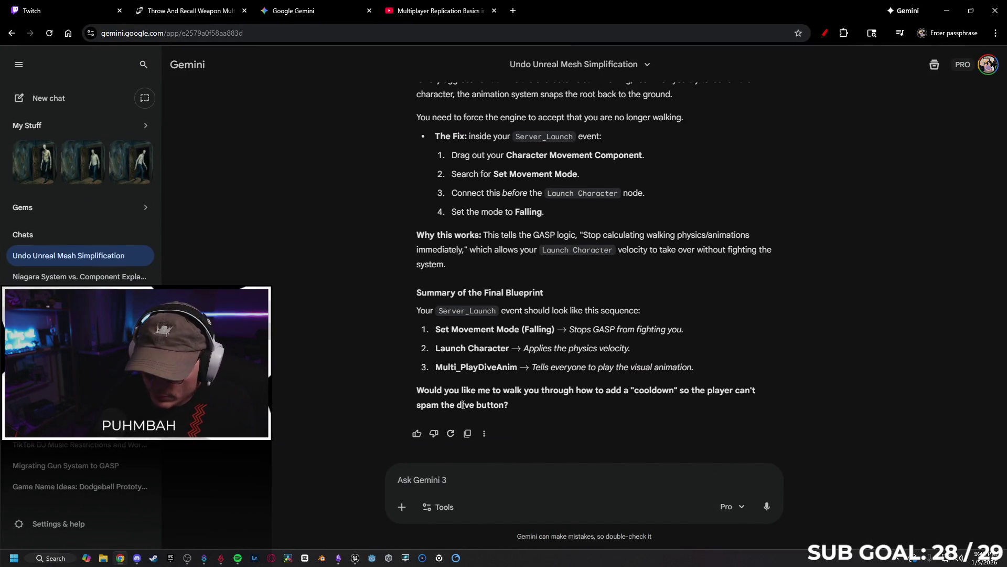
- Tell Gemini the changes did nothing and the animation wasn't looping, then reopen the montage
type("I did ")
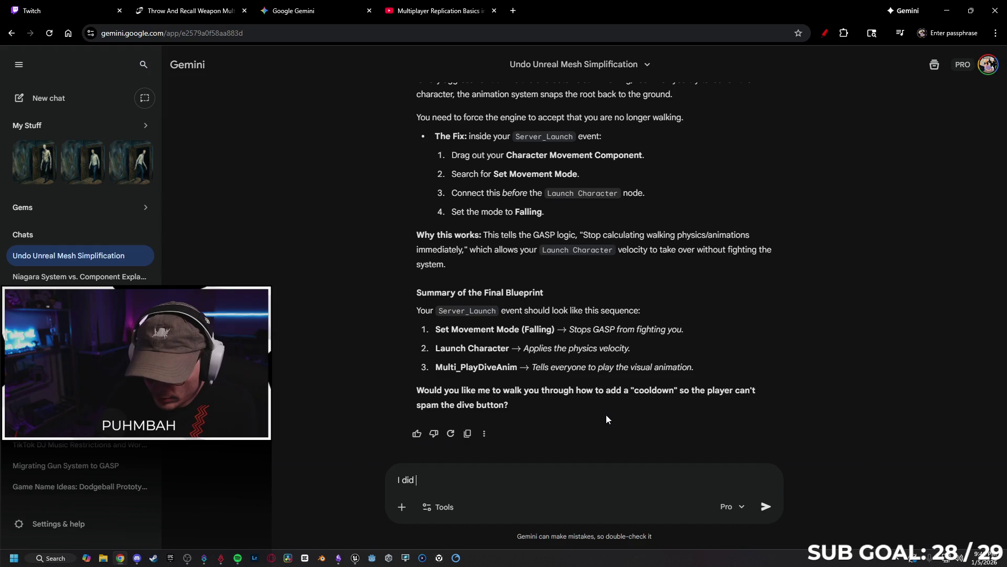
type("all these chan")
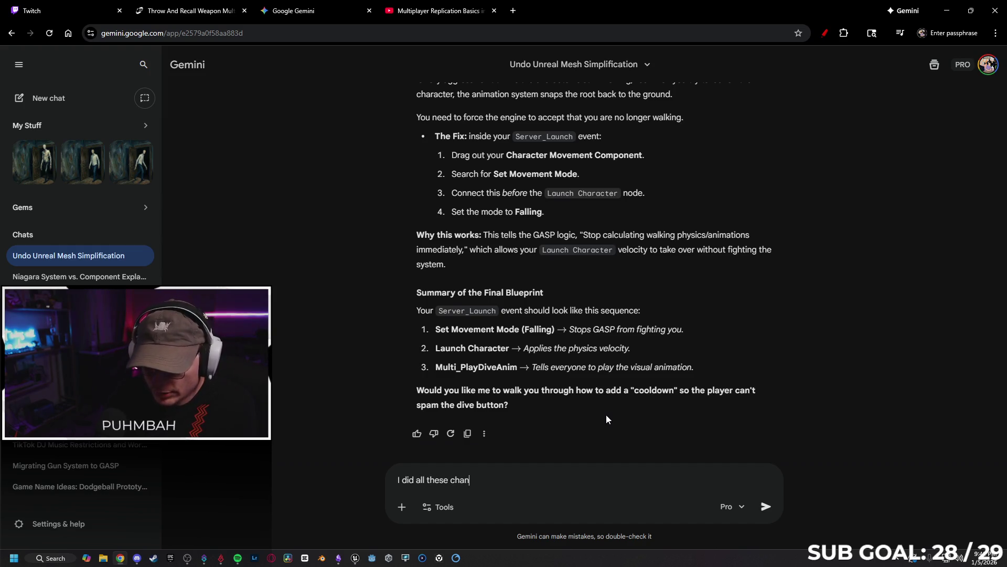
type("ges, and no")
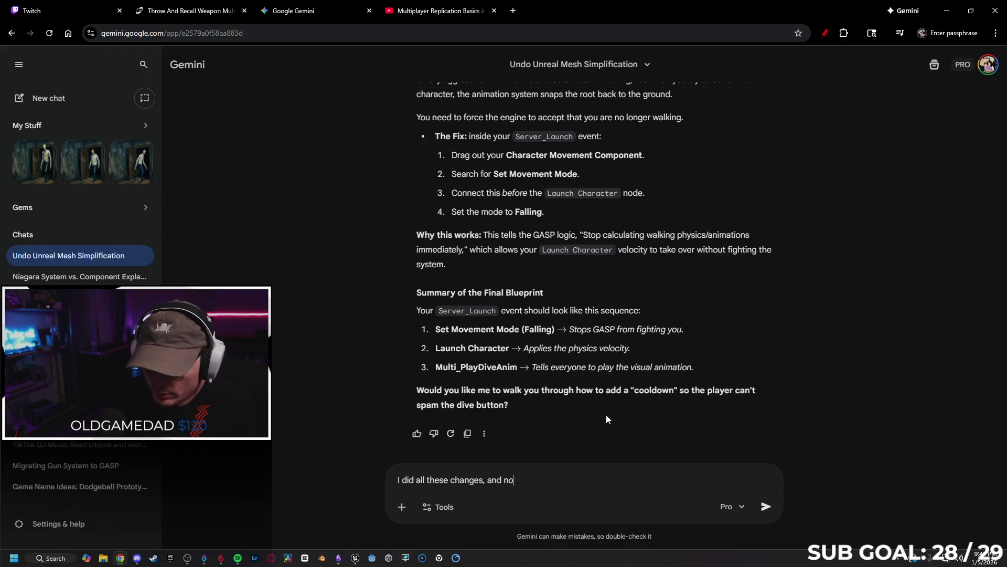
type("thing chan")
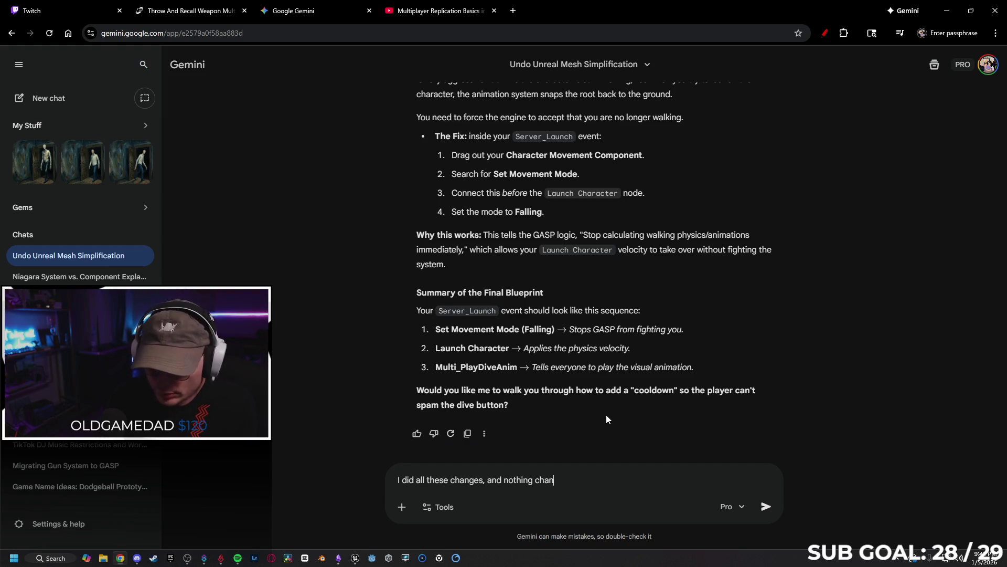
type("ged. T")
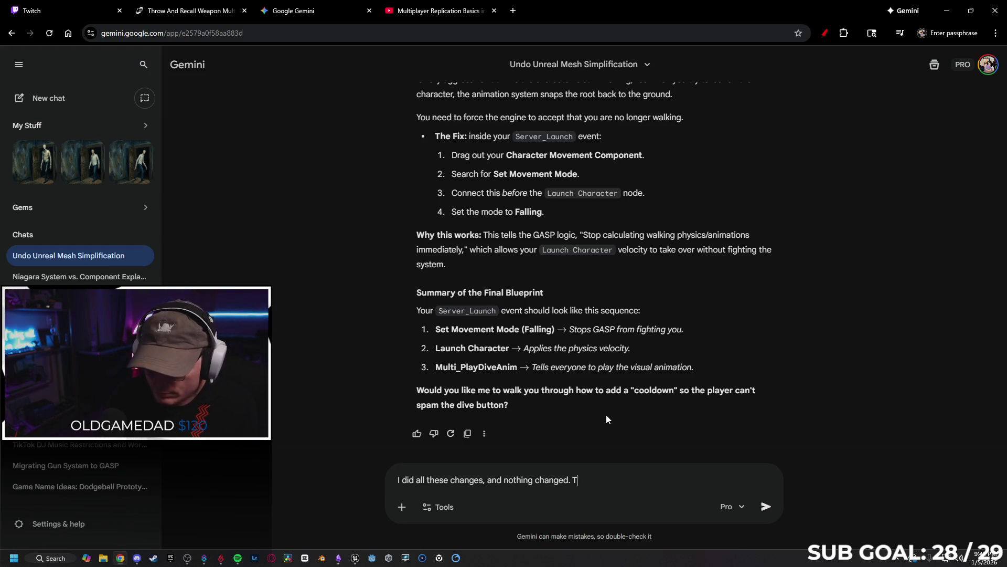
type("he animation")
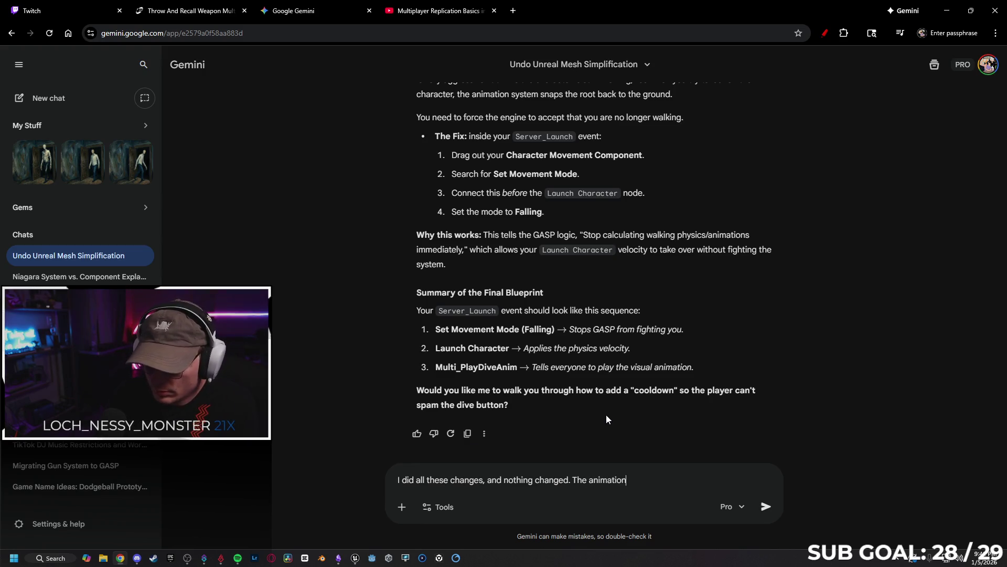
type(" was not s")
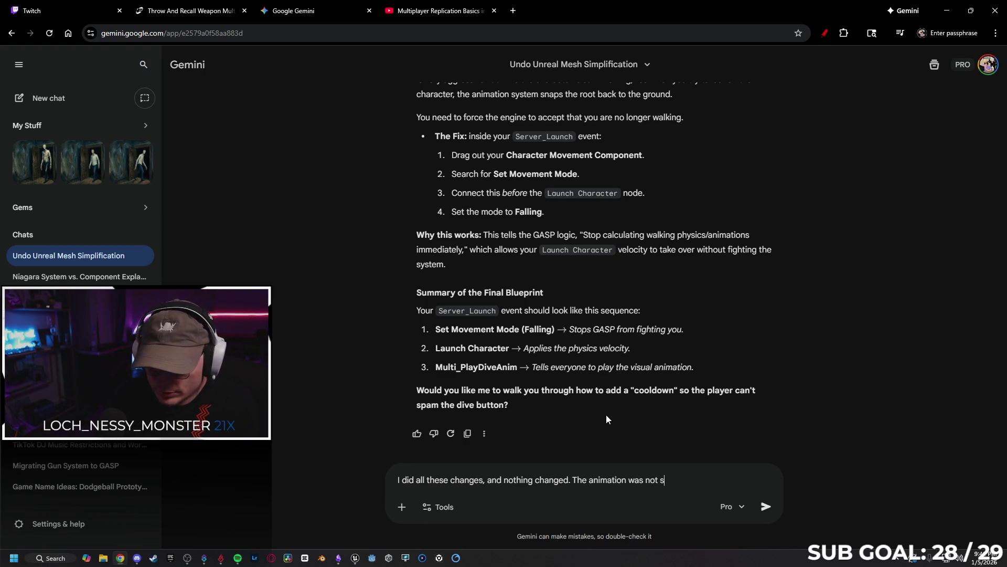
type("et to loop")
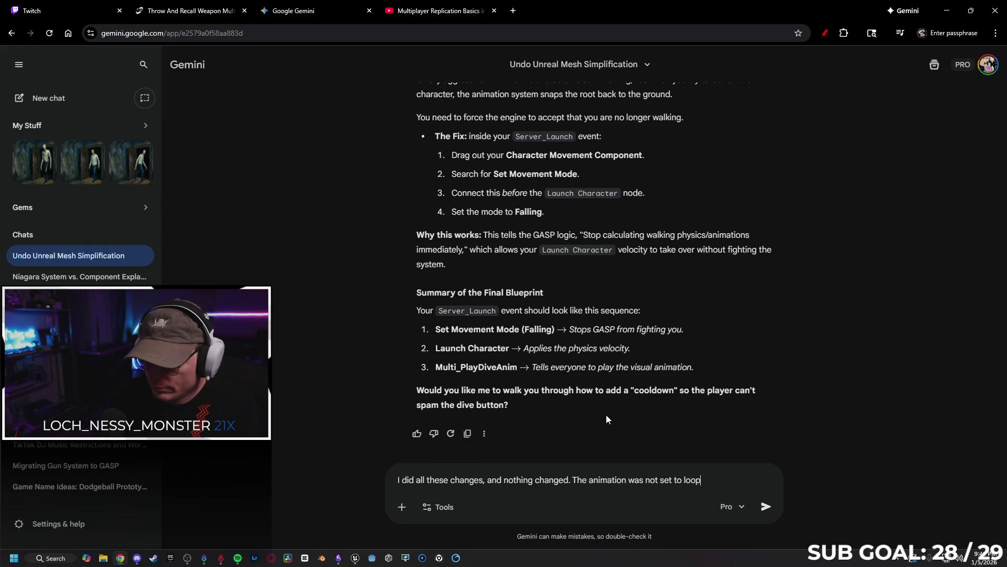
key("Return")
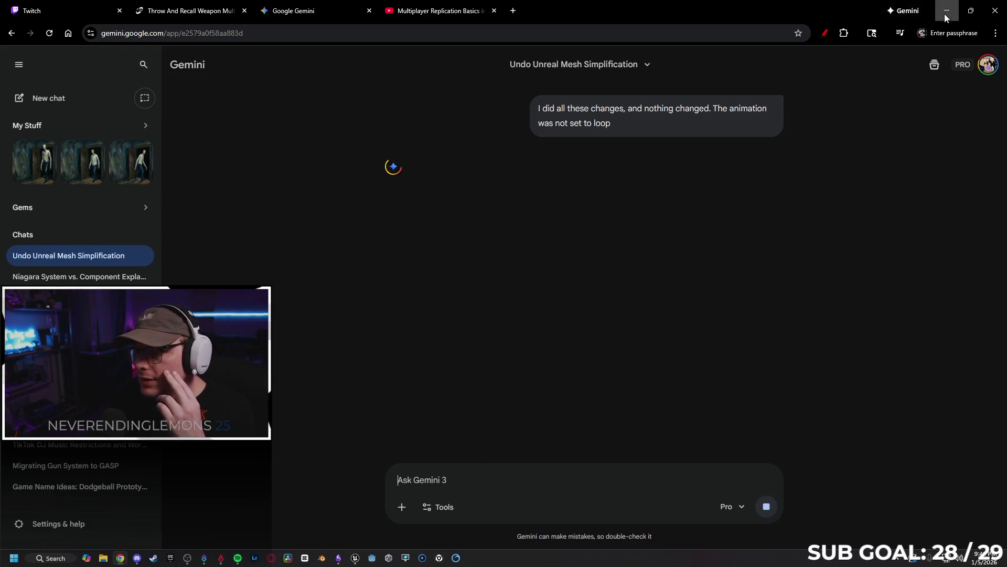
left_click(947, 11)
left_click(331, 21)
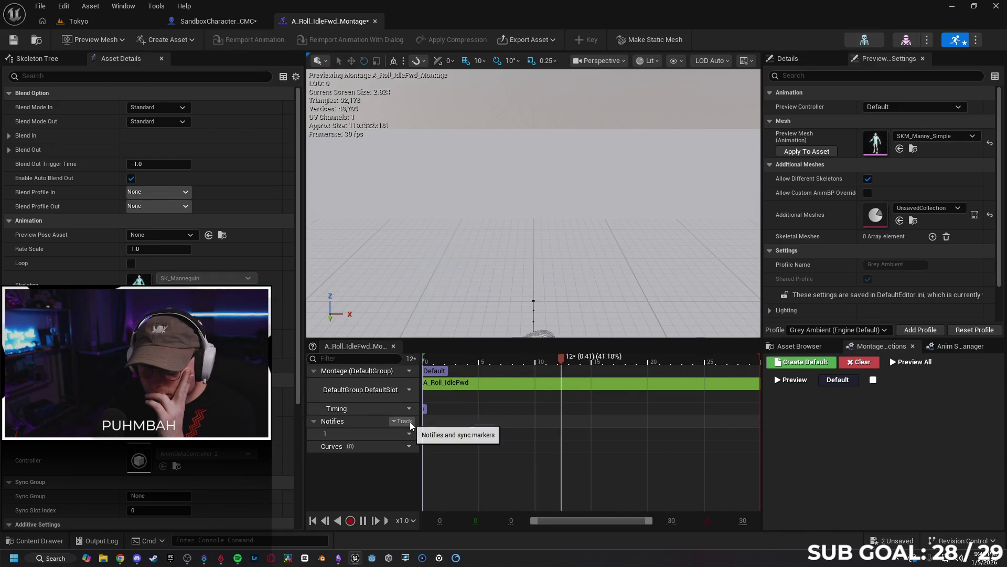
left_click(407, 390)
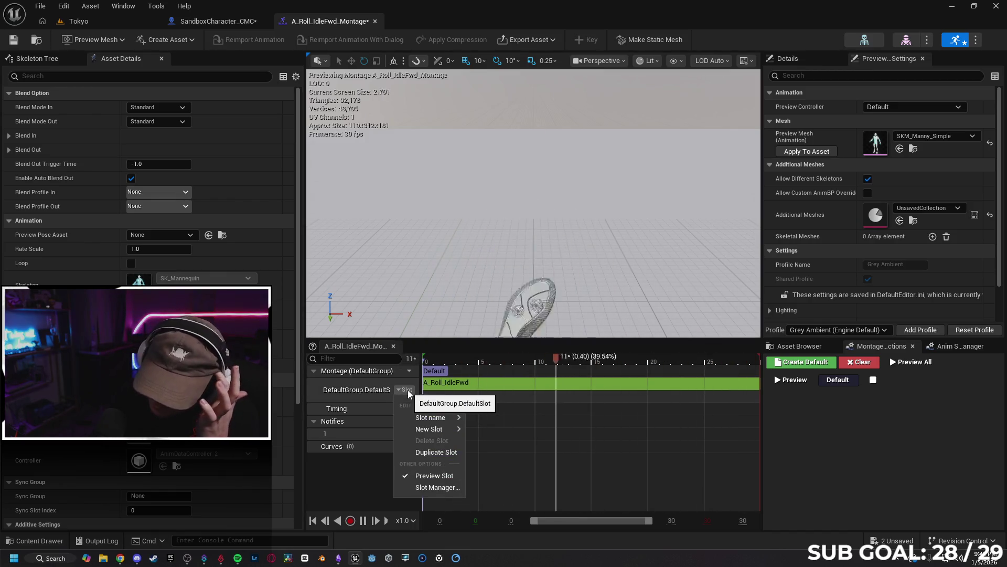
left_click(409, 371)
left_click(410, 372)
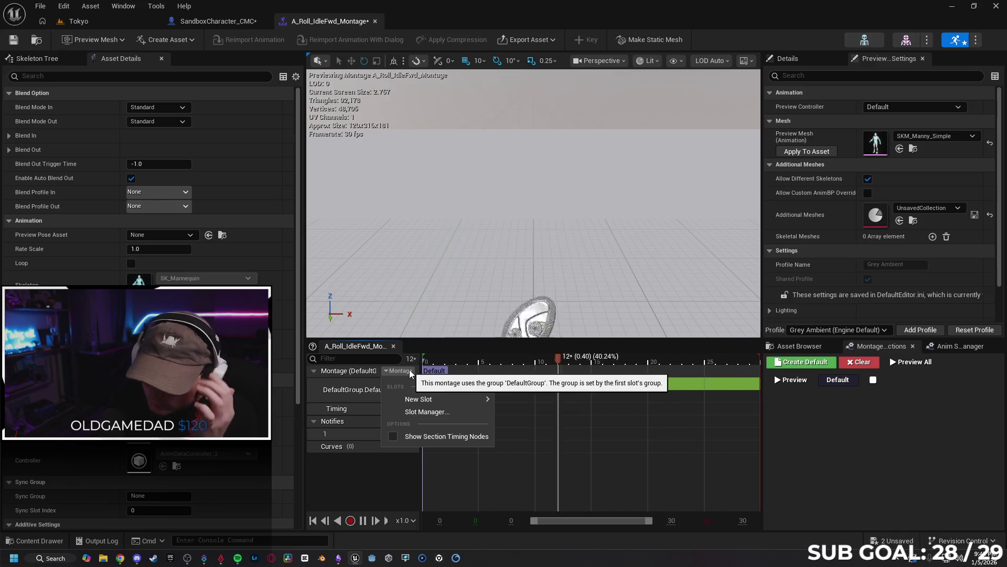
left_click(563, 429)
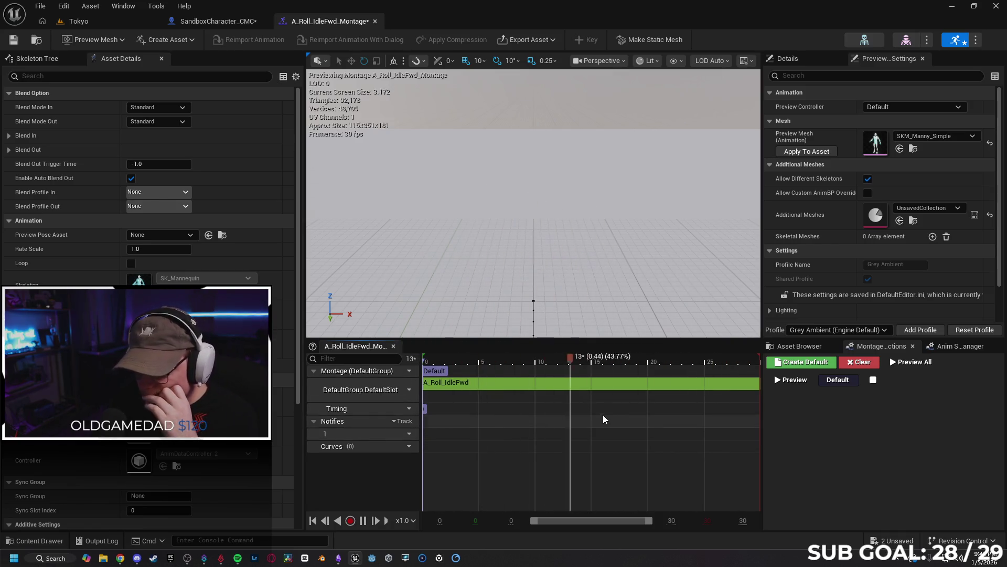
left_click(366, 523)
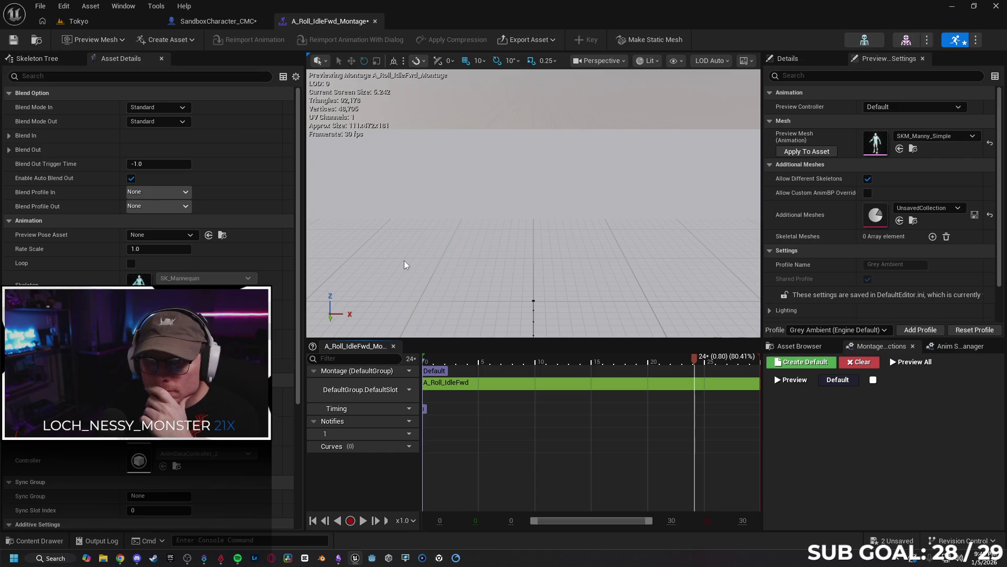
scroll(420, 267, "down", 2)
scroll(419, 265, "down", 2)
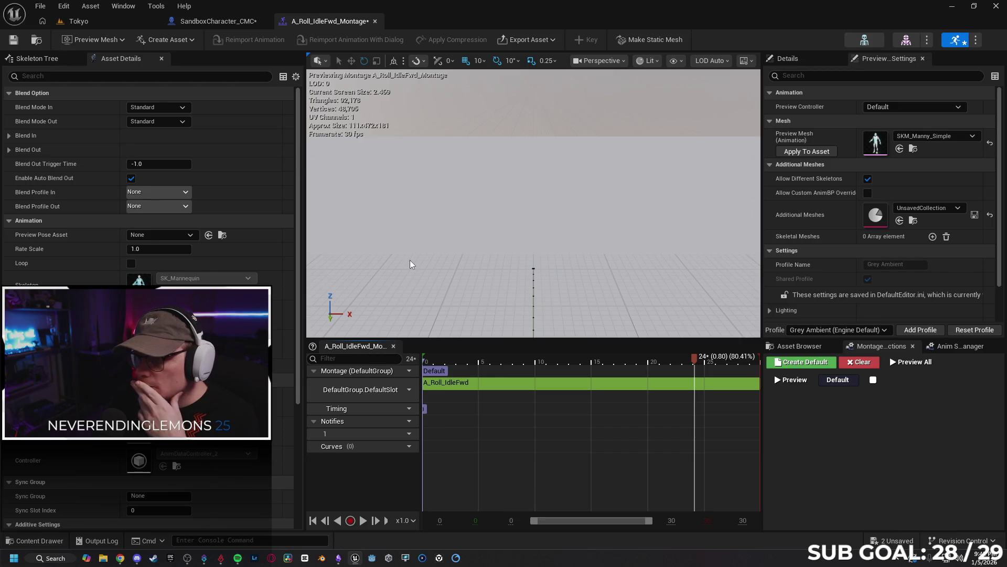
left_click(209, 22)
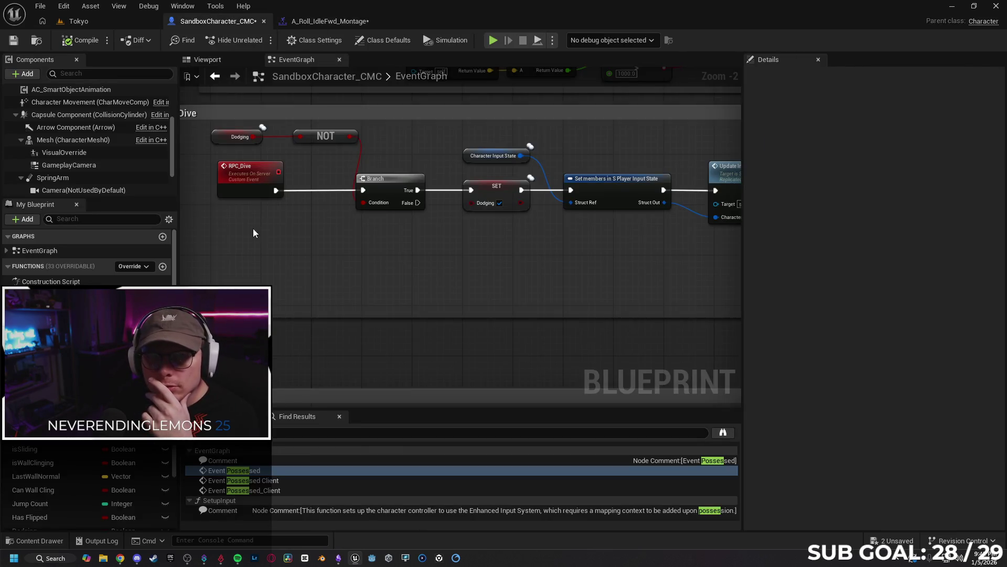
- Save the blueprint and tick Reliable on the RPC_PlayAnimDive multicast event
left_click(13, 47)
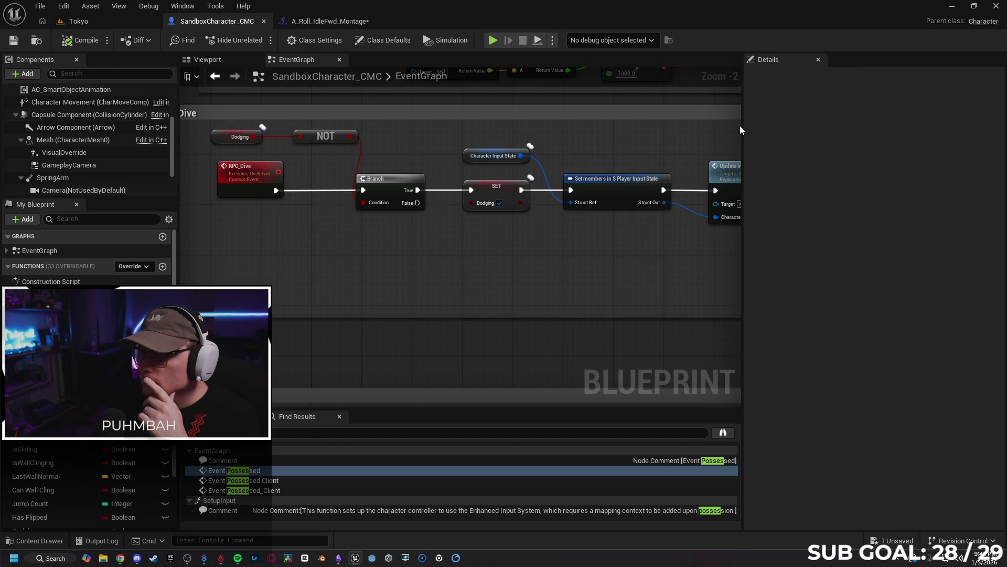
left_click(388, 173)
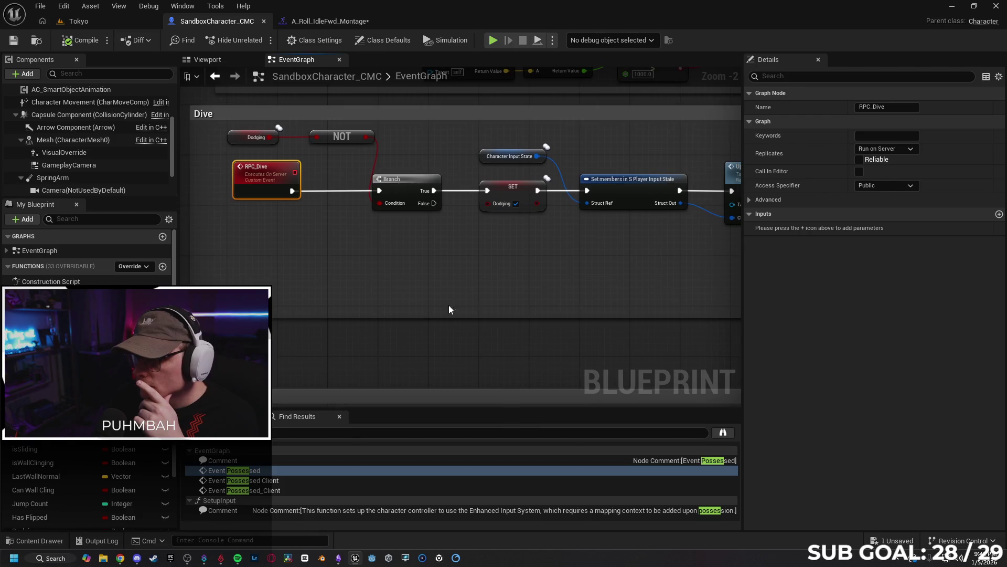
left_click_drag(577, 313, 502, 303)
mouse_move(587, 298)
left_mouse_down()
mouse_move(425, 293)
mouse_move(498, 275)
mouse_move(454, 269)
left_mouse_up()
left_click(491, 160)
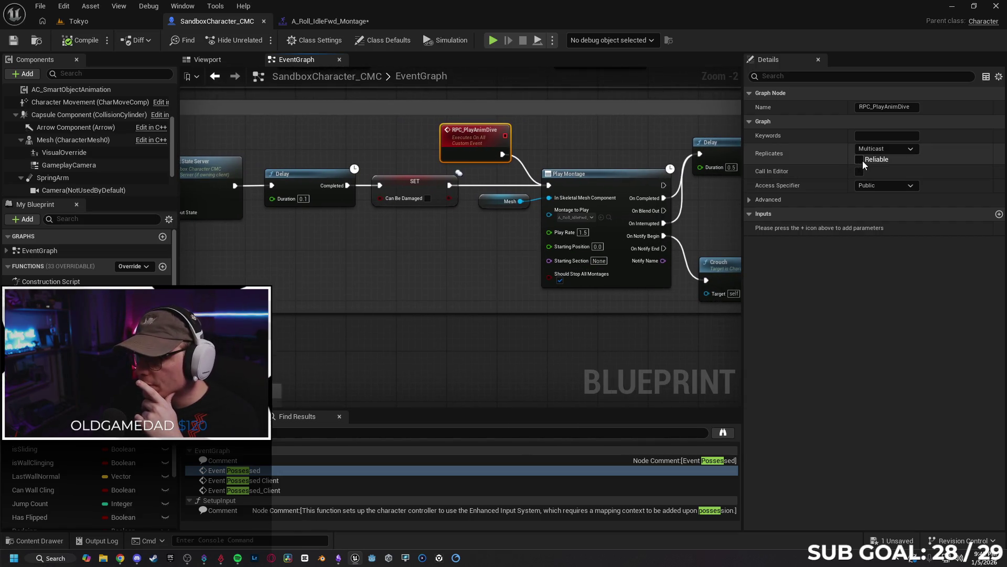
mouse_move(776, 156)
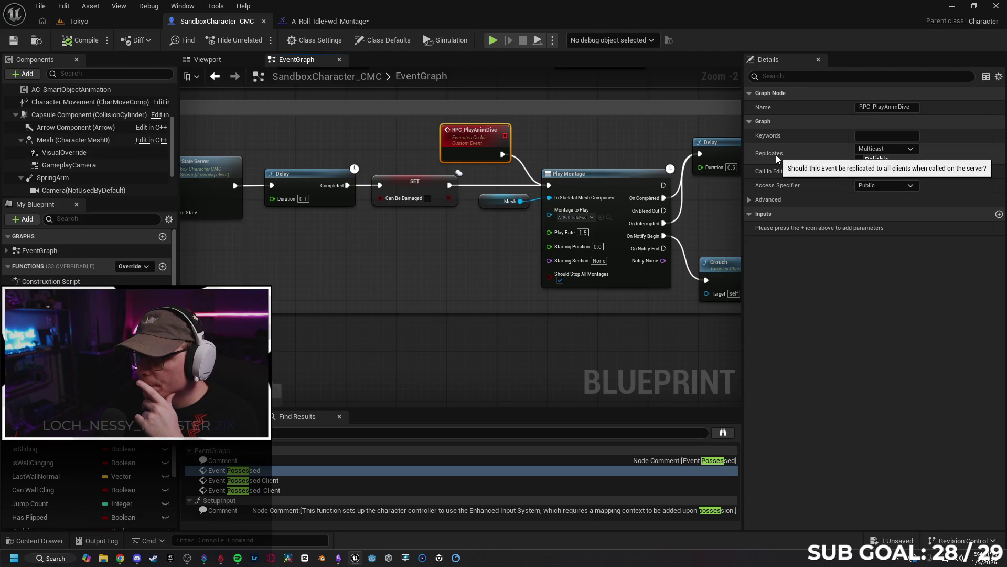
left_click_drag(442, 308, 473, 299)
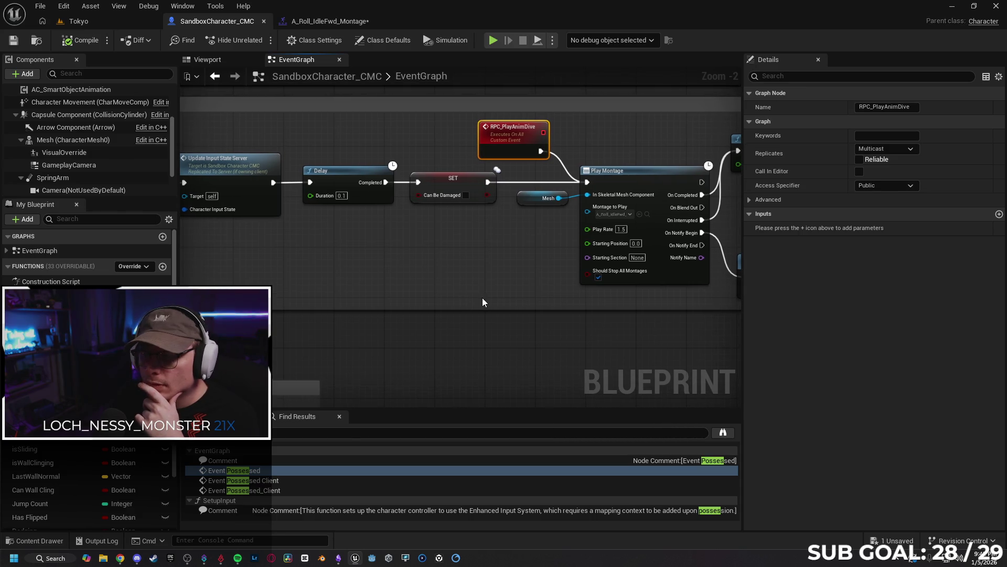
left_click(859, 161)
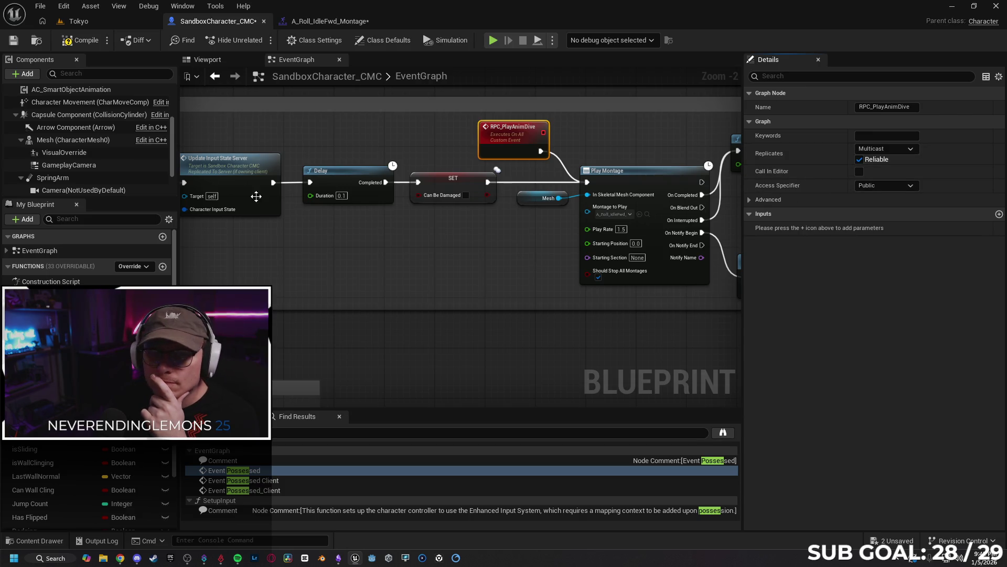
left_click(102, 23)
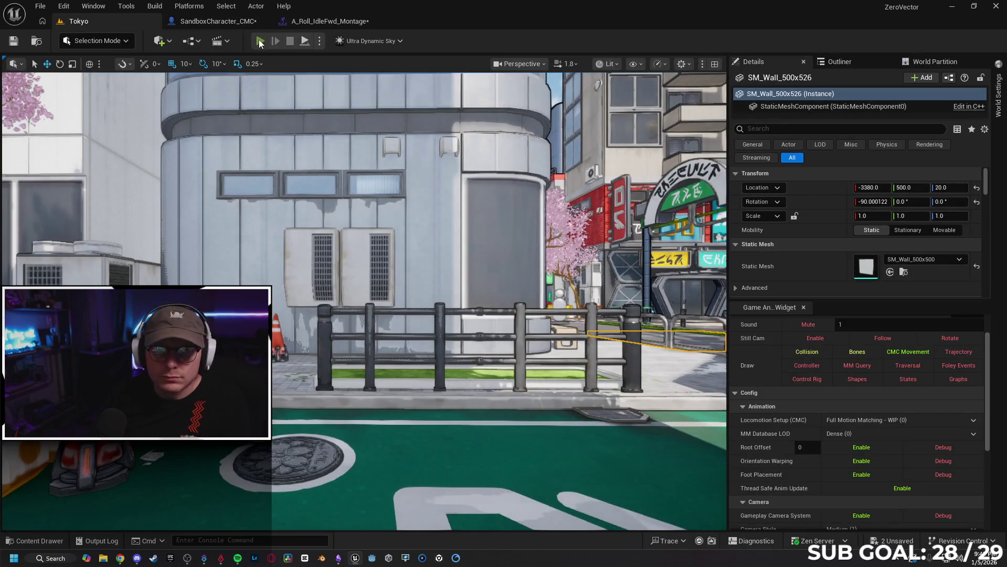
- Play-test Tokyo, running the character to the wall and flipping off it, then stop
key("alt+p")
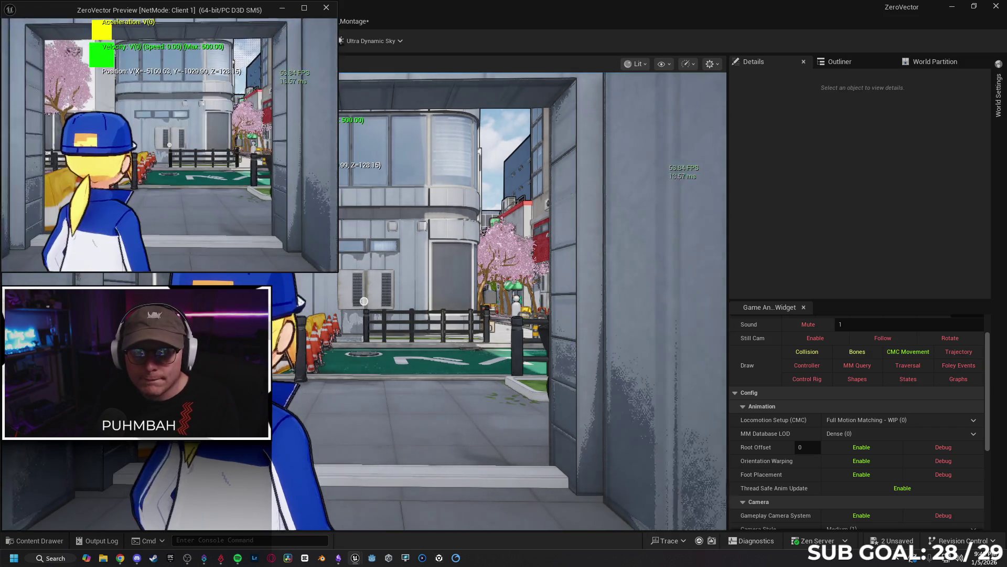
key("w")
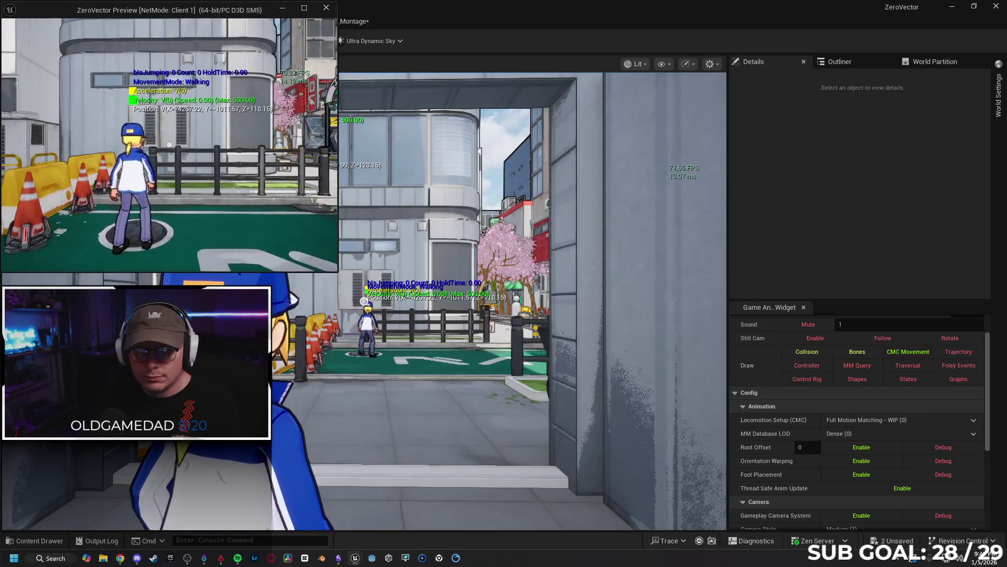
key("w")
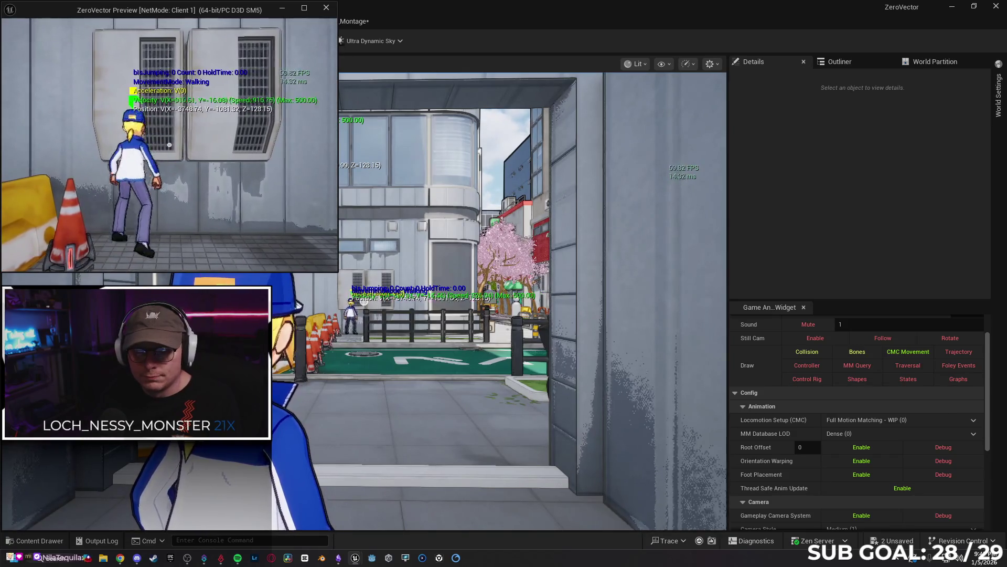
key("space")
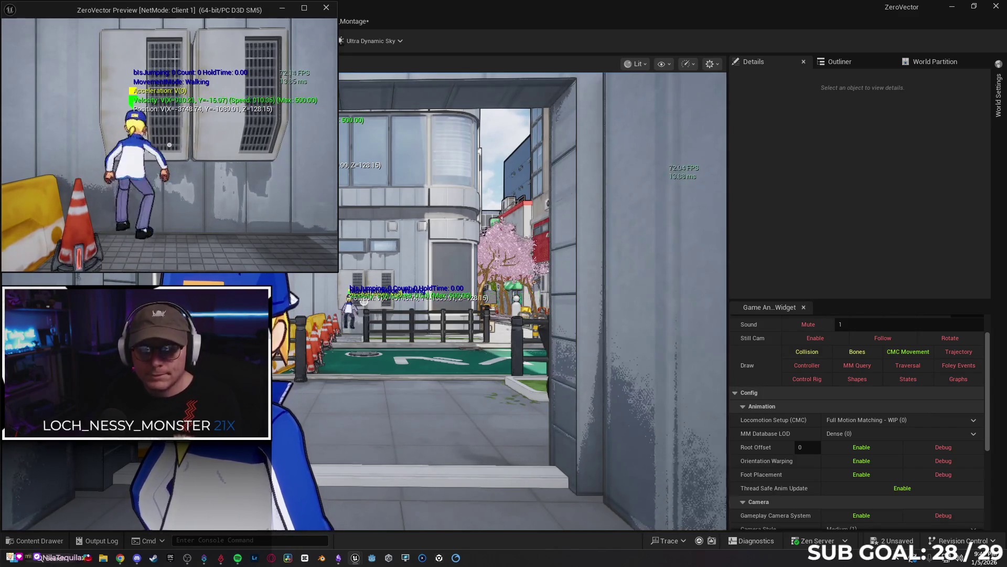
key("space")
key("Escape")
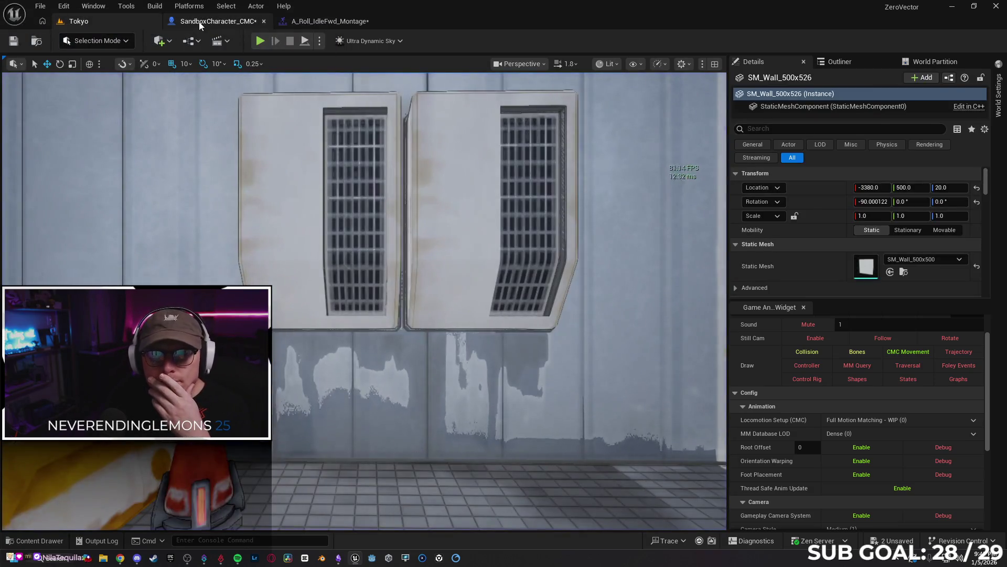
- Untick Reliable on RPC_PlayAnimDive, keep Access Specifier Public, and glance at Advanced settings
left_click(199, 21)
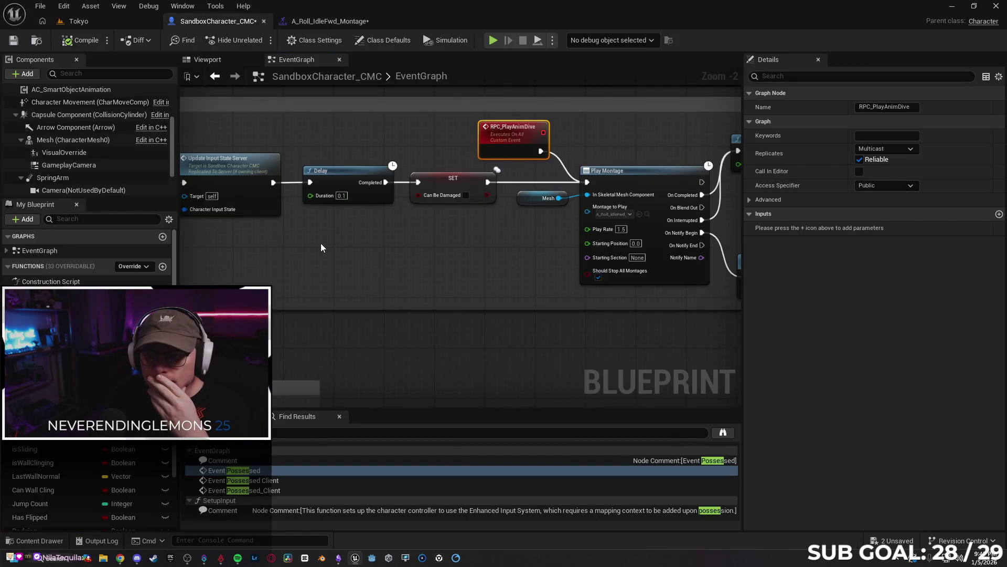
left_click(859, 159)
left_click(887, 186)
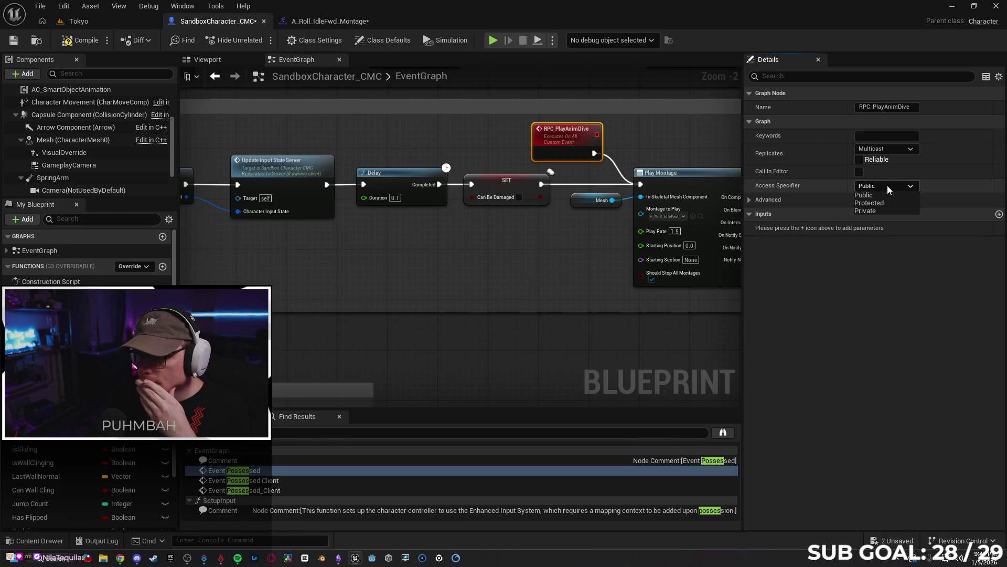
left_click(896, 185)
left_click(775, 202)
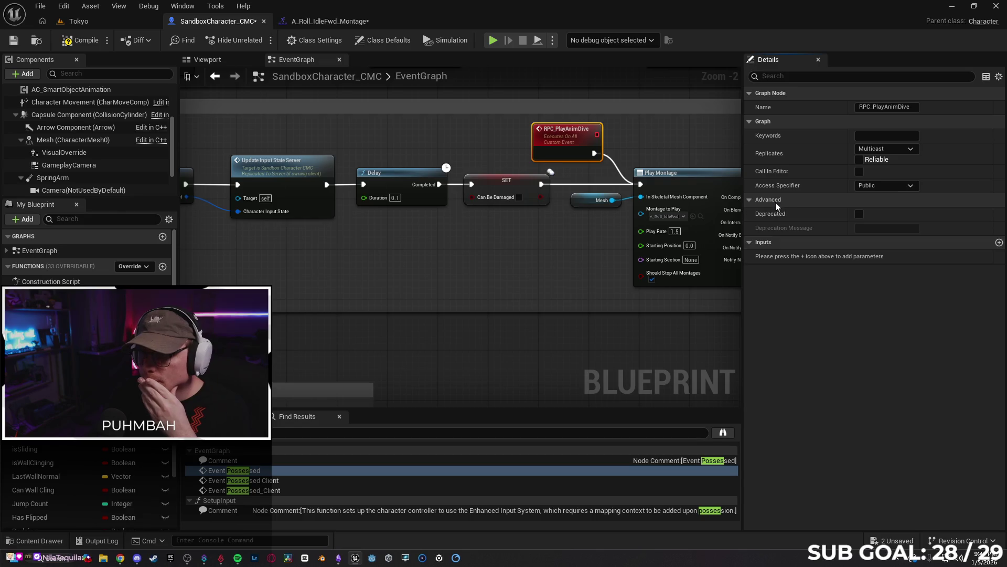
left_click(774, 201)
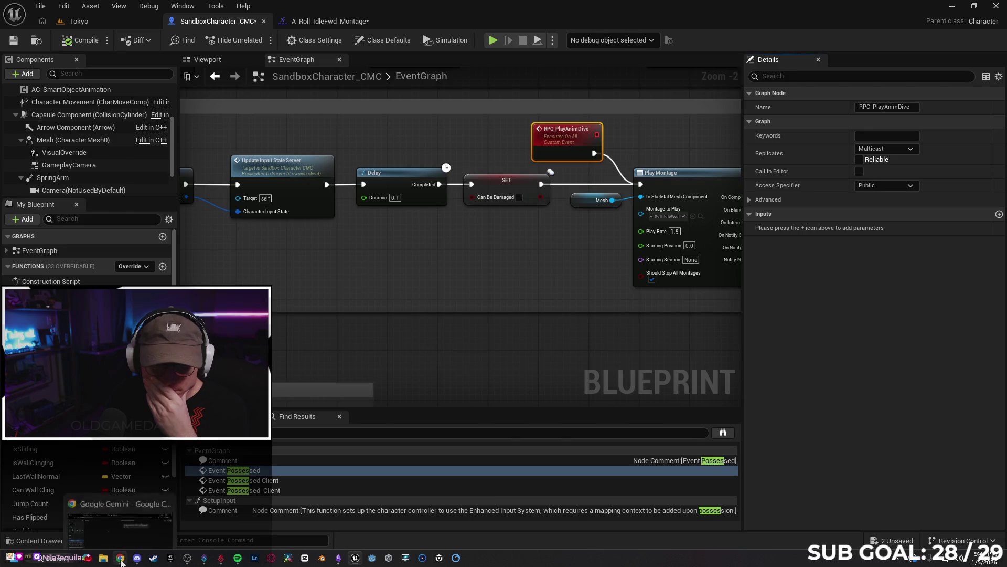
left_click(122, 560)
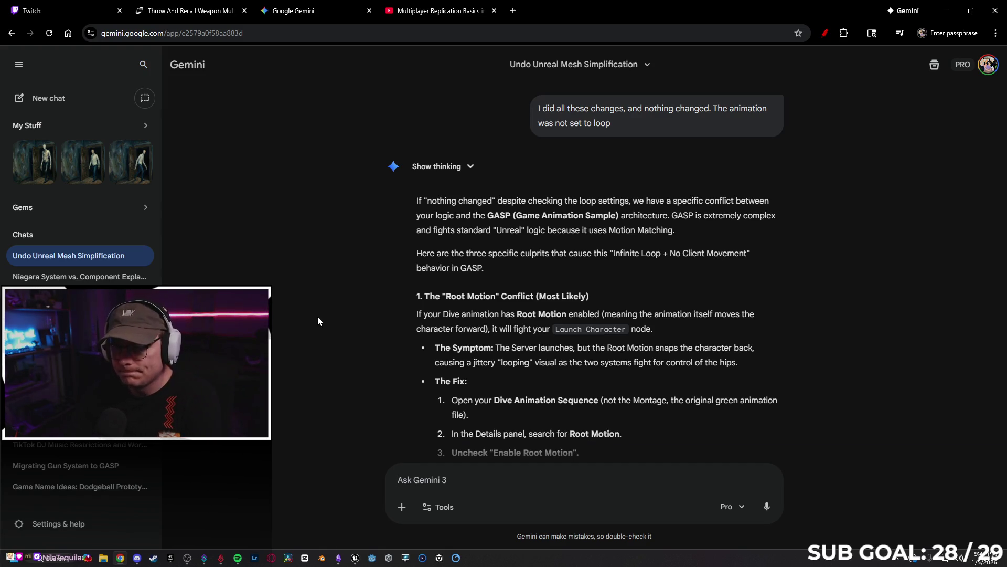
- Read Gemini's reply, then save the SandboxCharacter_CMC blueprint with the dive montage chain in view
scroll(318, 318, "down", 1)
scroll(308, 286, "down", 1)
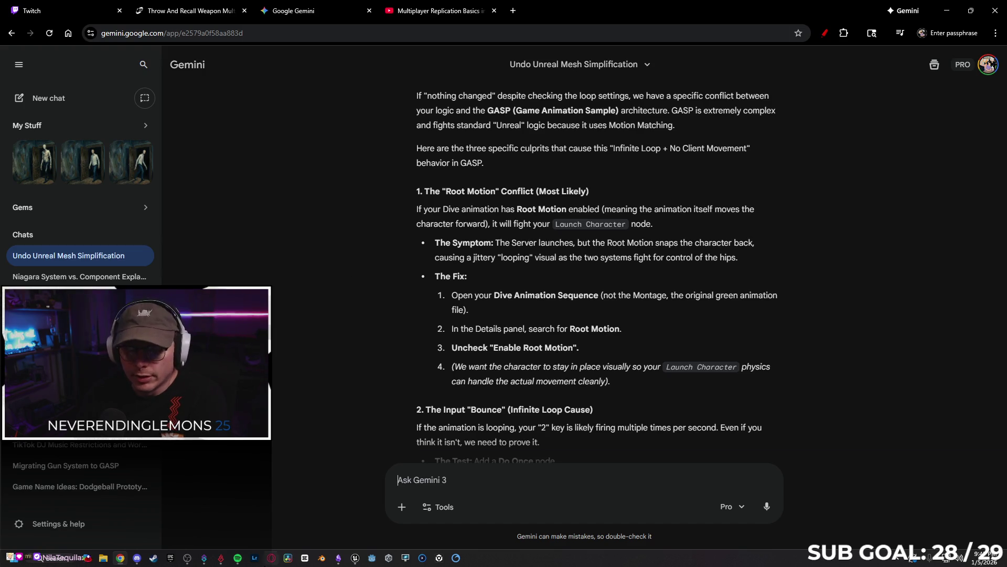
left_click(355, 558)
scroll(529, 310, "down", 2)
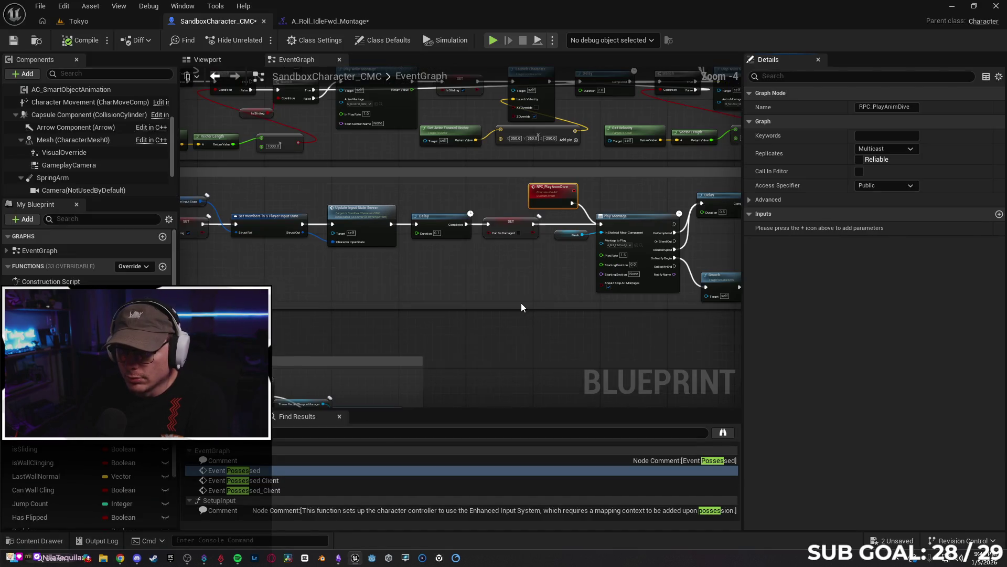
mouse_move(533, 332)
left_mouse_down()
mouse_move(331, 335)
mouse_move(217, 226)
left_mouse_up()
key("ctrl+s")
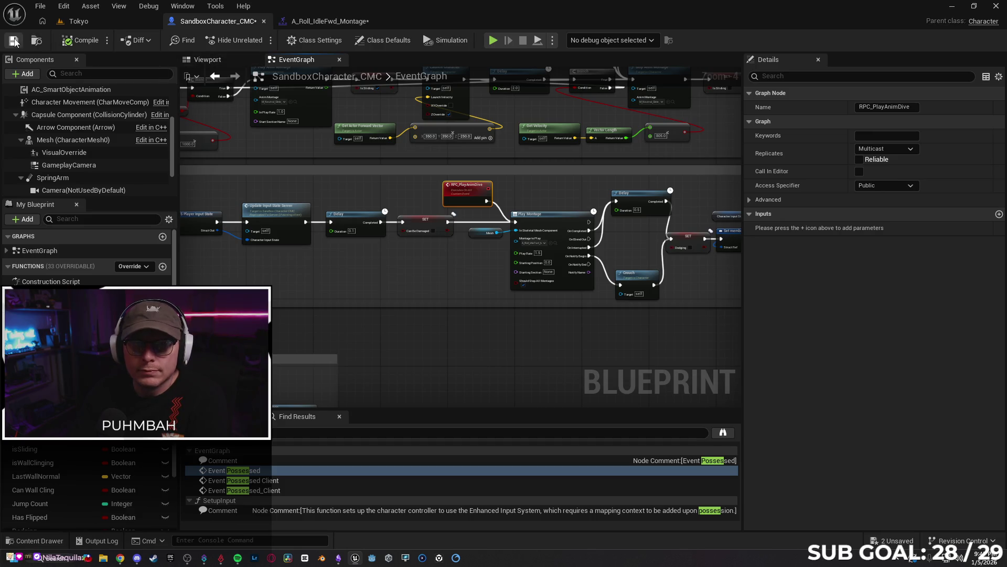
- Draft a Gemini follow-up: 'you didnt catch this but I'm now working on a dive, which doesn't'
left_click(124, 559)
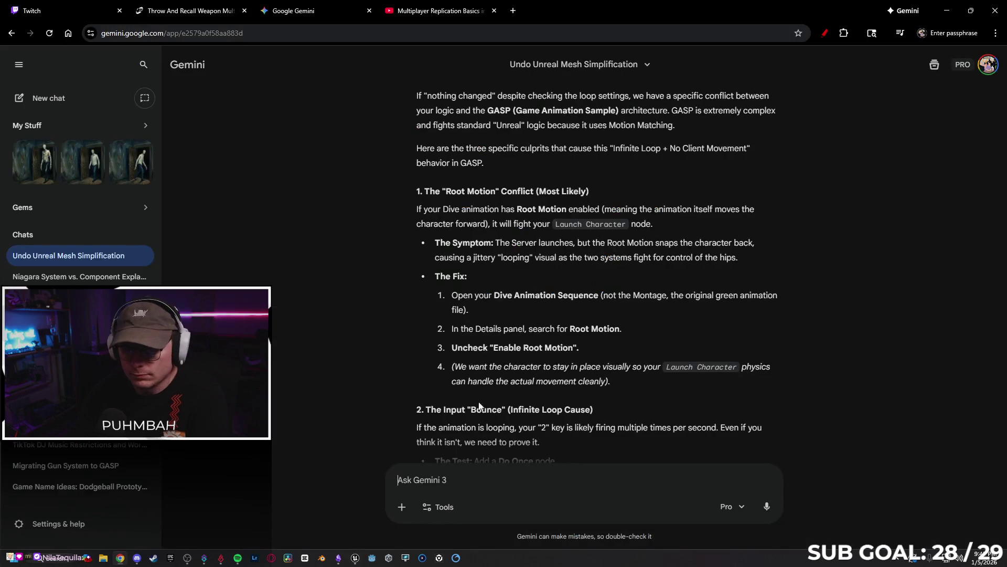
type("you ")
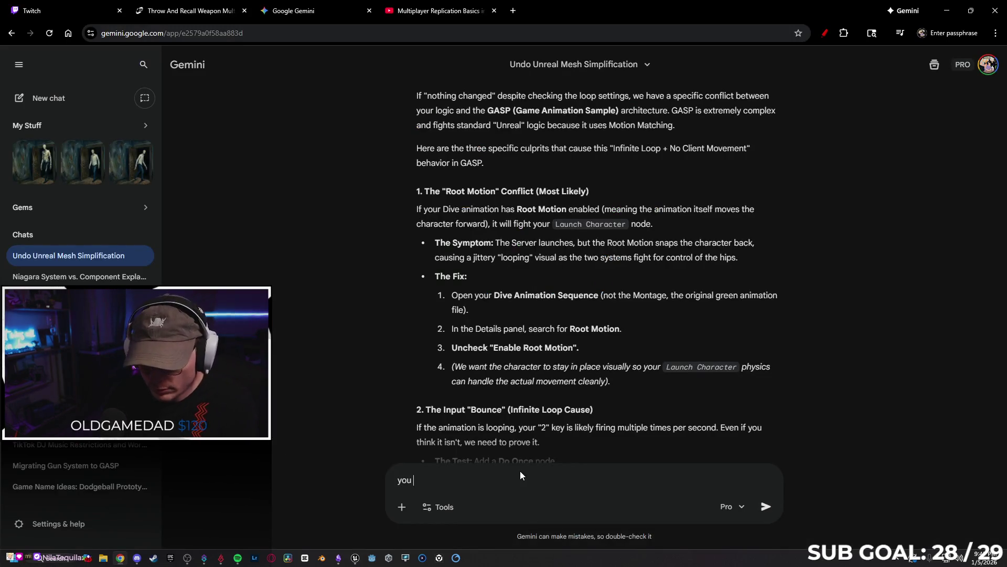
type("didnt ca")
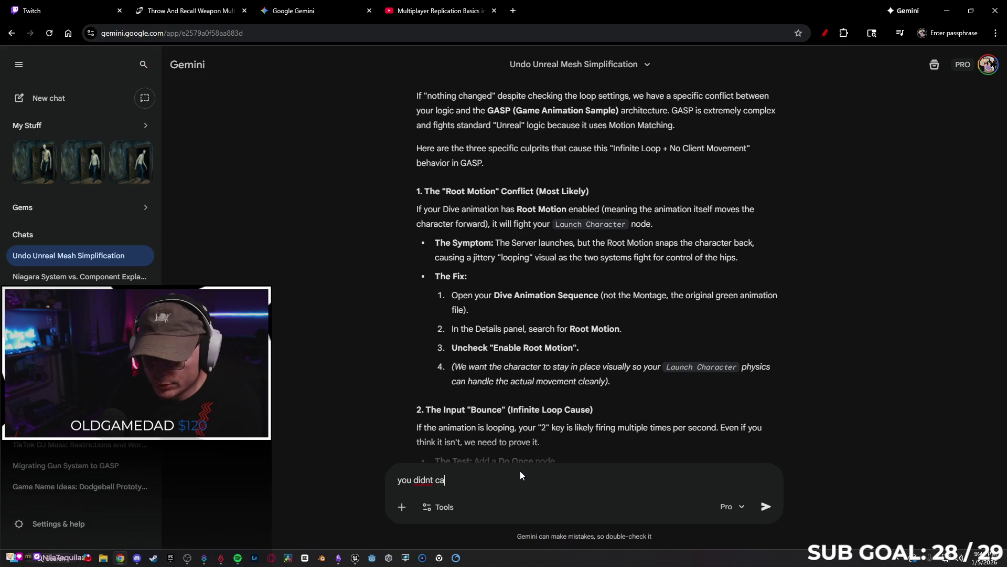
type("tch this bu")
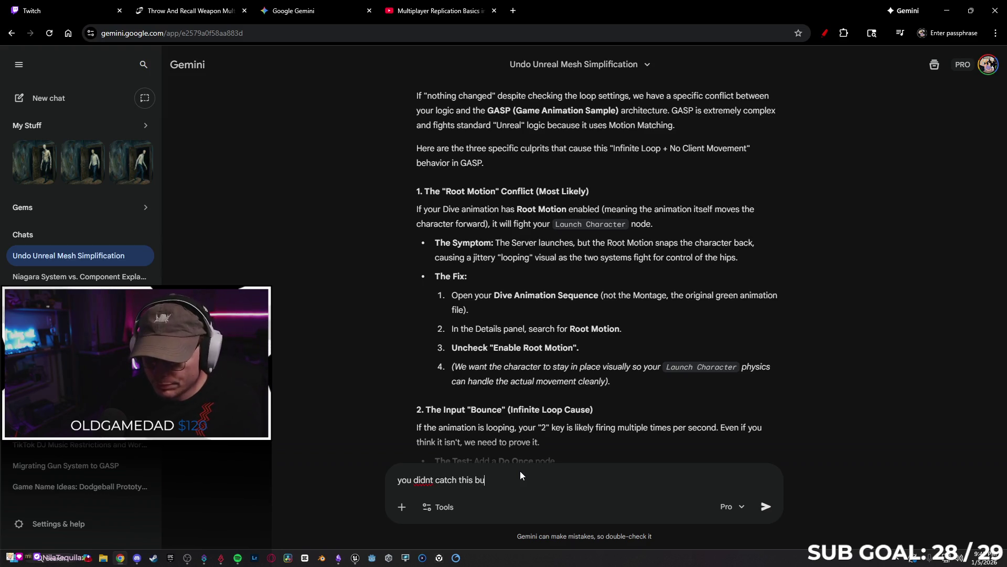
type("t I'm now working on a ")
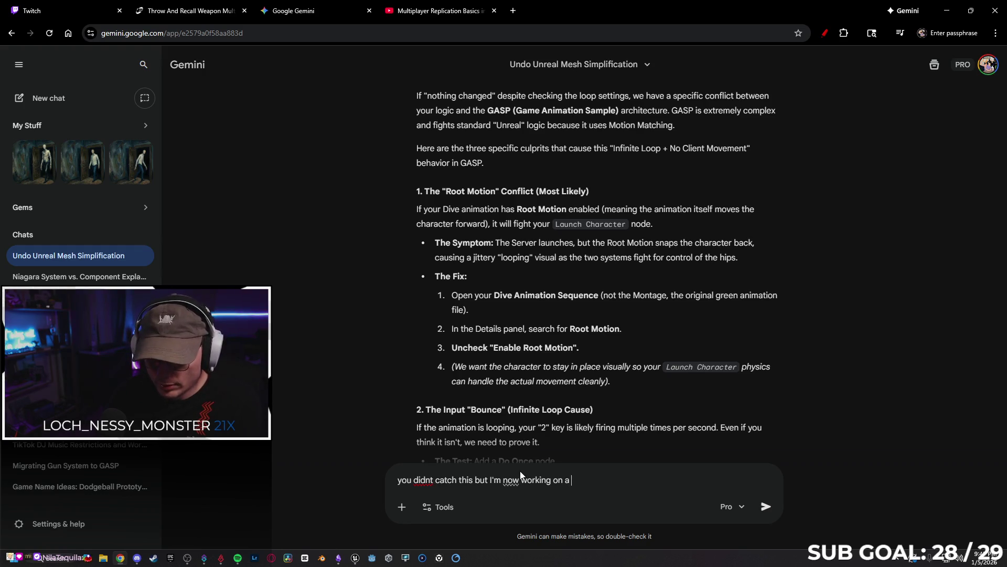
type("dive, which doesn't have a launch character node.")
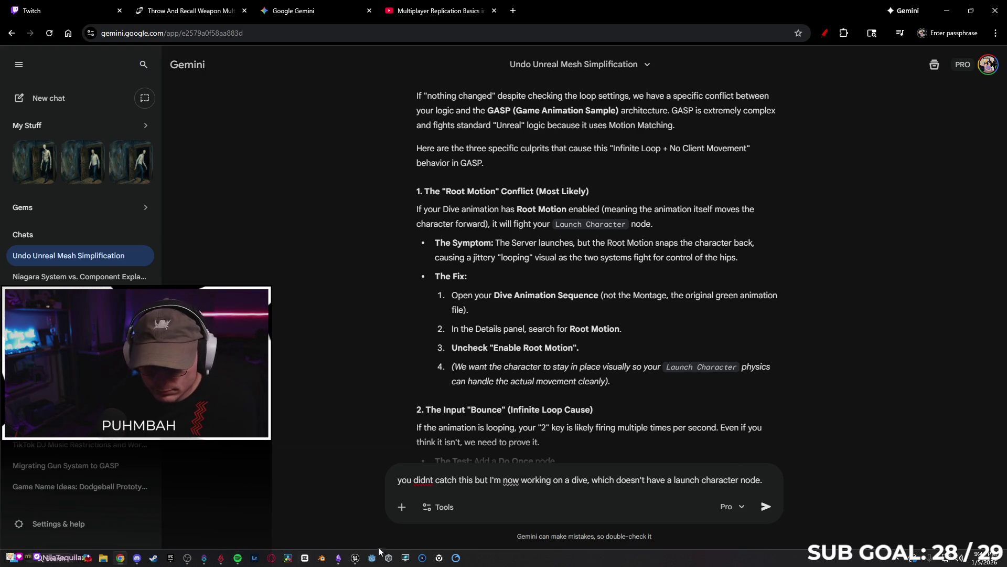
left_click(355, 557)
scroll(429, 346, "down", 3)
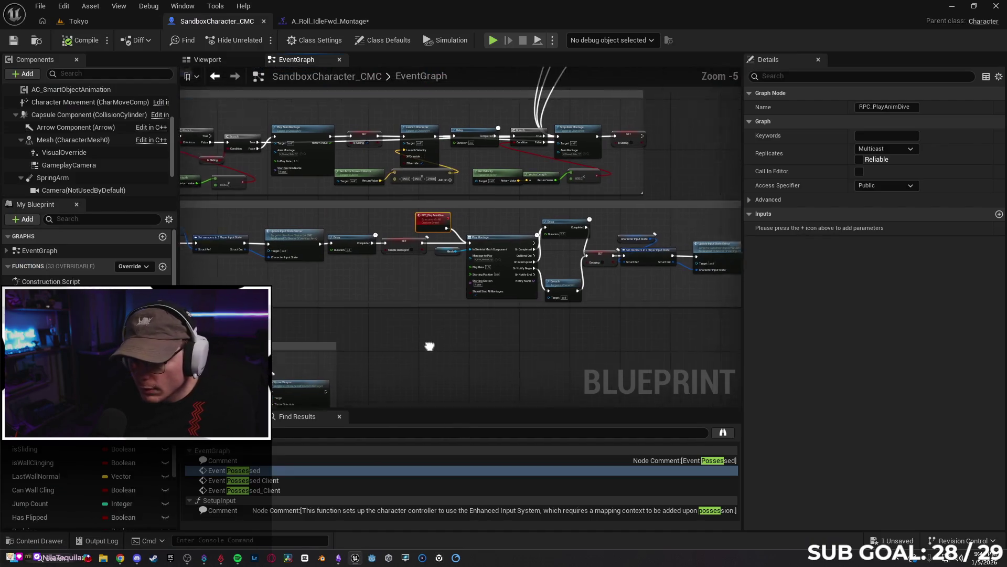
- Delete the Crouch node that follows Play Montage in the dive chain
scroll(429, 346, "up", 1)
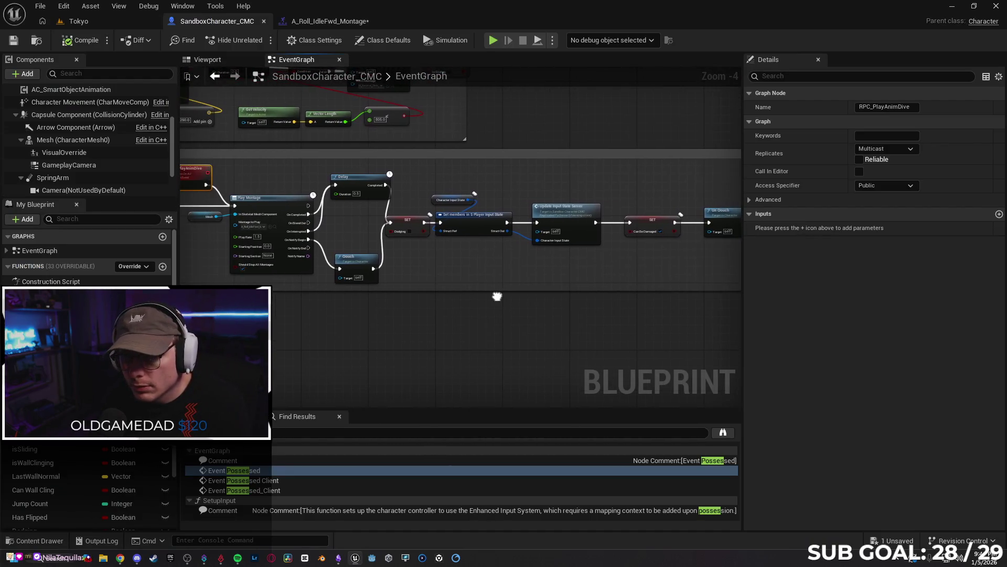
mouse_move(513, 302)
left_mouse_down()
mouse_move(562, 254)
mouse_move(598, 274)
mouse_move(441, 265)
left_mouse_up()
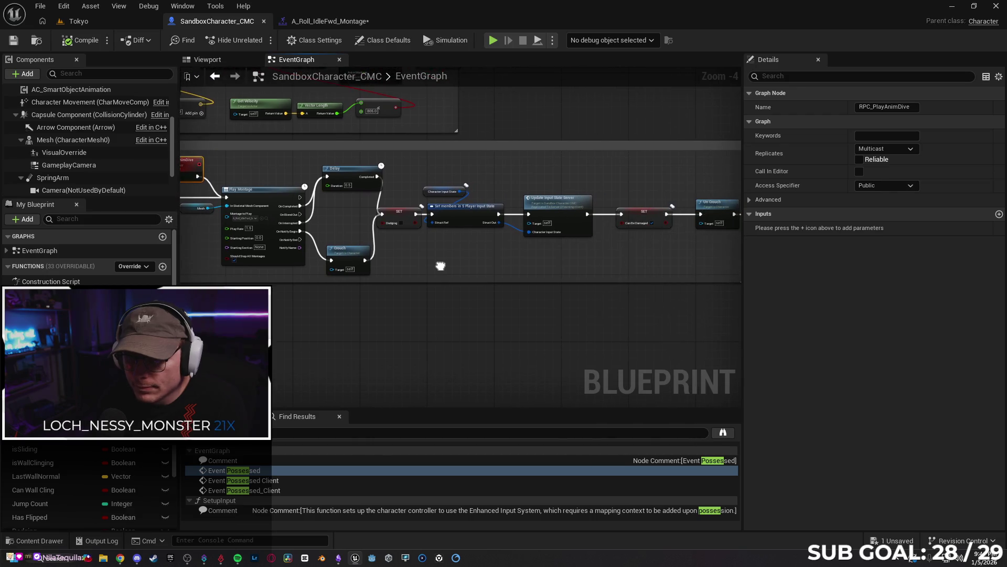
left_click_drag(564, 266, 490, 250)
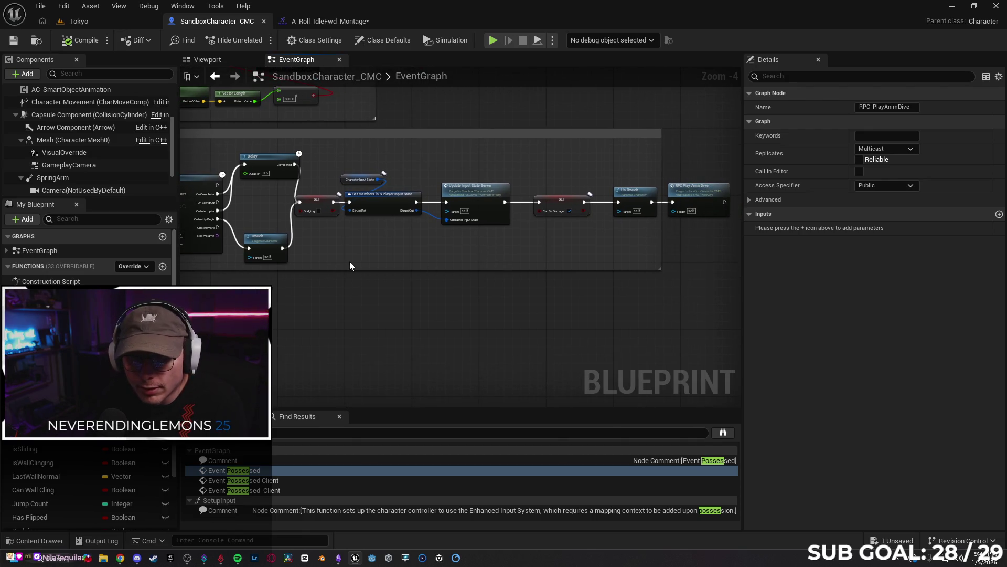
left_click_drag(359, 254, 484, 247)
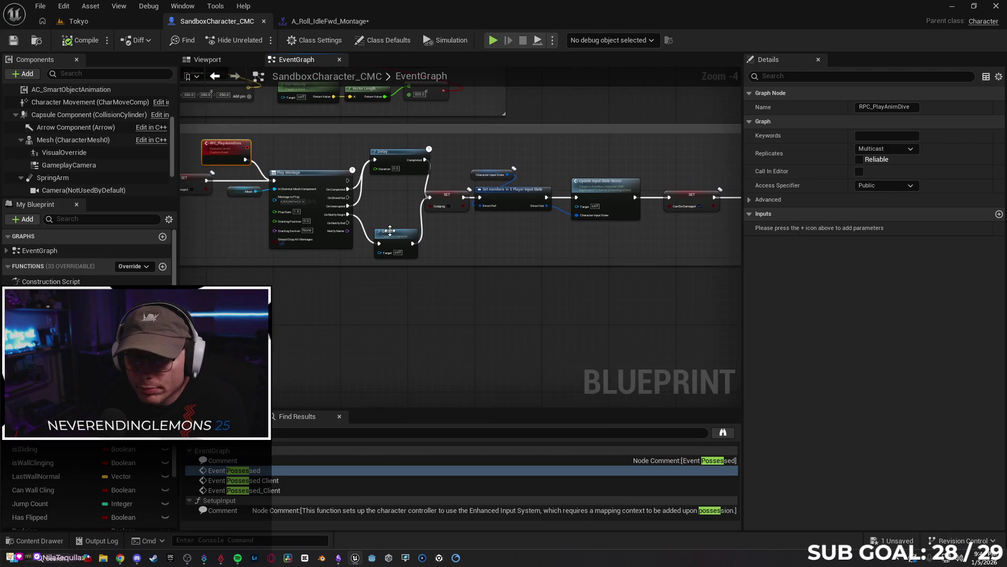
left_click(396, 235)
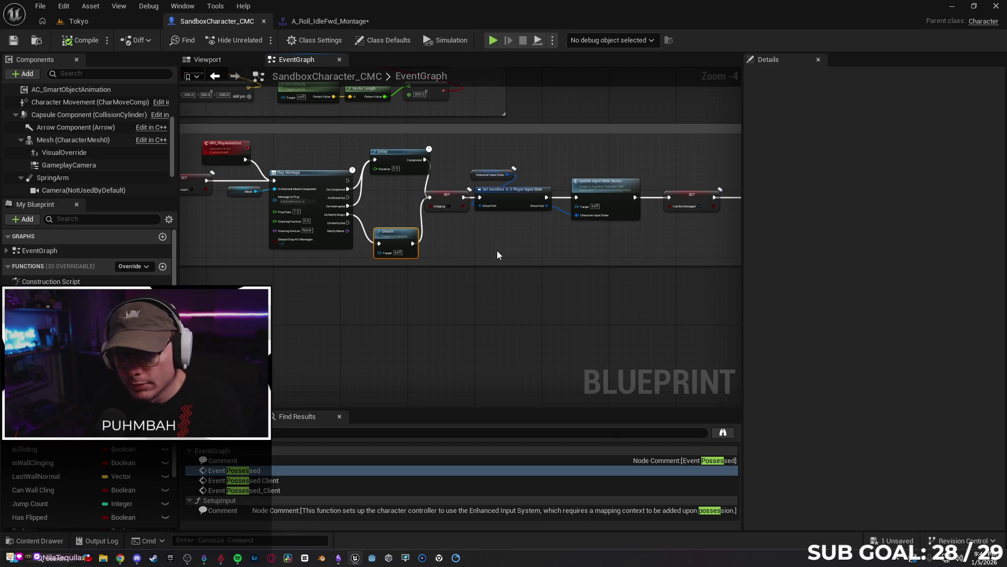
key("Delete")
- Move Delay into the exec line, delete Un Crouch, and wire SET straight to RPC Play Anim Dive
left_click_drag(472, 252, 431, 250)
left_click_drag(355, 162, 346, 199)
left_click_drag(522, 237, 381, 236)
left_click(587, 192)
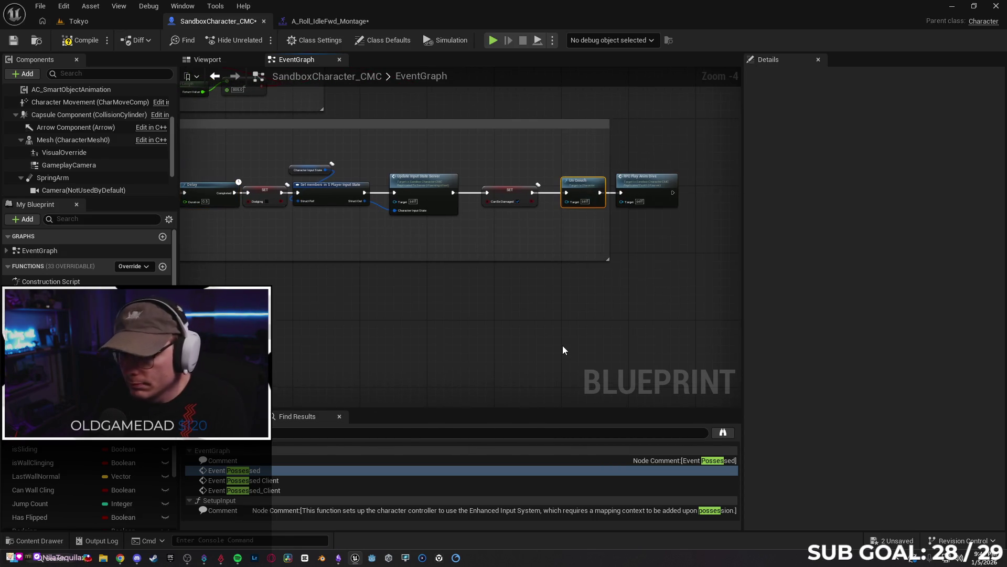
key("Delete")
left_click_drag(531, 197, 621, 193)
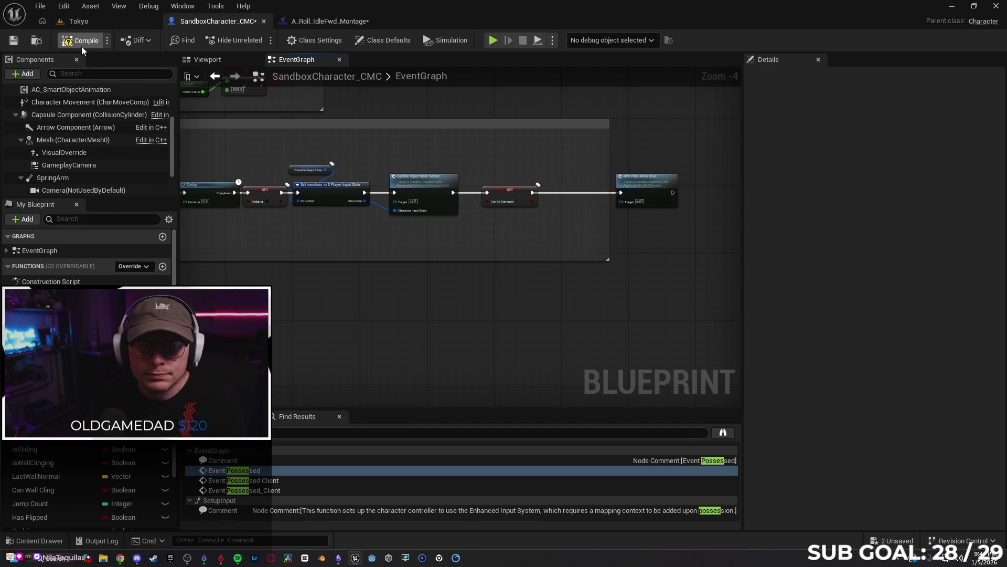
left_click(76, 21)
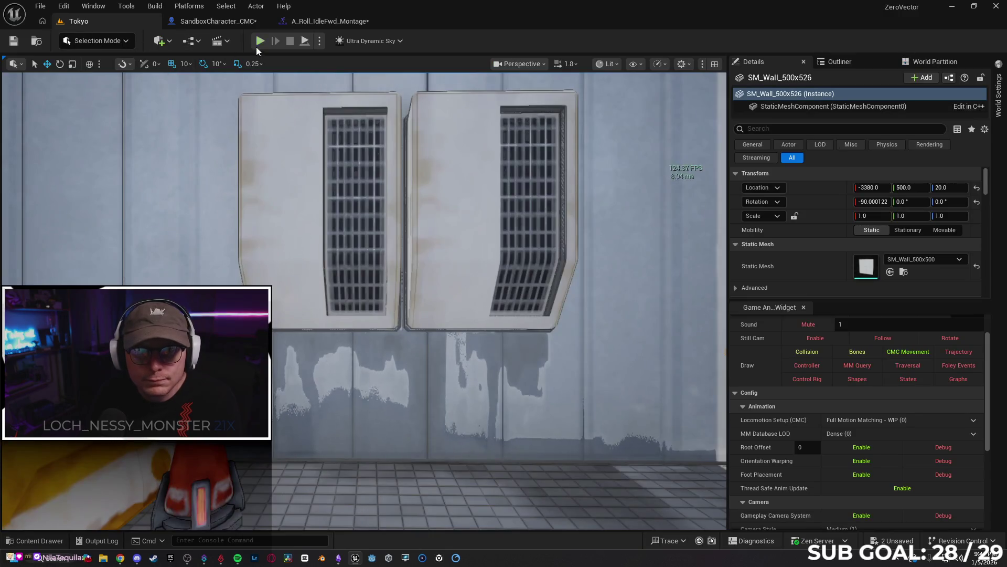
- Test-play the dive in the Tokyo level, then return to SandboxCharacter_CMC and save it
key("alt+p")
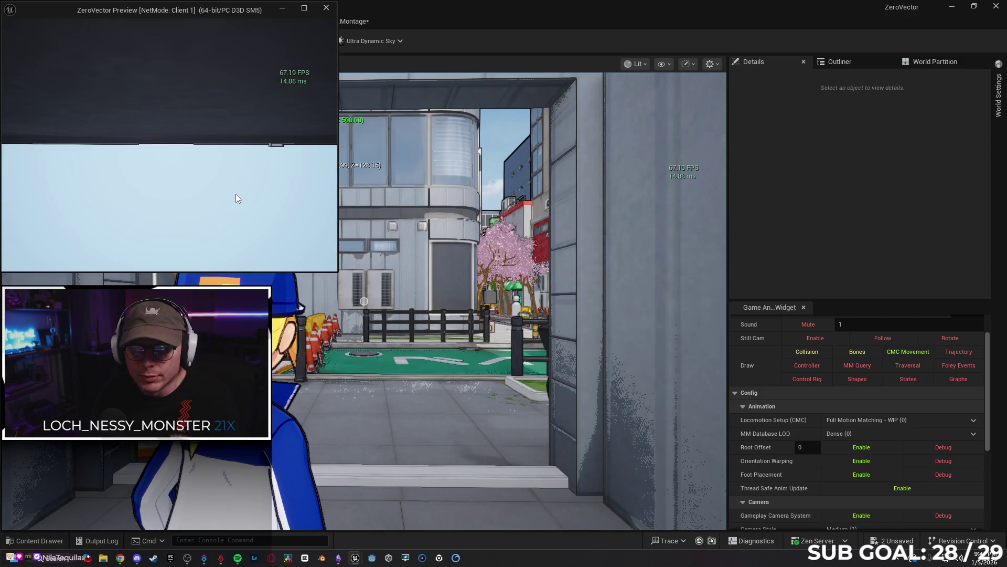
key("w")
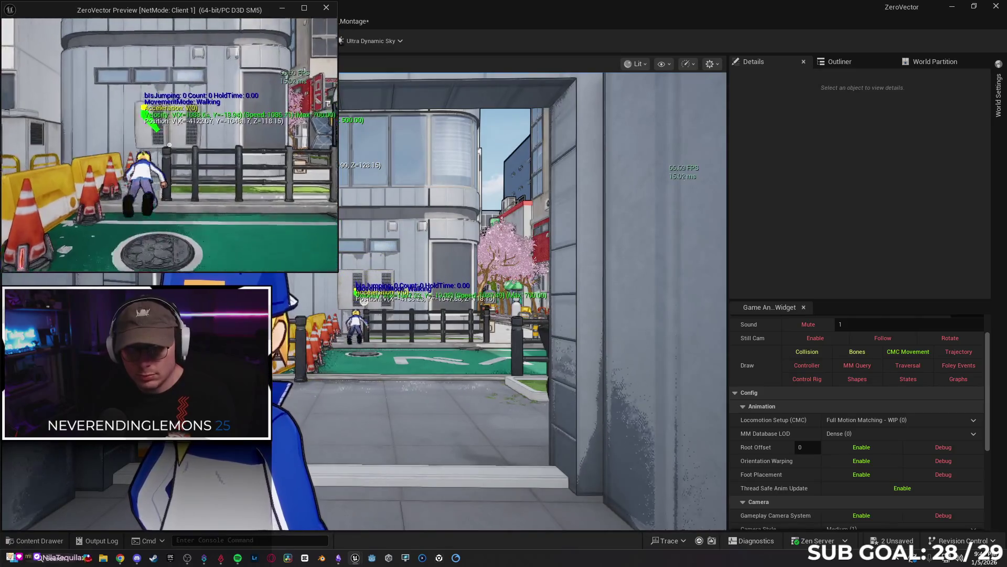
key("alt+Tab")
key("s")
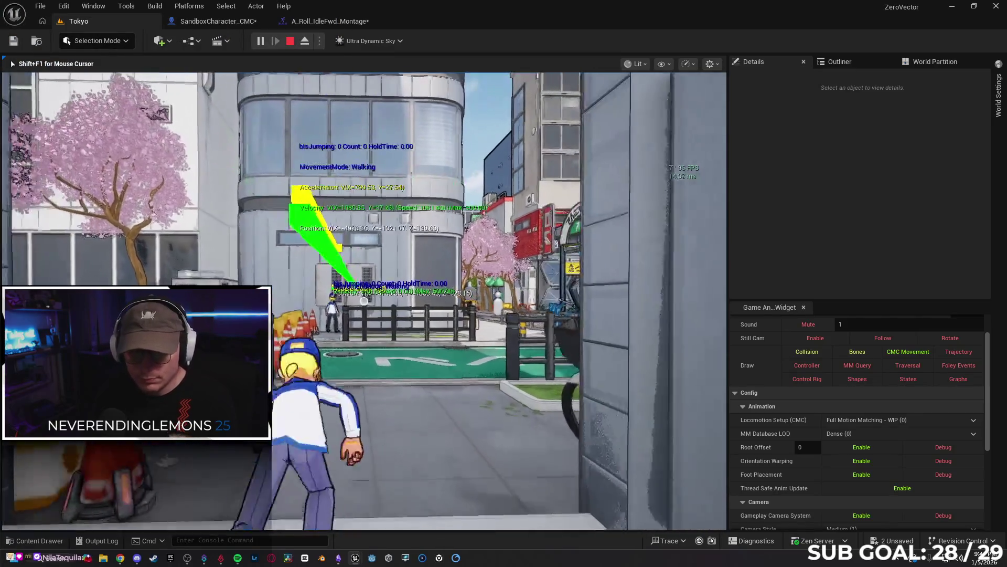
key("w")
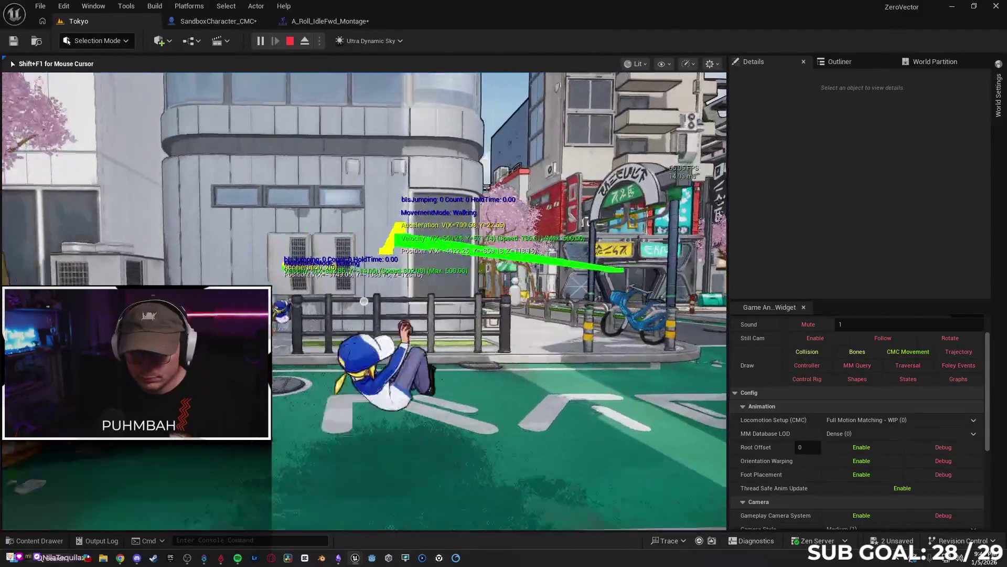
key("Escape")
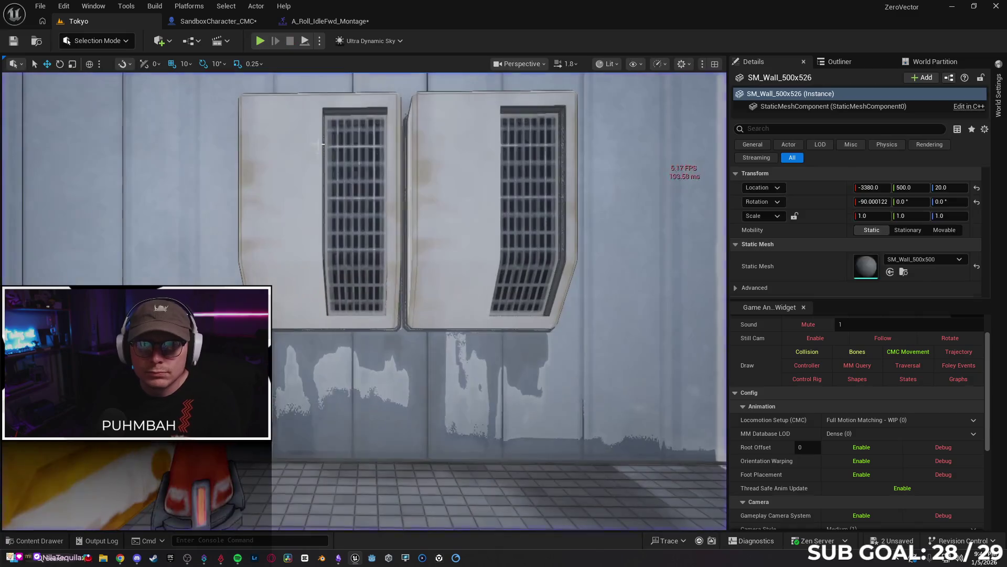
left_click(209, 21)
left_click(13, 41)
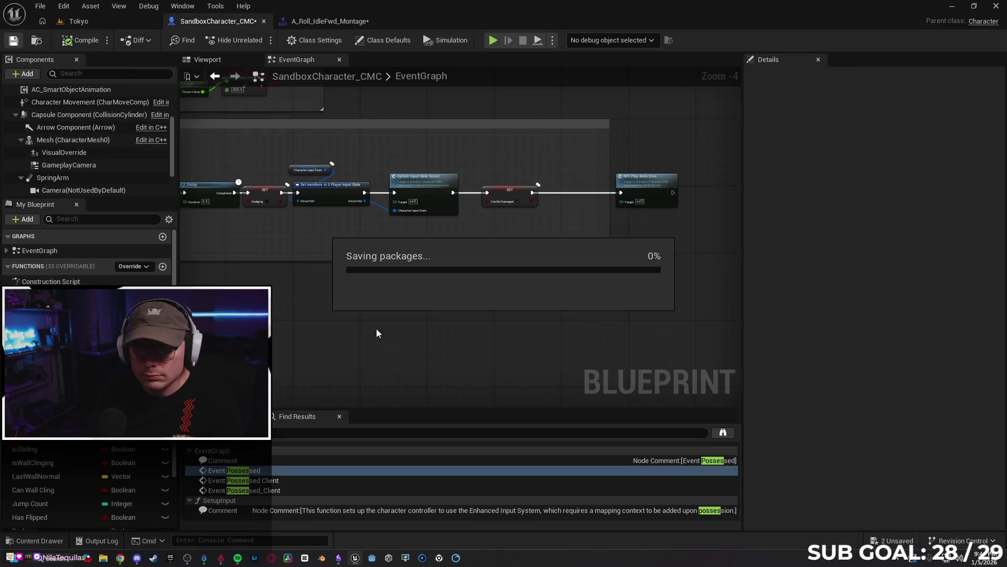
- Undo the rewiring to restore the Crouch and Un Crouch nodes, then compile and save
left_click_drag(638, 189, 596, 189)
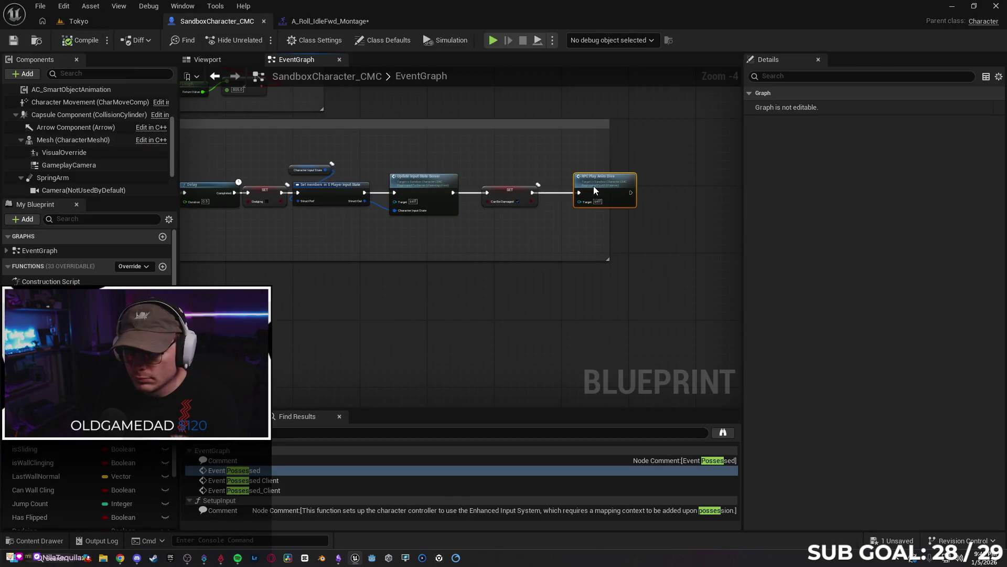
mouse_move(352, 564)
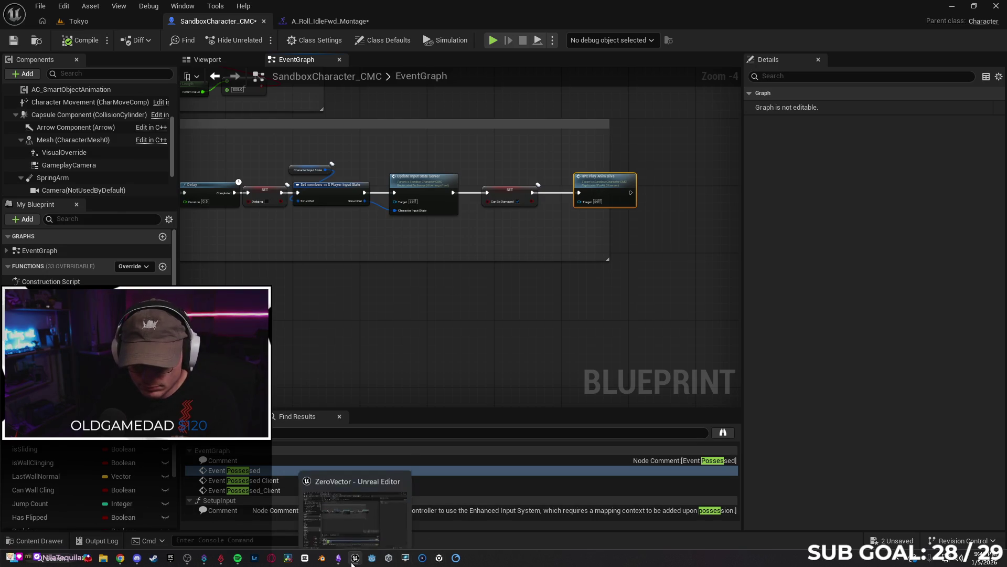
left_click_drag(398, 349, 492, 349)
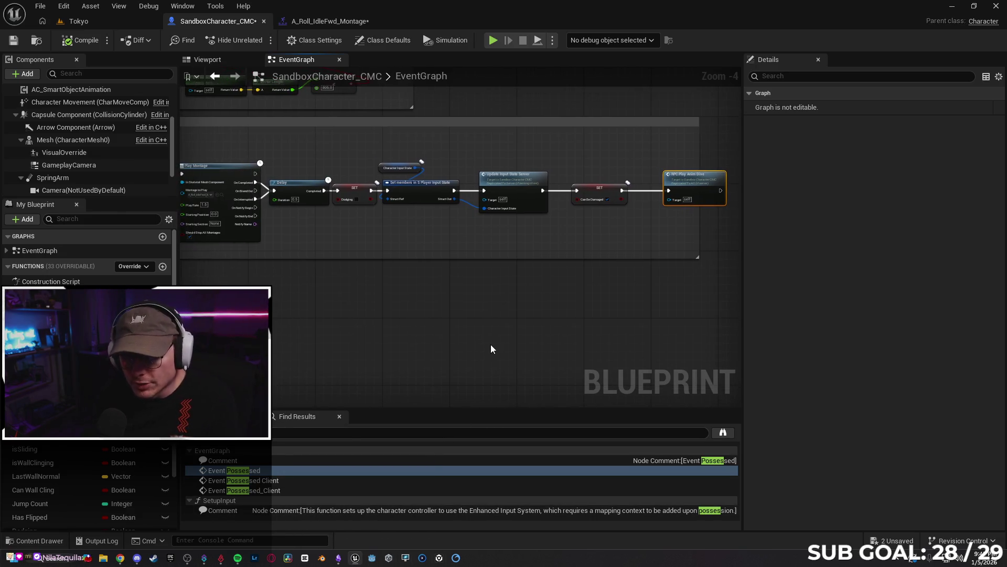
left_click_drag(423, 364, 443, 331)
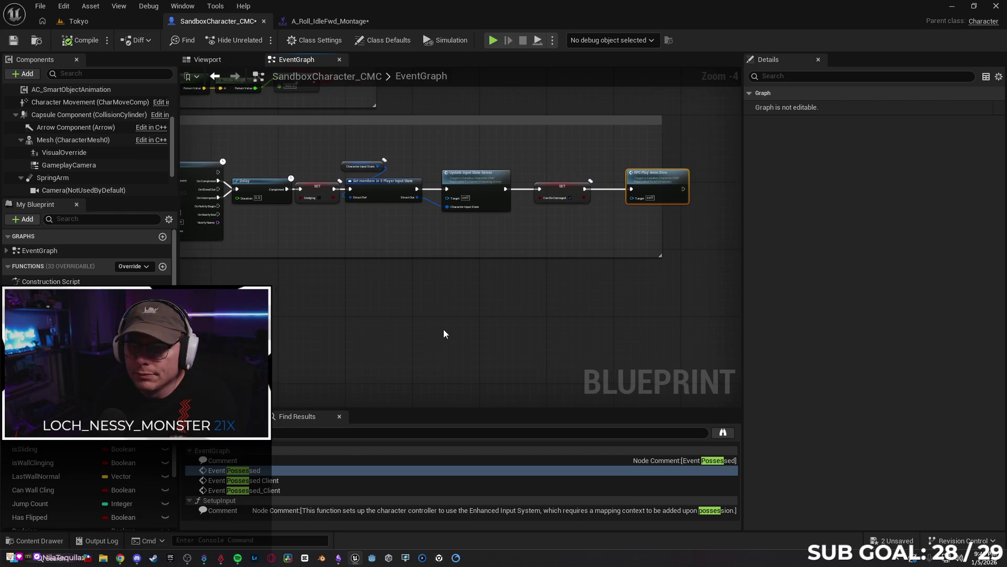
key("ctrl+z")
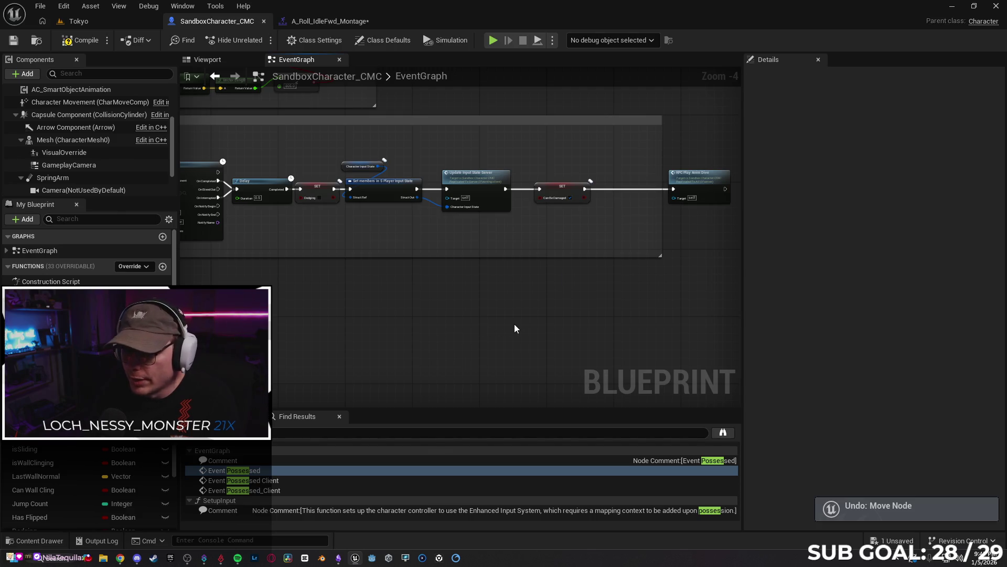
key("ctrl+z")
key("ctrl+z")
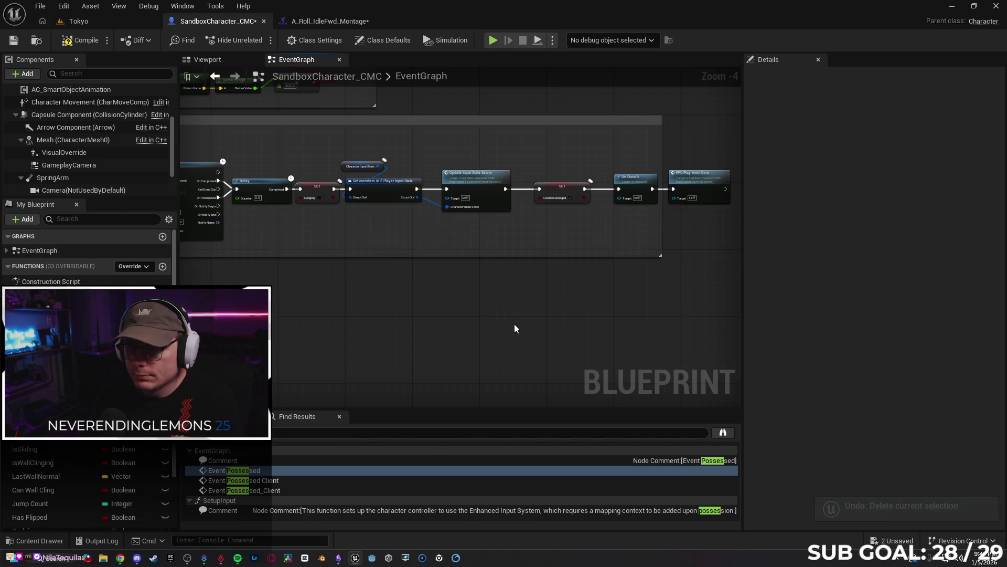
key("ctrl+z")
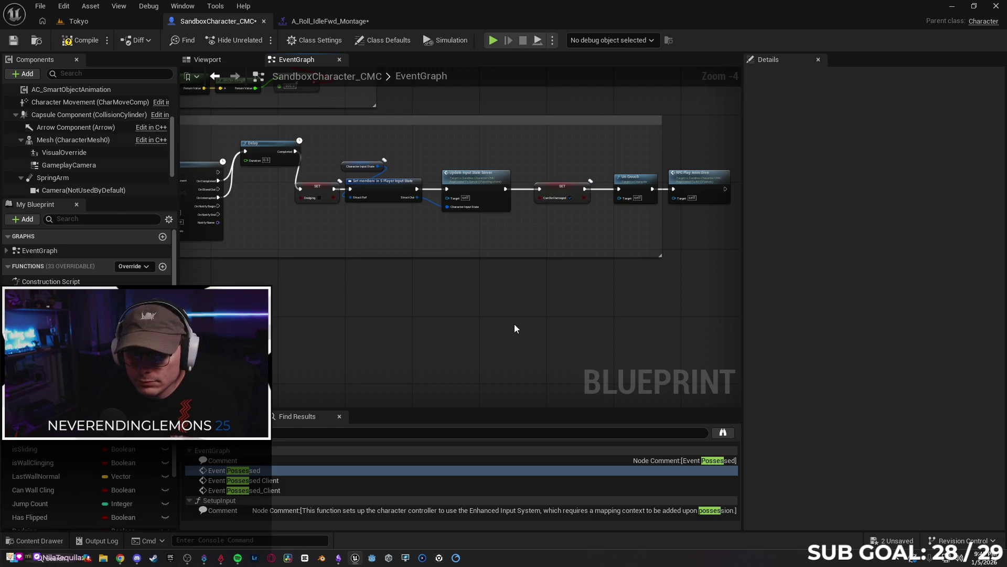
key("ctrl+z")
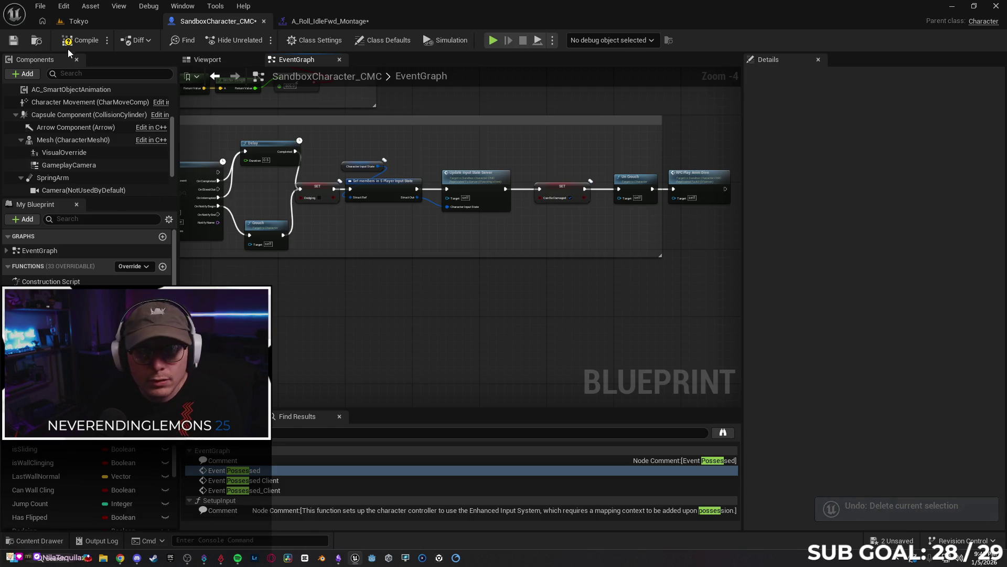
left_click(70, 42)
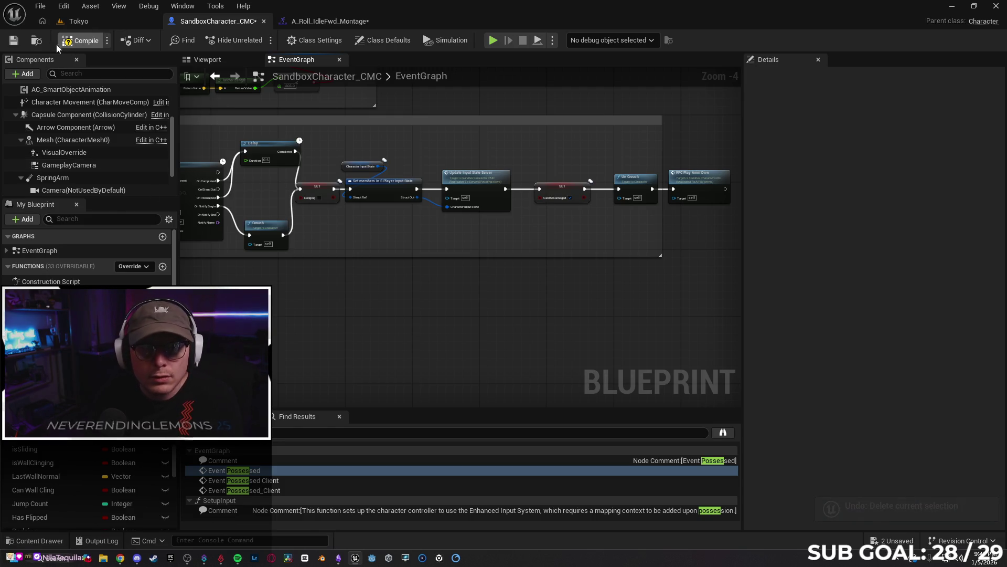
left_click(16, 43)
- Remove the trailing period from the Gemini draft and bring the dive's Play Montage chain into view
left_click(123, 558)
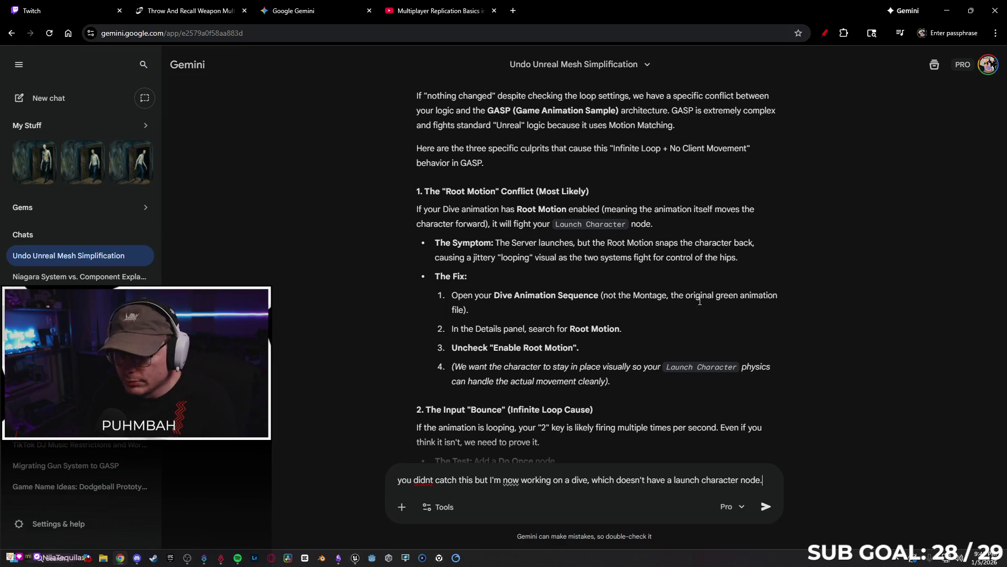
key("BackSpace")
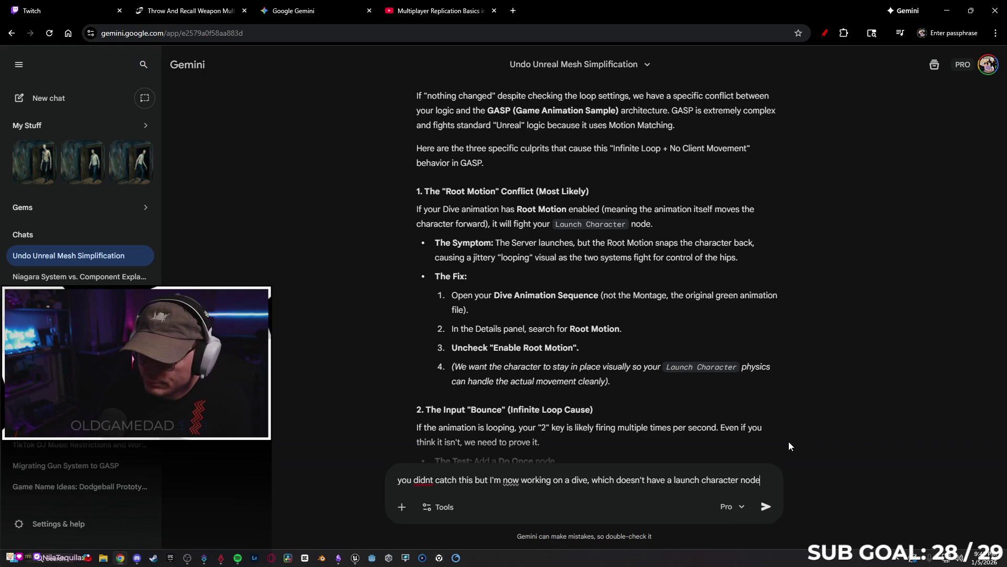
left_click(355, 557)
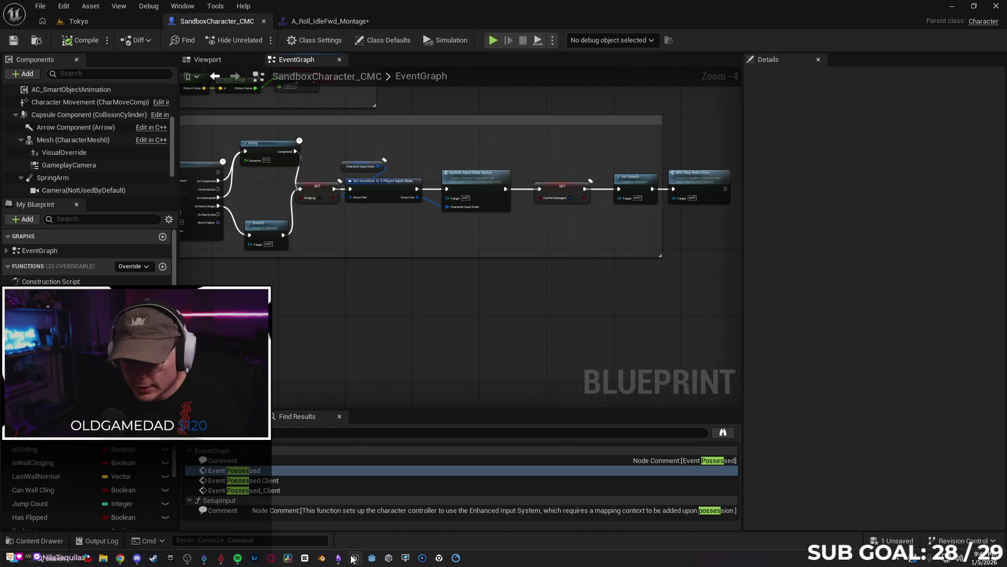
mouse_move(407, 341)
left_mouse_down()
mouse_move(573, 364)
mouse_move(420, 333)
mouse_move(604, 348)
mouse_move(698, 342)
left_mouse_up()
scroll(573, 364, "up", 1)
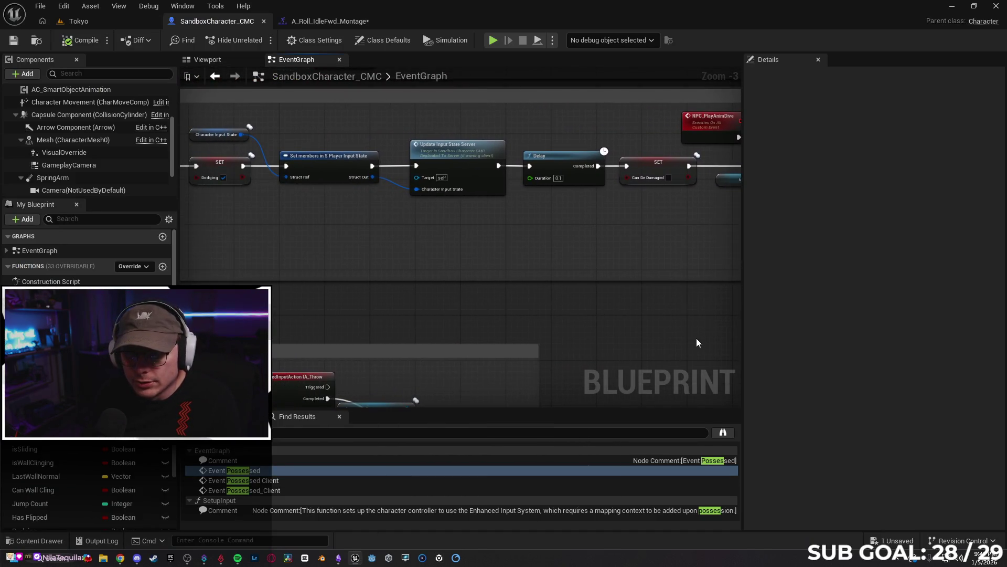
mouse_move(573, 273)
left_mouse_down()
mouse_move(693, 332)
mouse_move(725, 335)
mouse_move(587, 328)
left_mouse_up()
left_click_drag(698, 322, 556, 321)
left_click_drag(730, 325, 514, 324)
mouse_move(682, 324)
left_mouse_down()
mouse_move(515, 324)
mouse_move(525, 324)
left_mouse_up()
left_click_drag(614, 318, 580, 315)
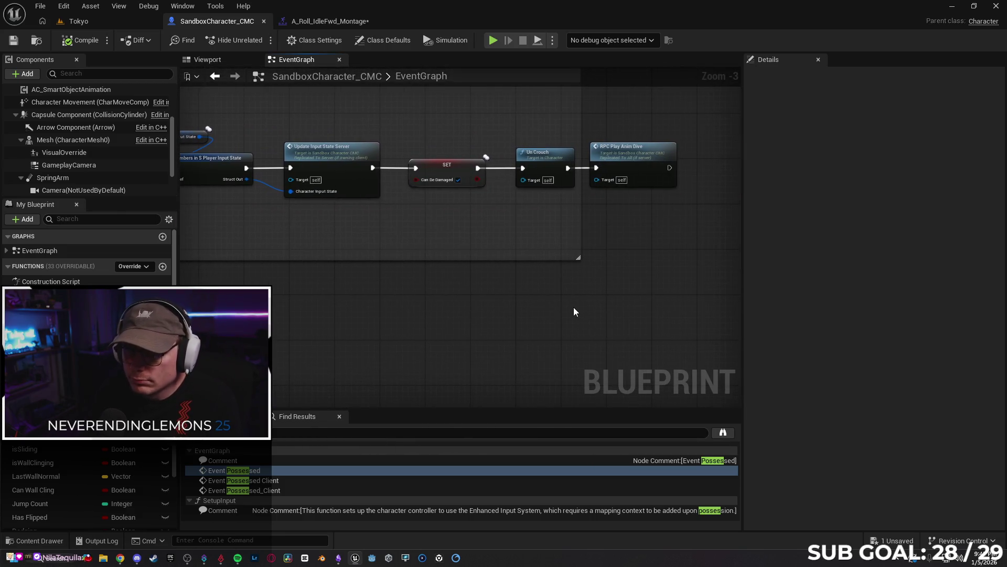
mouse_move(581, 315)
left_mouse_down()
mouse_move(418, 299)
mouse_move(490, 299)
mouse_move(490, 331)
mouse_move(454, 349)
mouse_move(414, 346)
left_mouse_up()
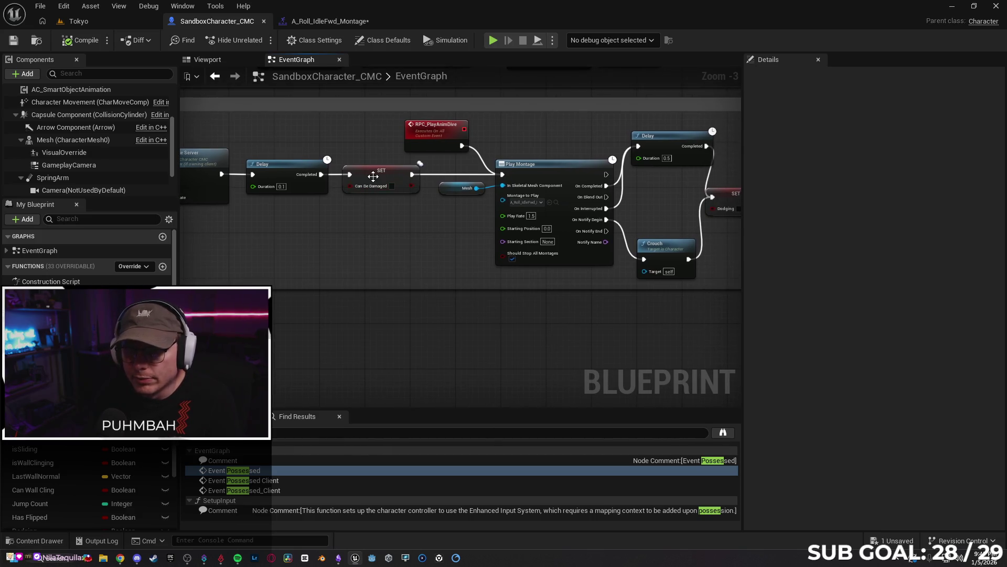
- Delete both SET Can Be Damaged nodes, bypass them with new exec wires, then compile and save
left_click(370, 173)
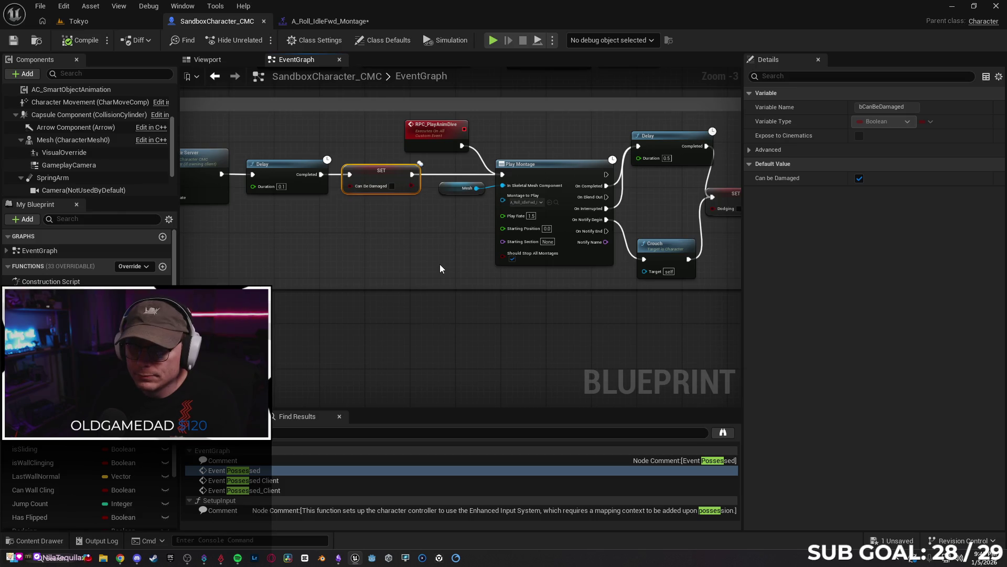
key("Delete")
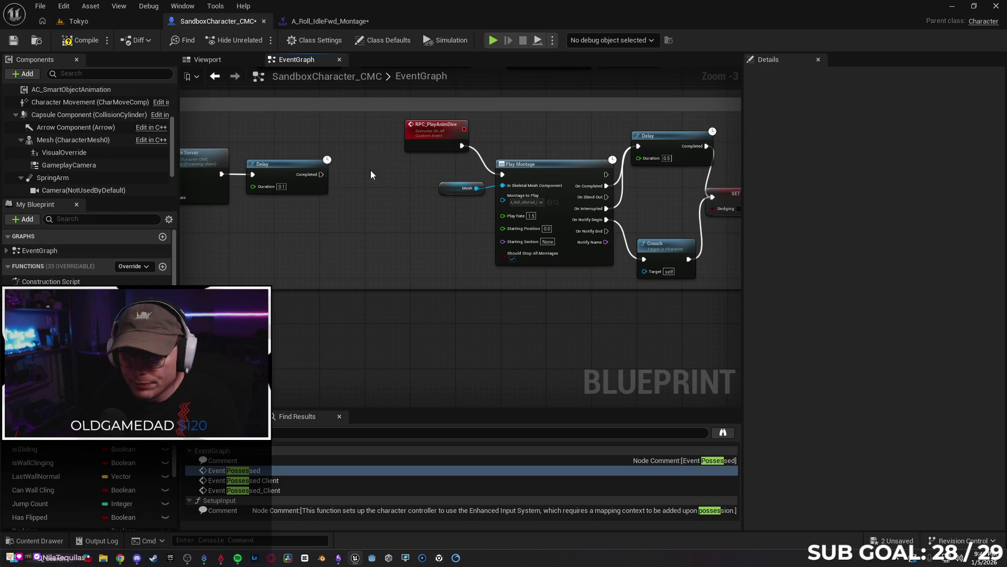
left_click_drag(321, 174, 502, 174)
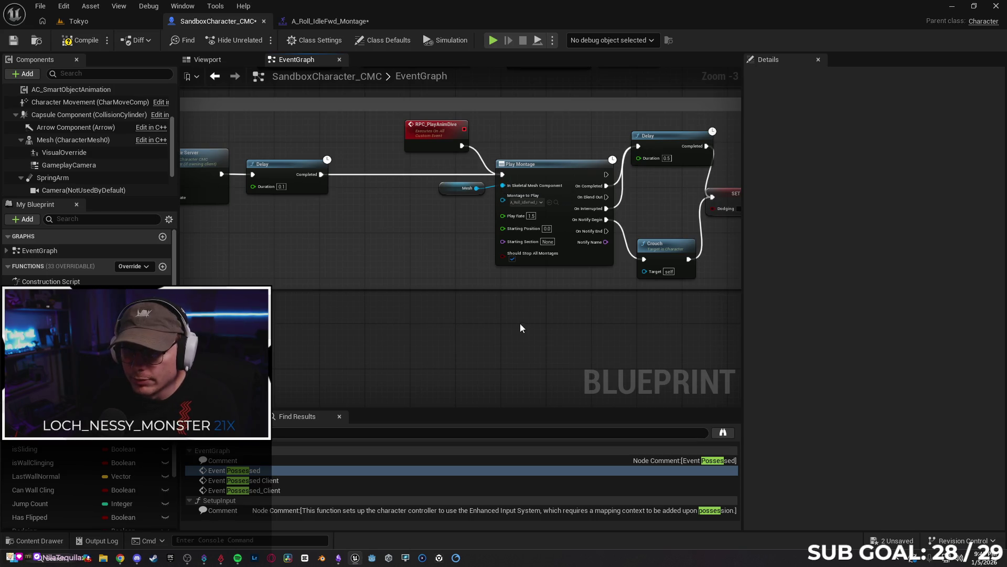
key("ctrl+z")
key("ctrl+z")
key("ctrl+z")
left_click(435, 177)
key("Delete")
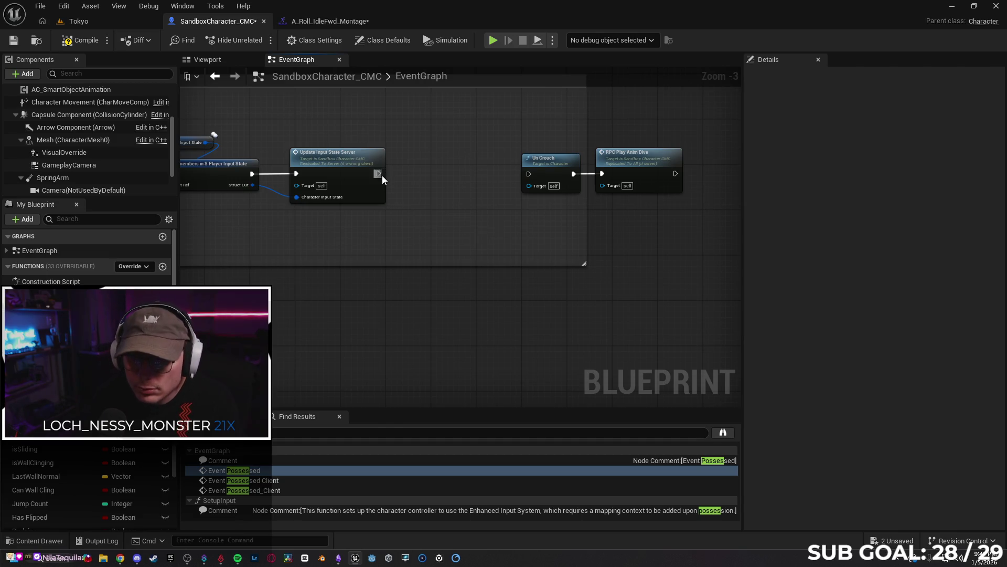
left_click_drag(379, 174, 529, 173)
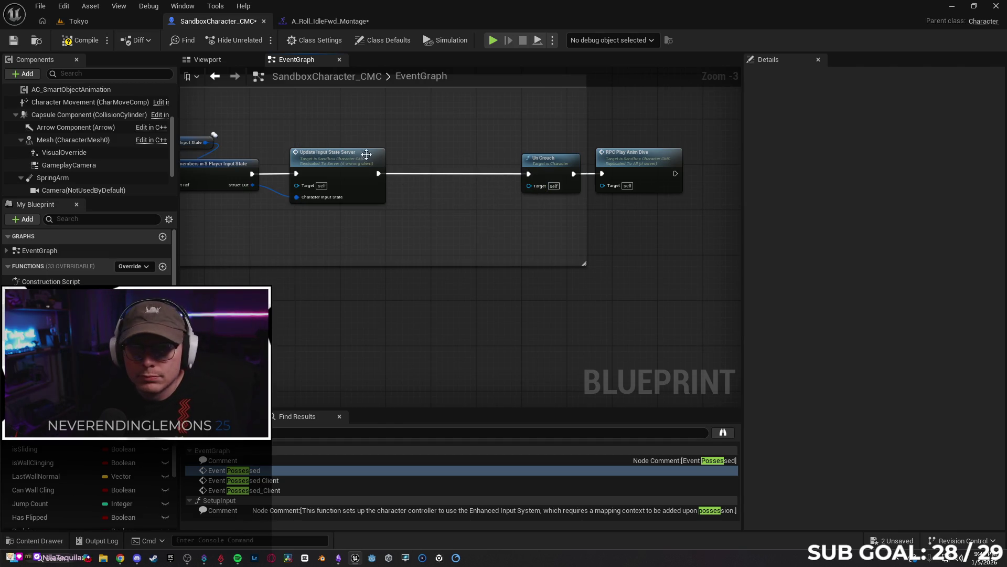
key("F7")
left_click(13, 40)
left_click(112, 23)
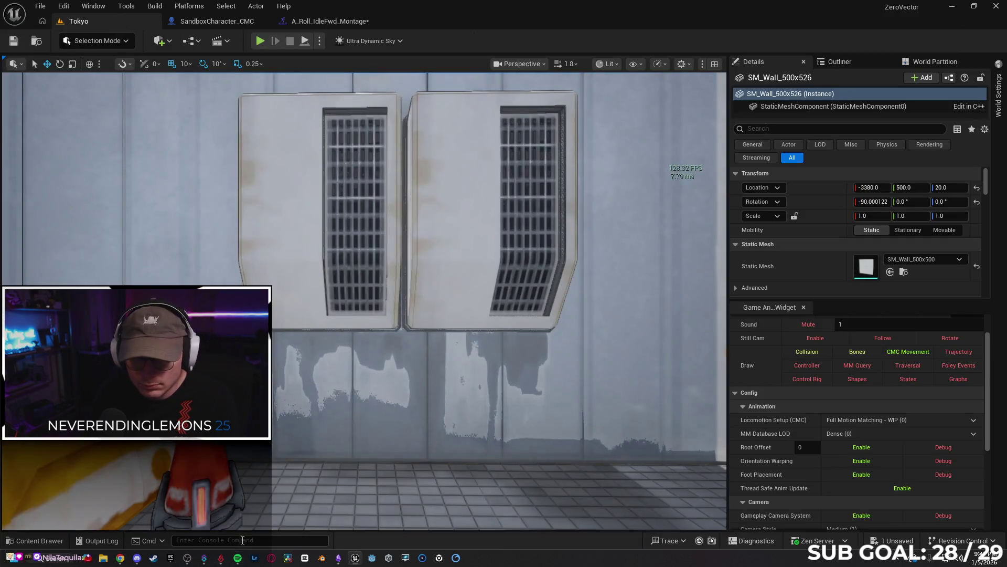
- Send Gemini the dive explanation: Play Montage plus Update Input State Server, yet the player keeps rolling
left_click(120, 558)
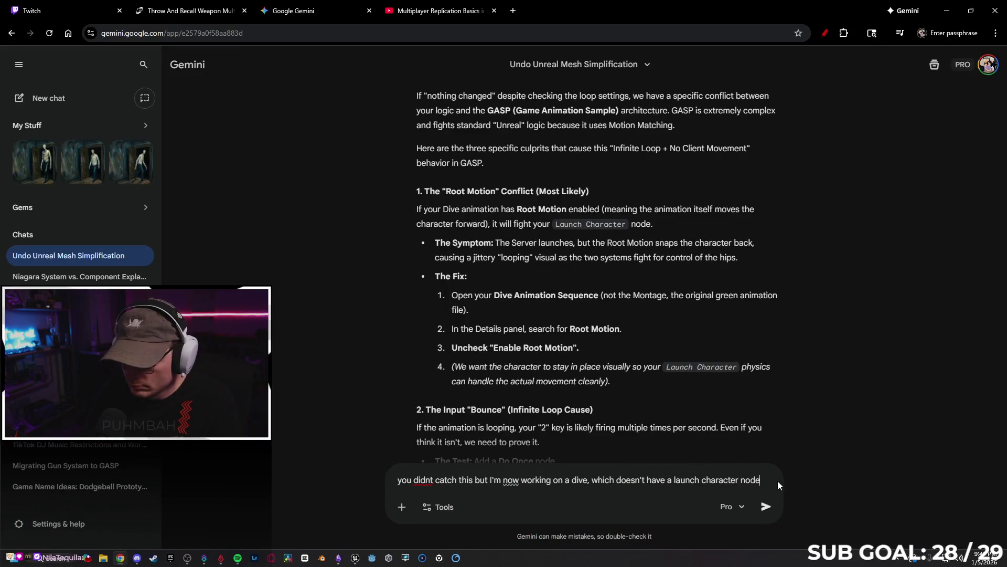
key("shift+Return")
type("It just")
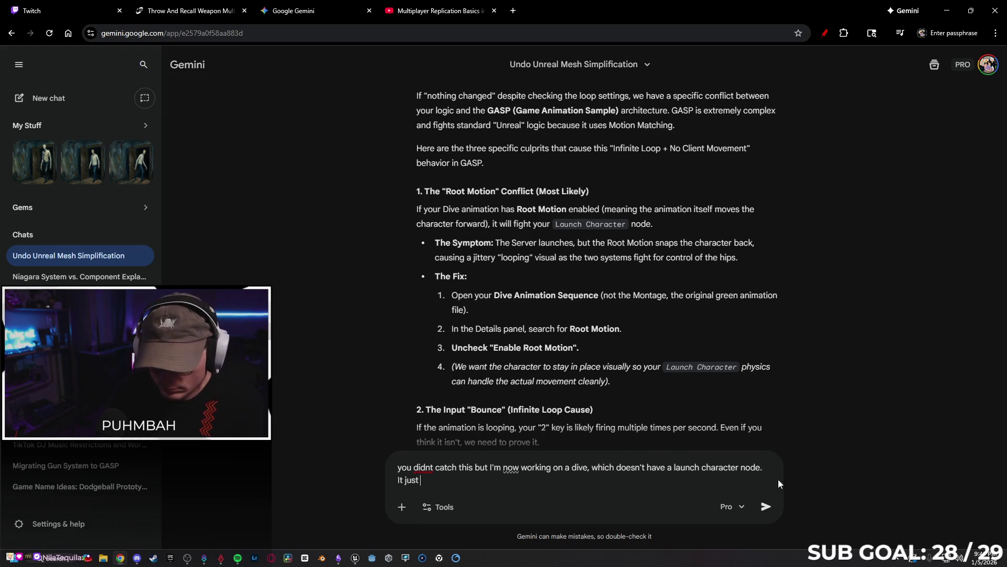
type(" im montage")
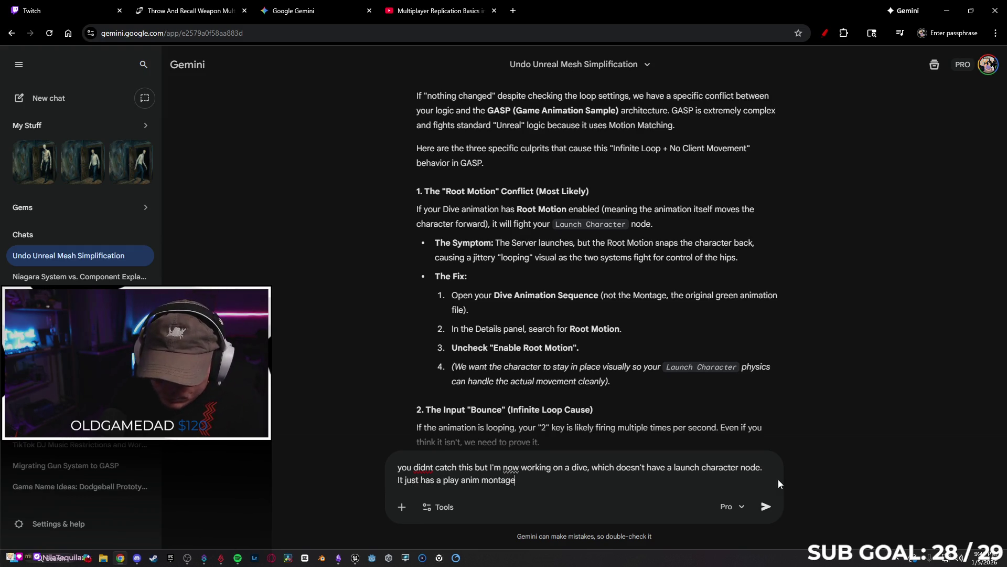
type("d an")
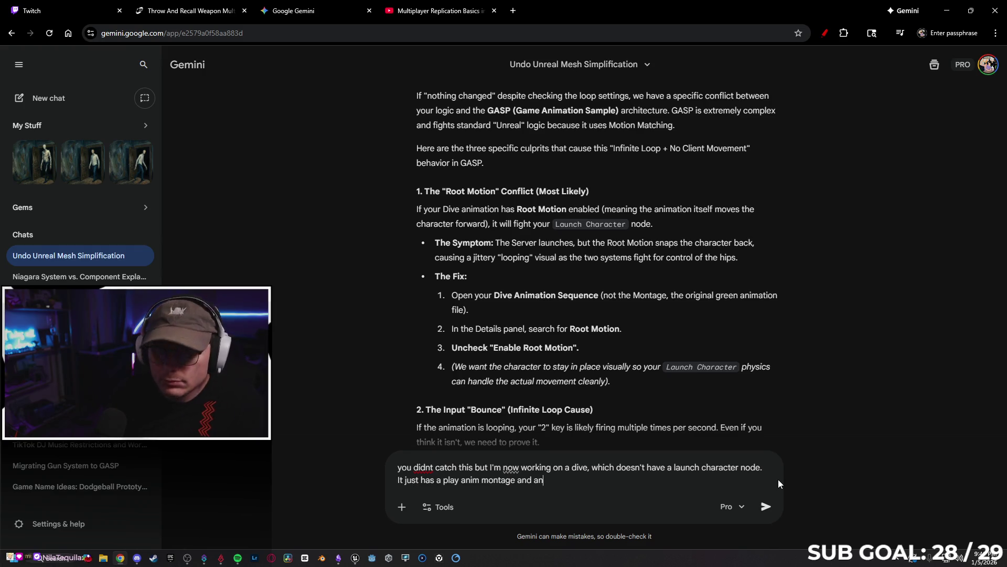
mouse_move(188, 559)
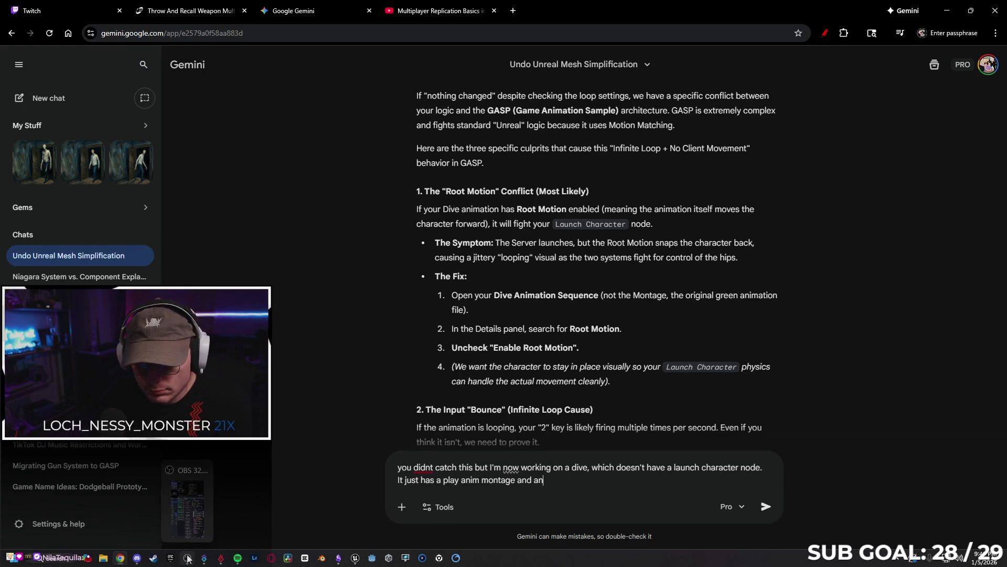
left_click(355, 558)
left_click(217, 21)
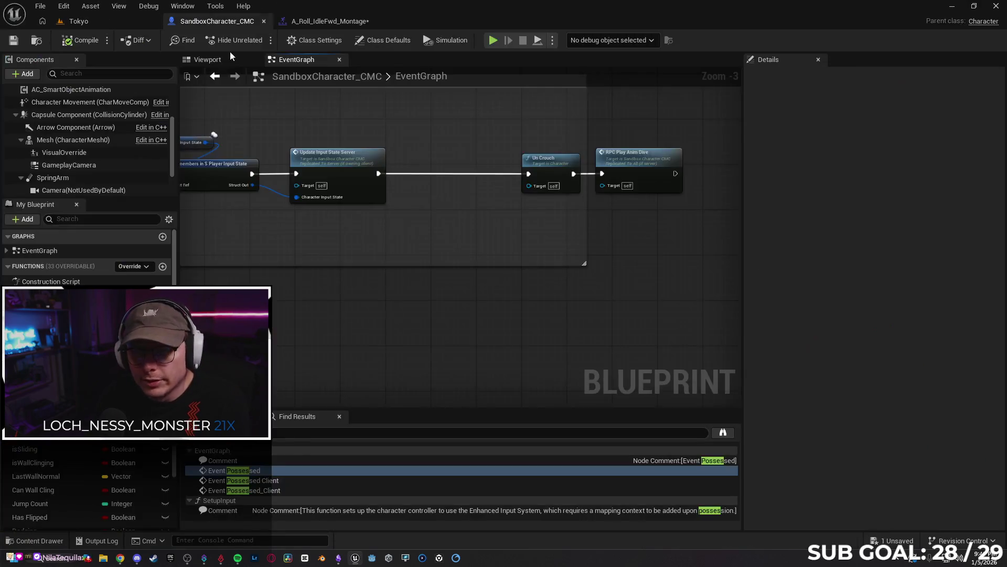
left_click_drag(337, 284, 355, 284)
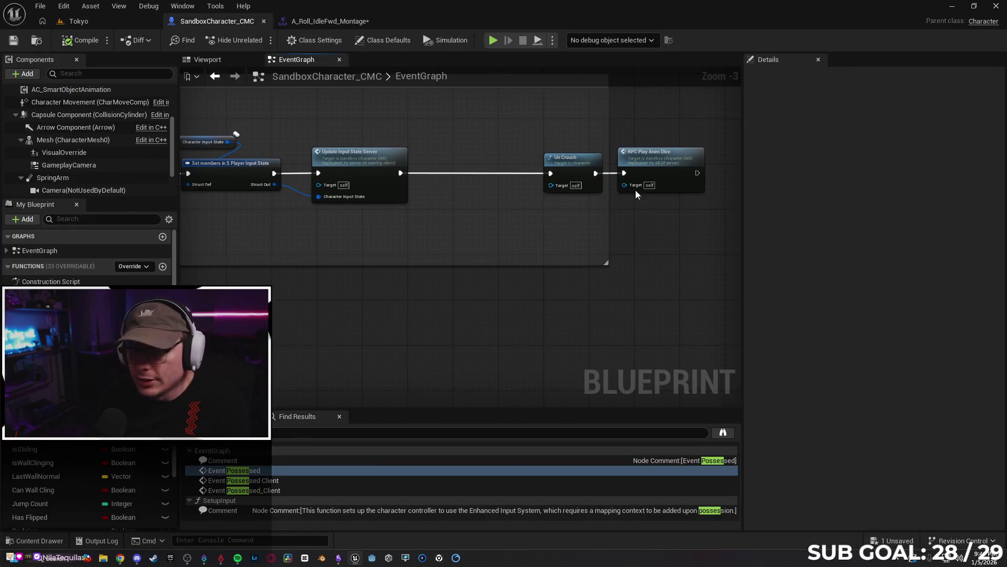
left_click(953, 6)
type("Update Input State")
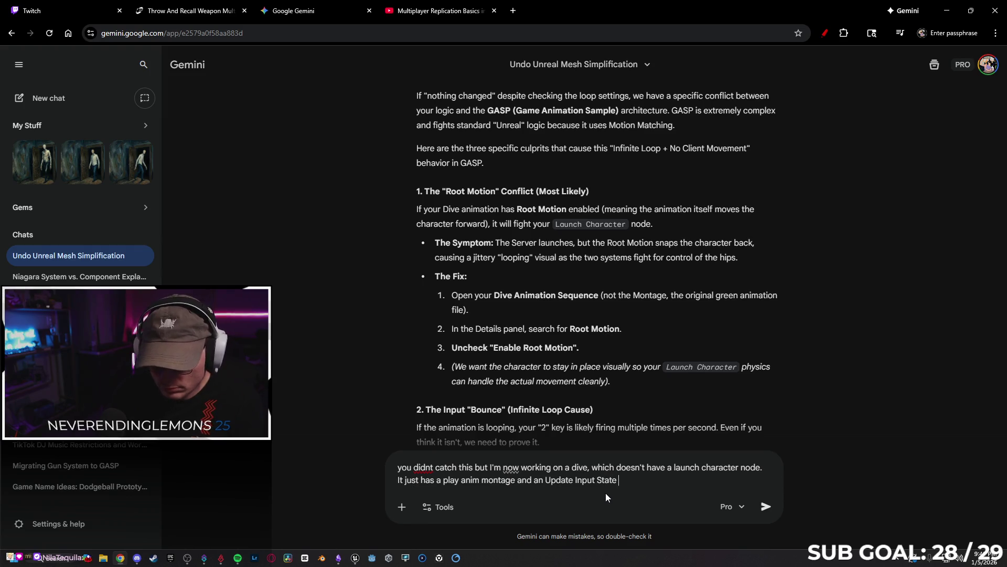
type(" Server. ")
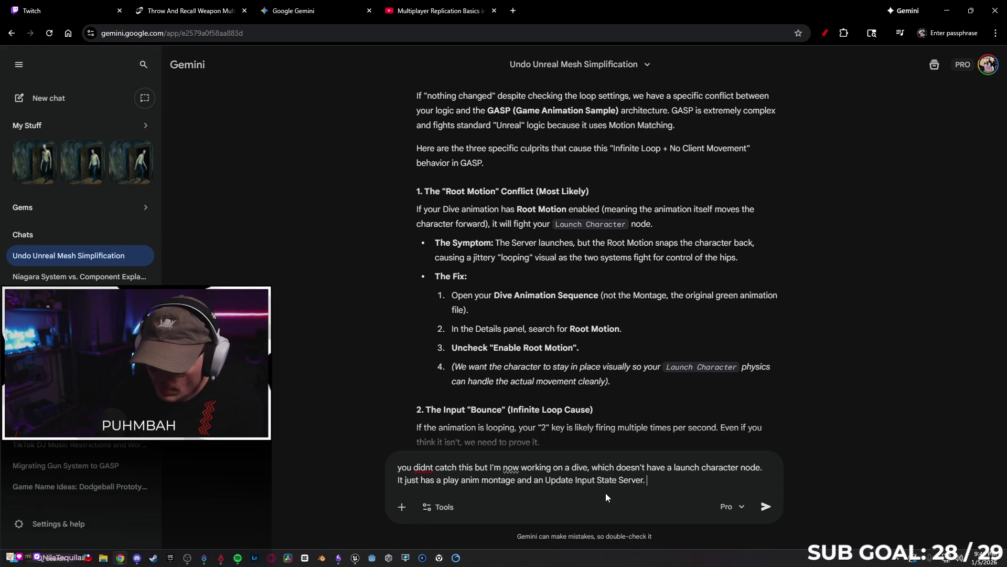
type("If it helps ")
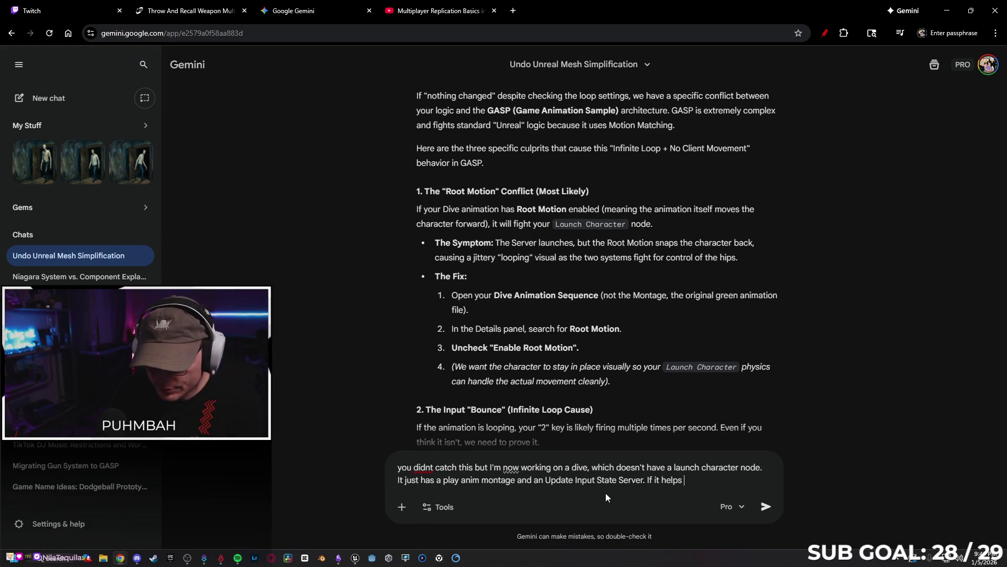
type("you diagno")
type("se, the pla")
type("yer contin")
type("ua")
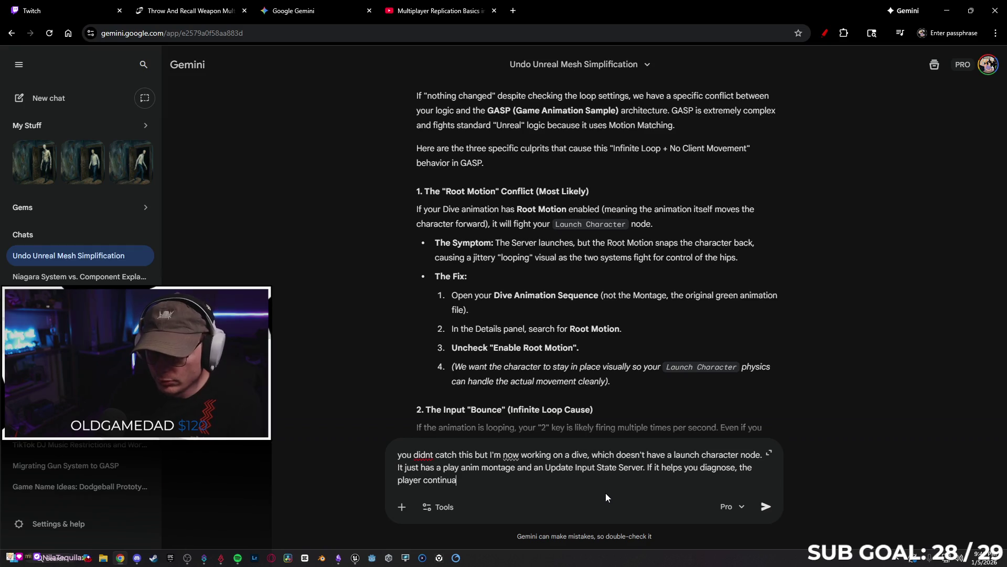
type("lly rolls on the server ")
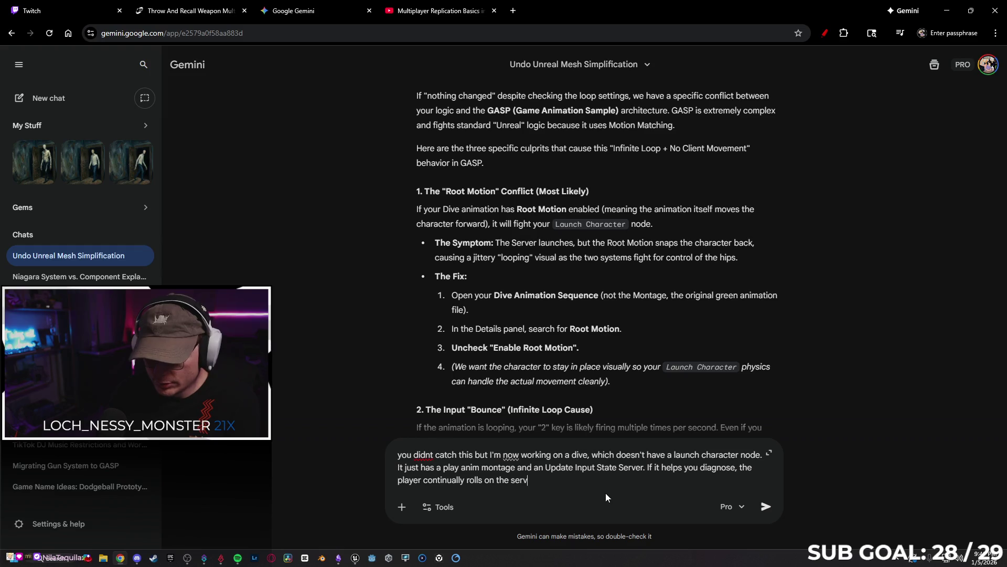
type("as well")
key("Return")
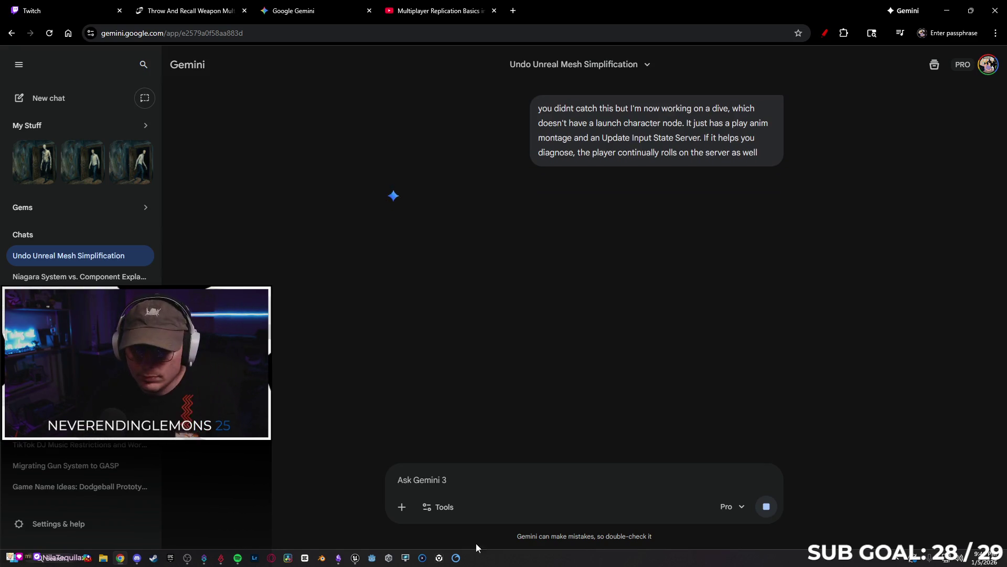
left_click(355, 557)
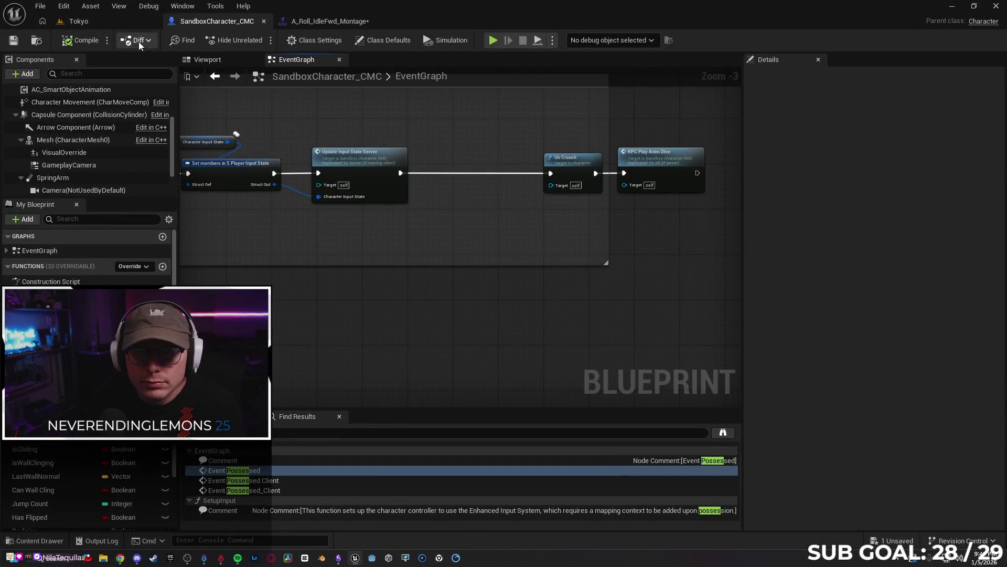
left_click(92, 24)
left_click(320, 42)
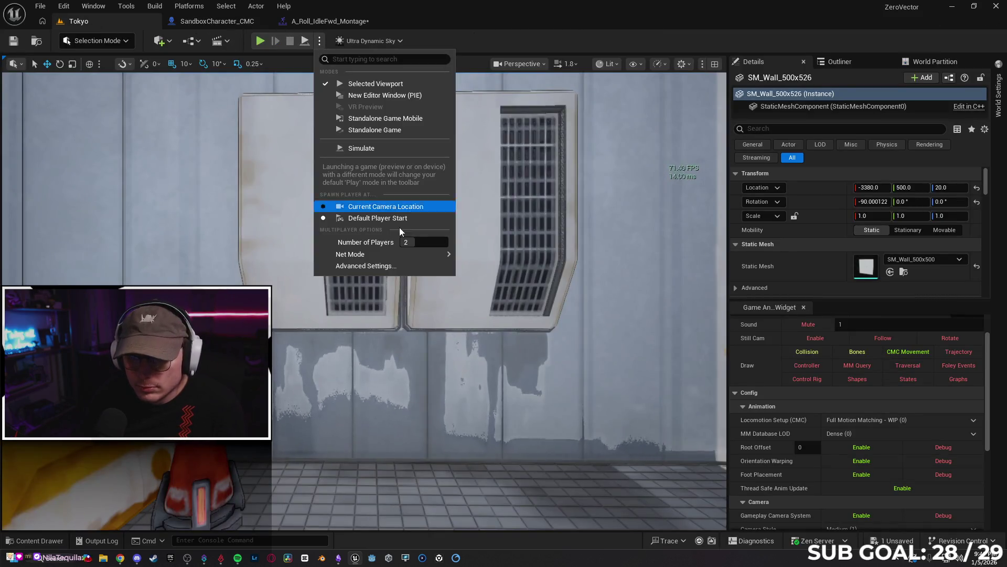
mouse_move(399, 257)
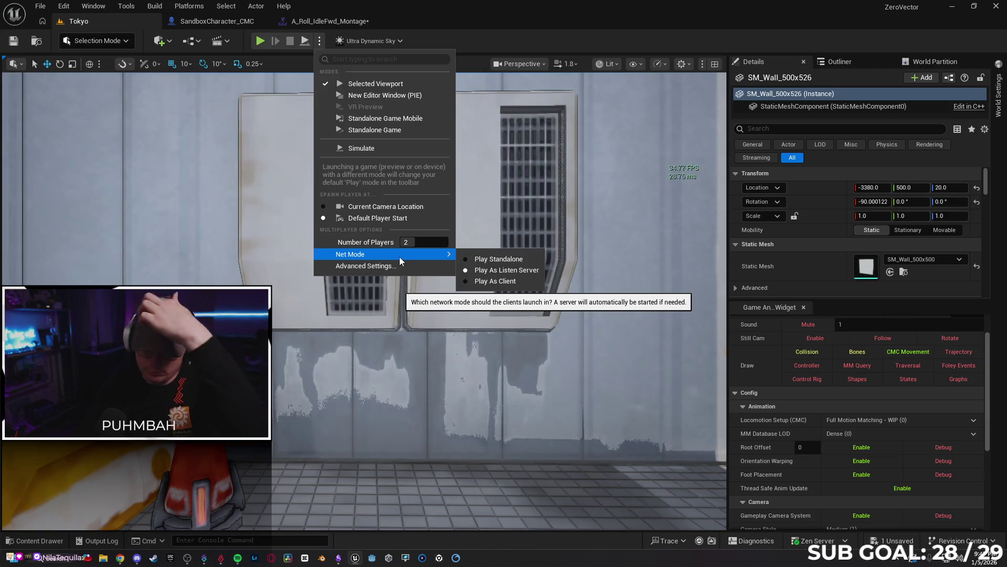
left_click(570, 8)
left_click(951, 6)
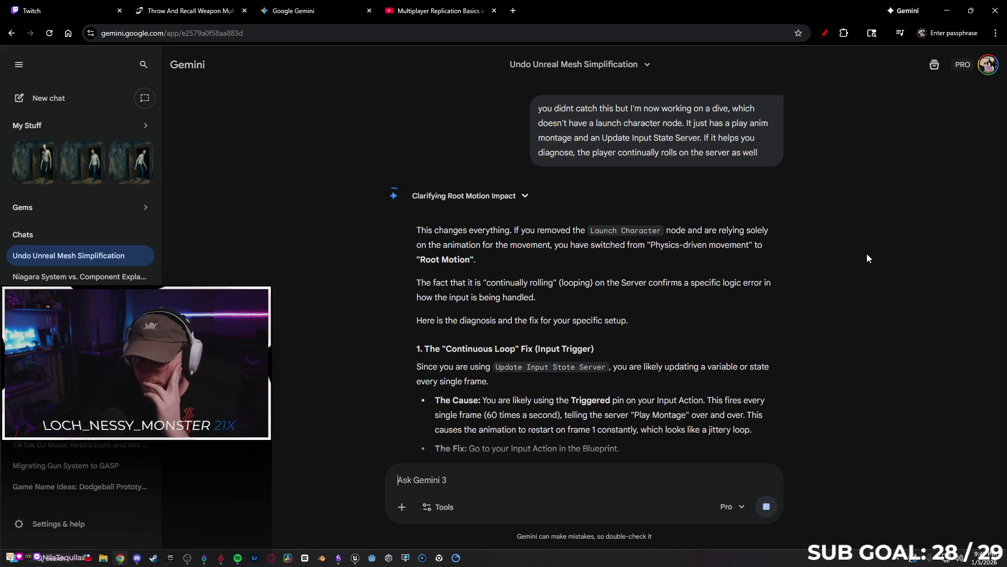
- Read through Gemini's Triggered-to-Started and Enable Root Motion advice, then return to Unreal
scroll(794, 310, "down", 1)
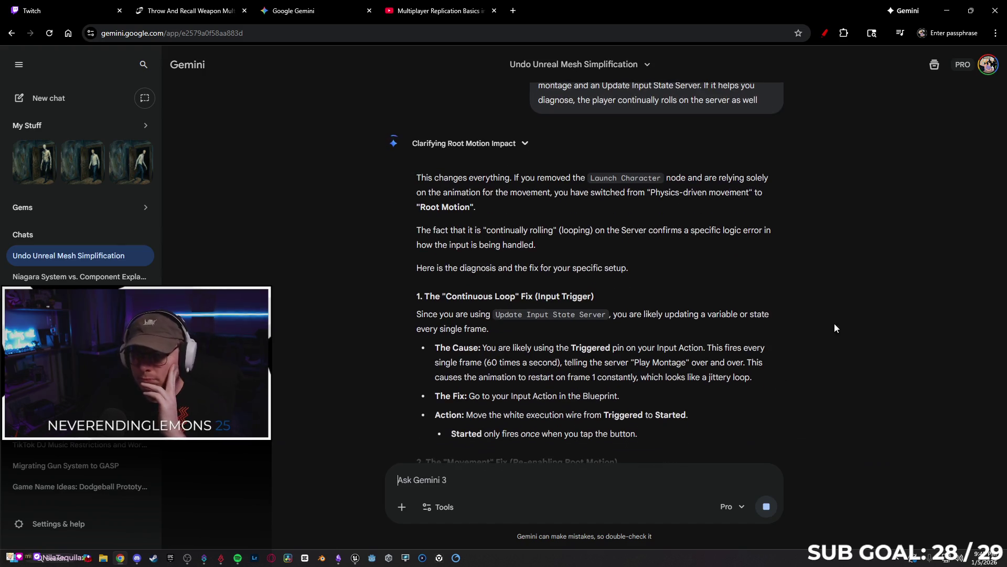
scroll(804, 326, "down", 1)
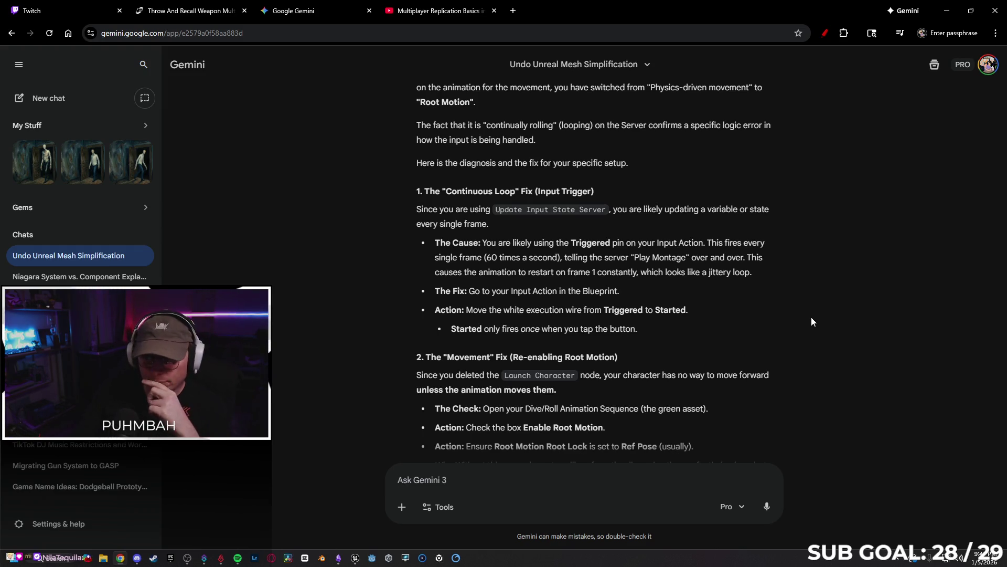
scroll(792, 261, "down", 1)
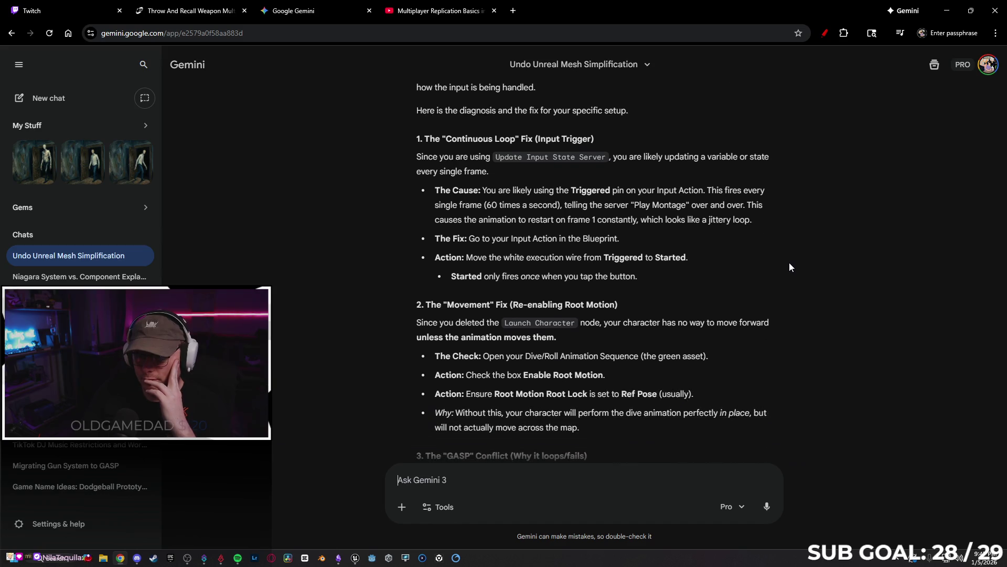
scroll(782, 250, "down", 1)
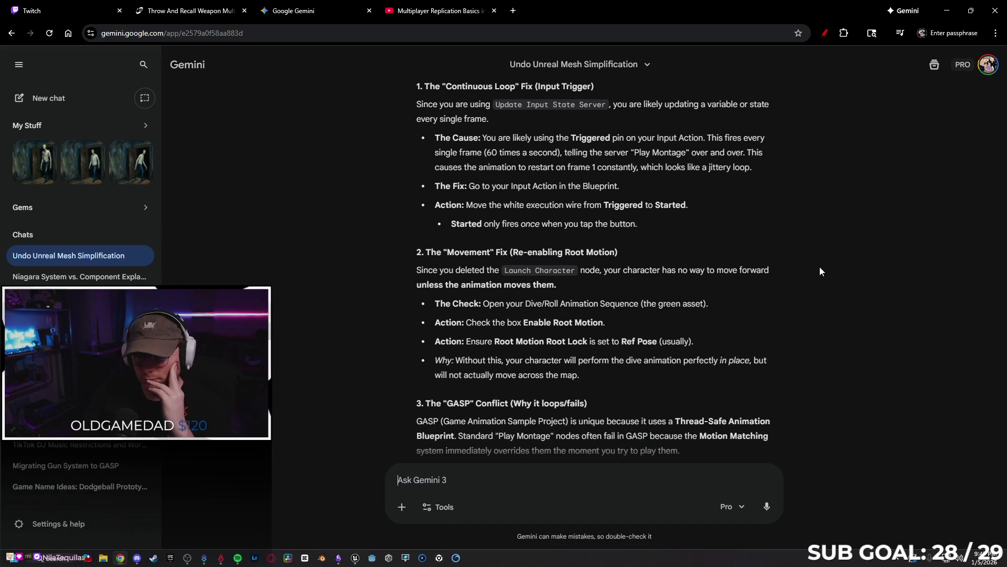
right_click(820, 292)
left_click(569, 318)
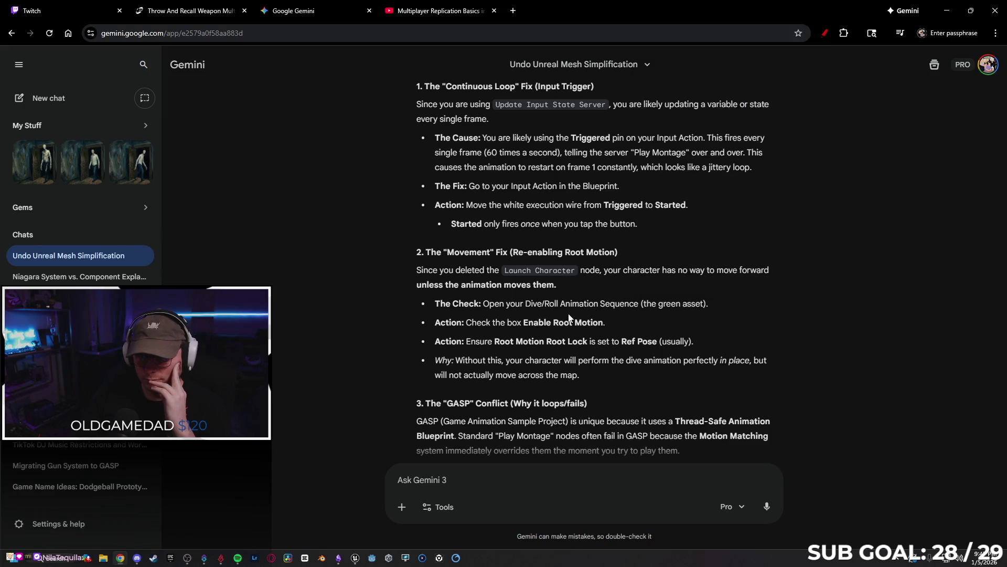
scroll(656, 329, "down", 1)
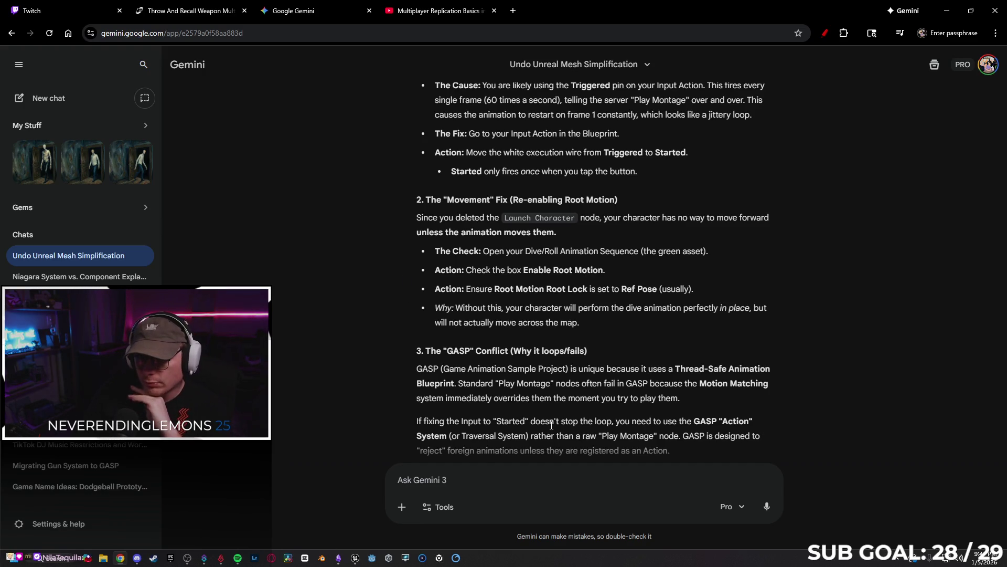
left_click(354, 557)
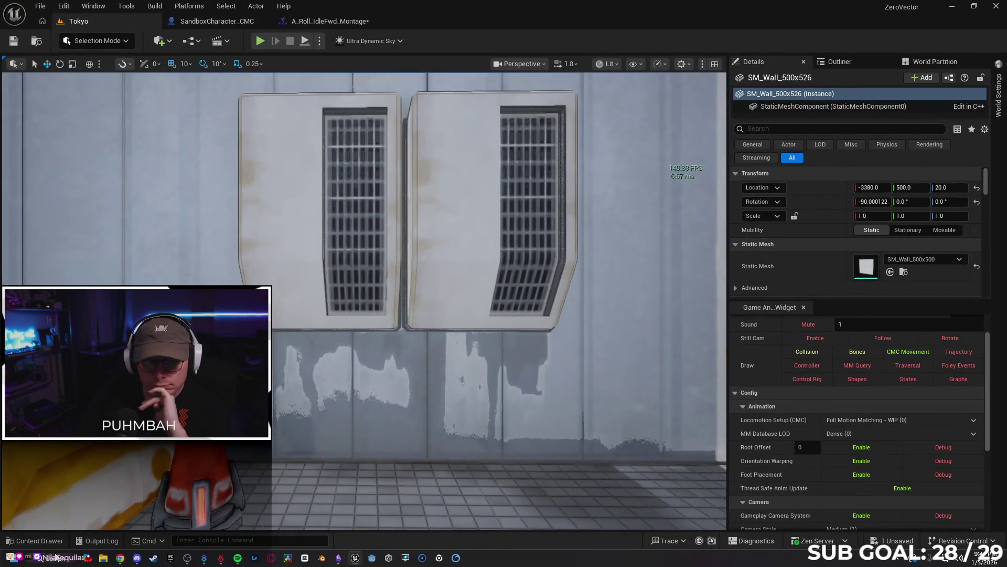
- Open A_Roll_IdleFwd, filter details by 'root', enable Force Root Lock and save
left_click(37, 540)
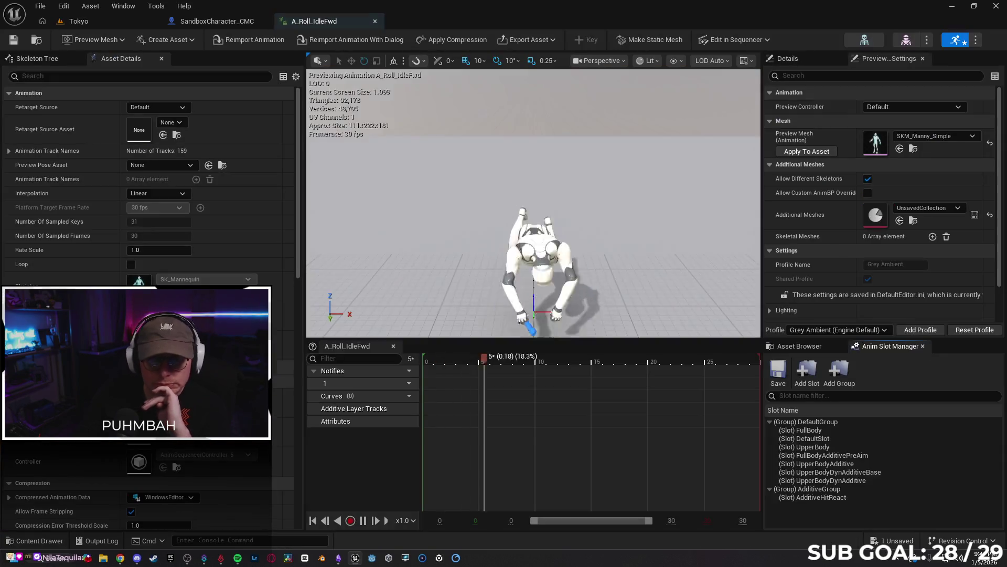
double_click(168, 367)
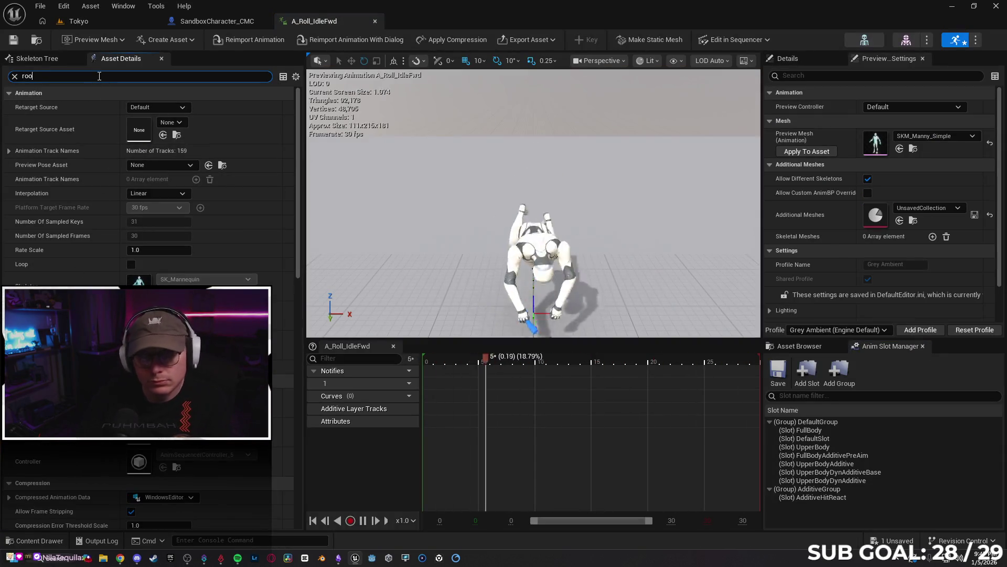
type("root")
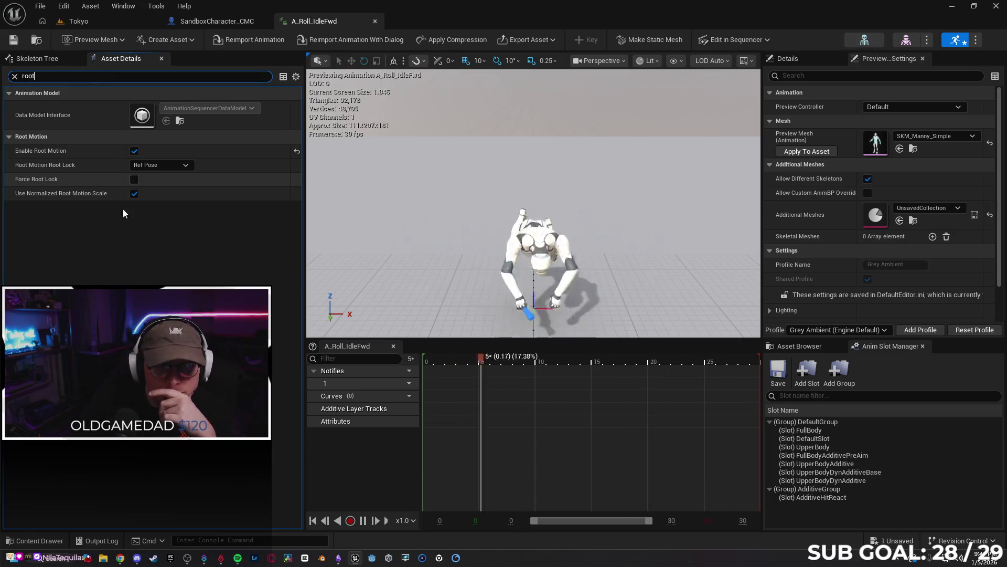
mouse_move(48, 182)
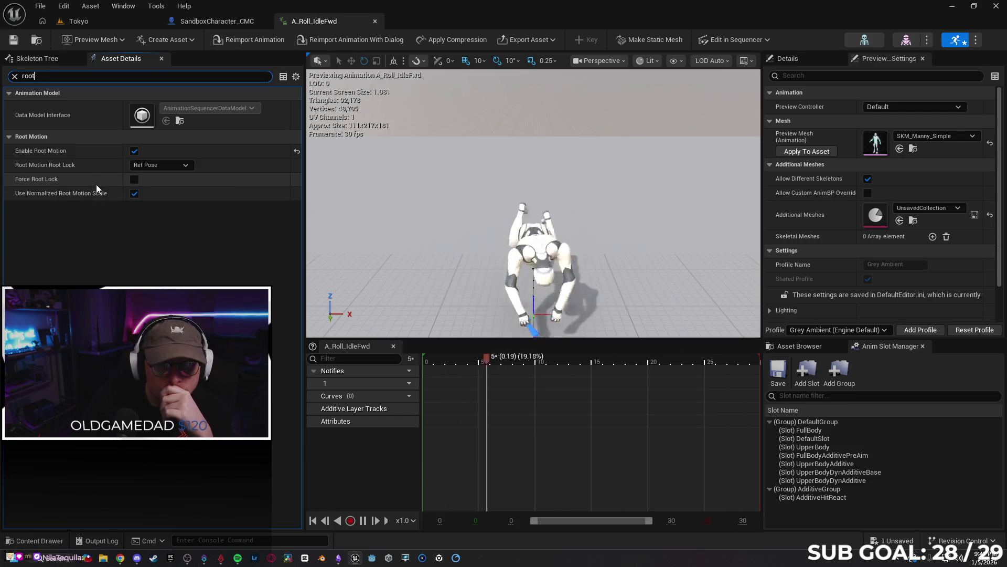
left_click(134, 179)
key("ctrl+s")
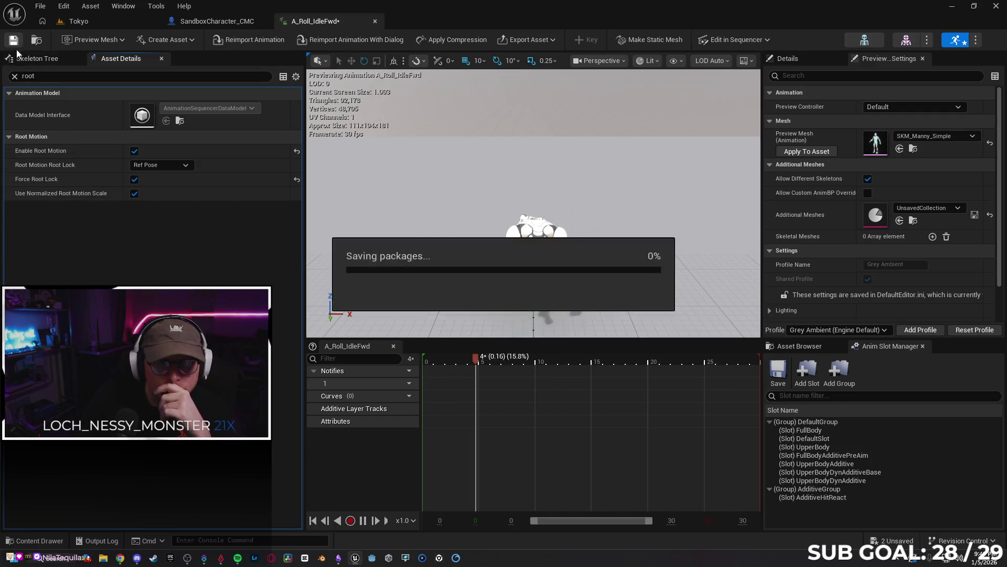
- Test-play the dive in Tokyo, then turn Force Root Lock back off on A_Roll_IdleFwd
left_click(96, 26)
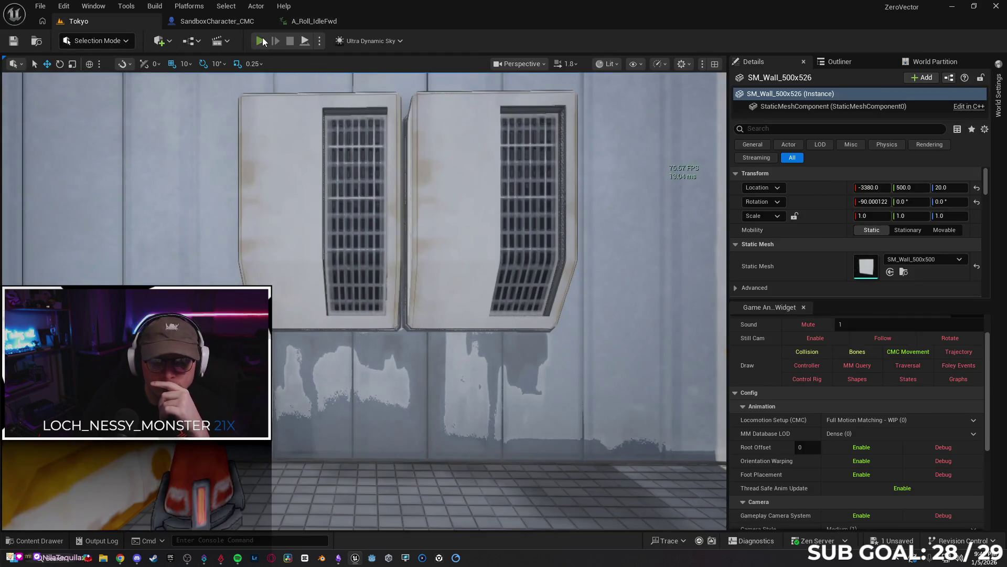
key("alt+p")
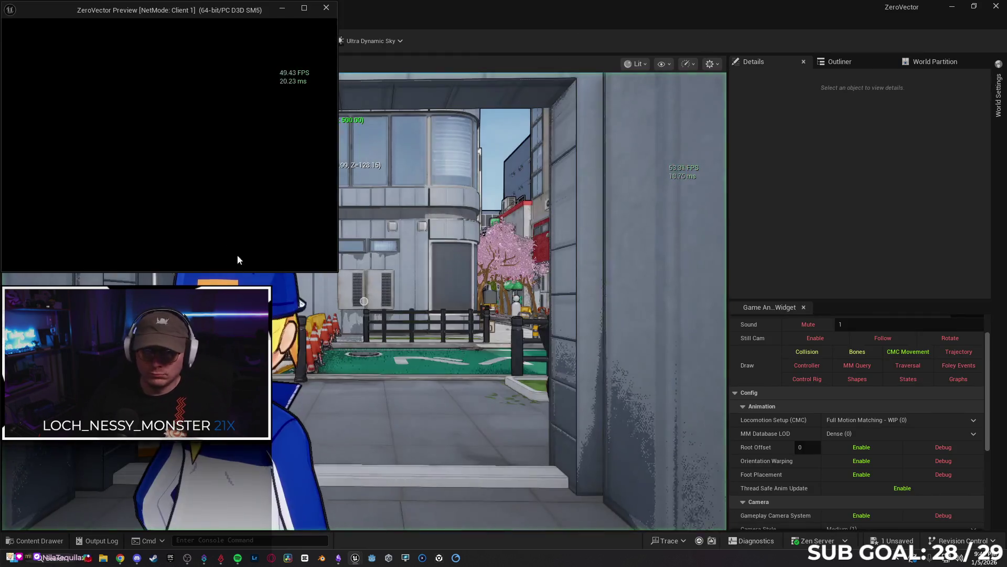
key("w")
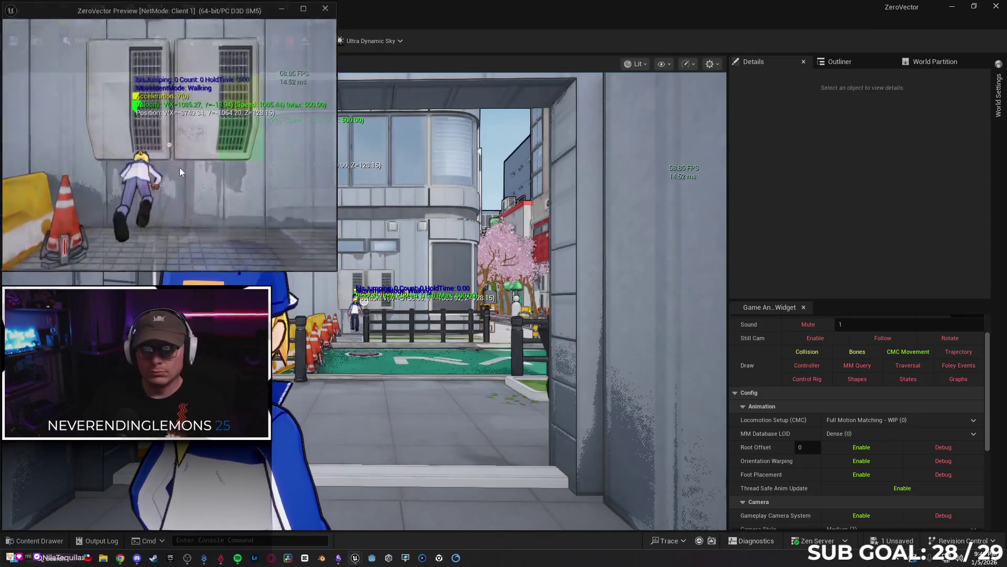
key("Escape")
left_click(309, 21)
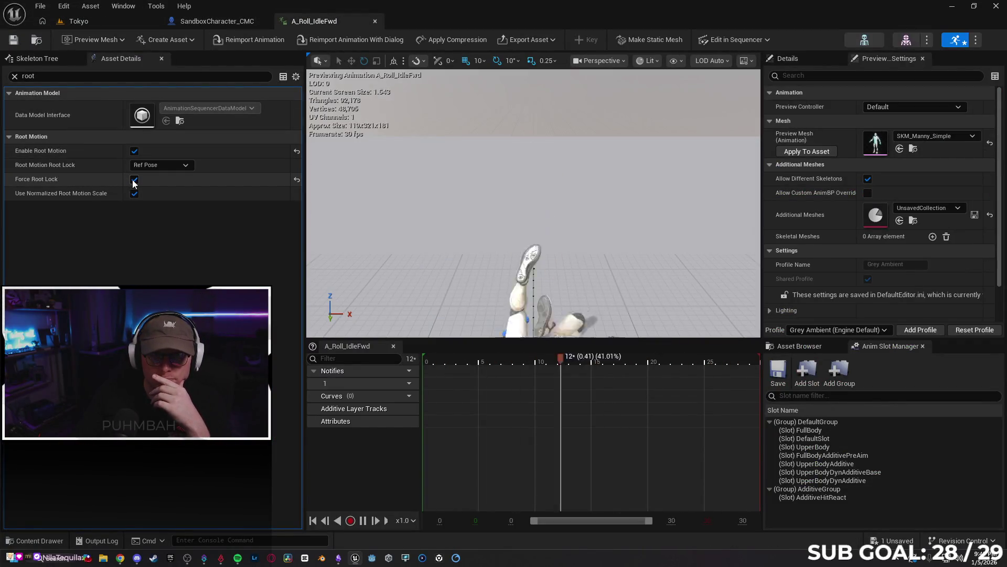
left_click(13, 40)
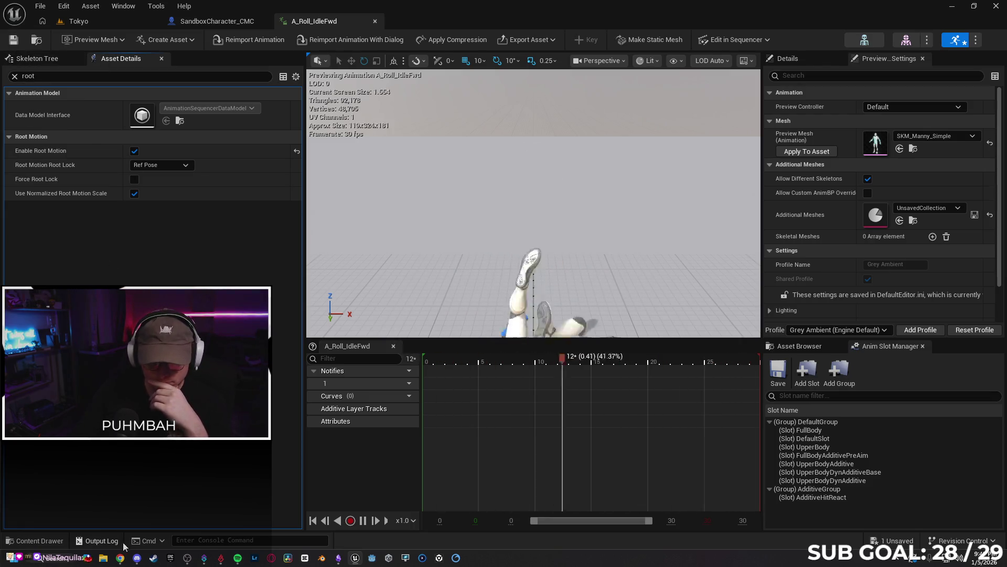
key("alt+Tab")
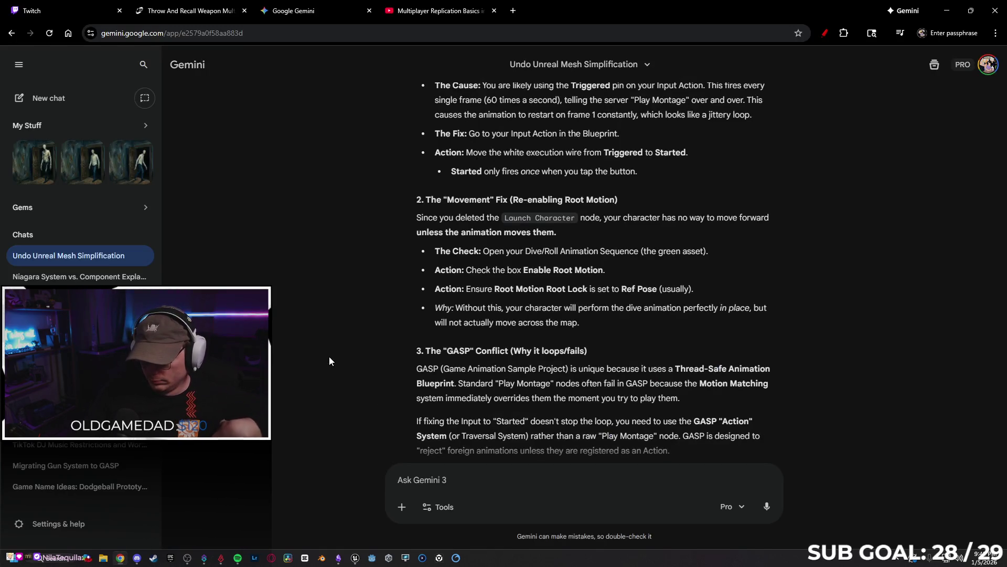
- Scroll through Gemini's answer down to its Summary Checklist
scroll(330, 351, "down", 2)
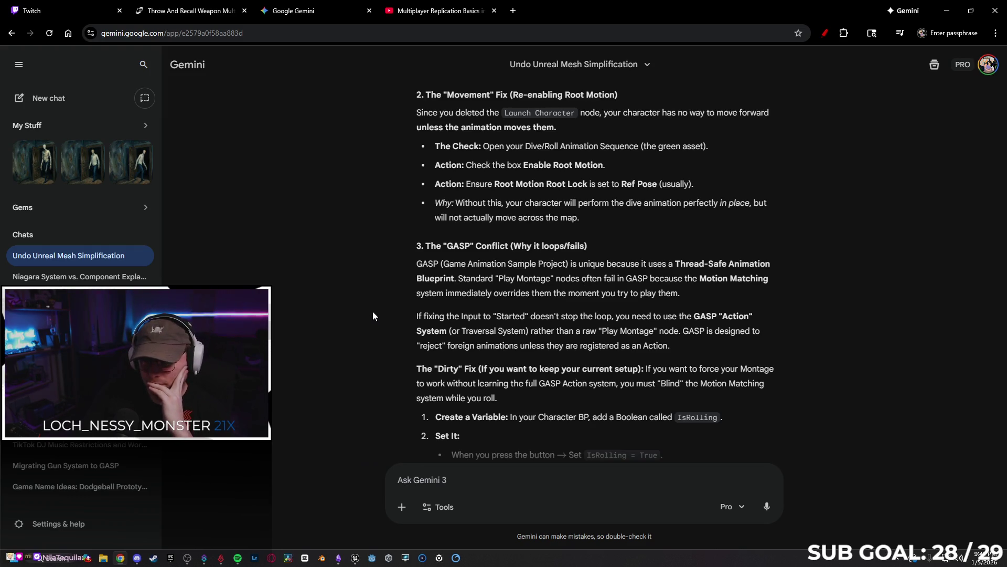
scroll(373, 312, "down", 2)
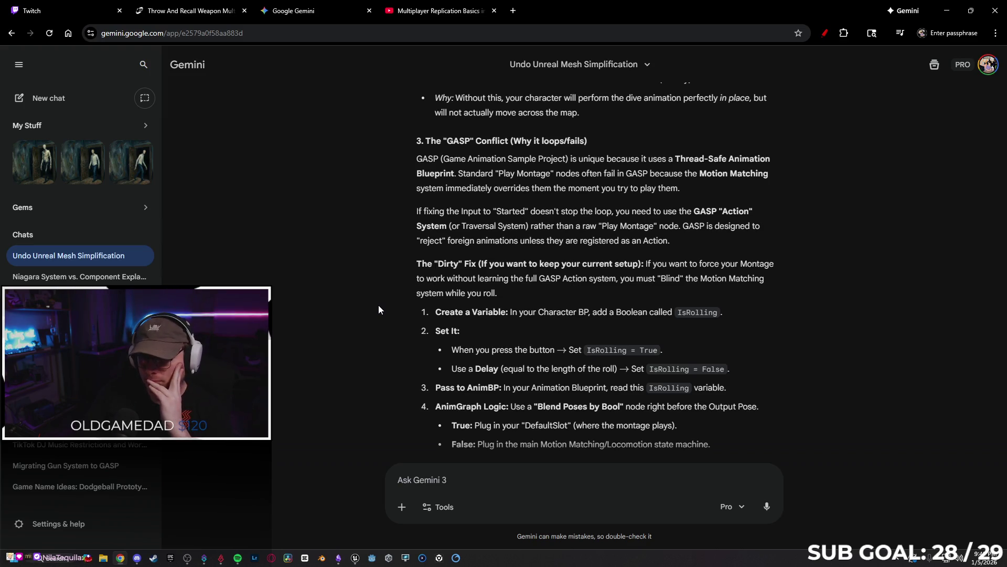
scroll(369, 313, "down", 2)
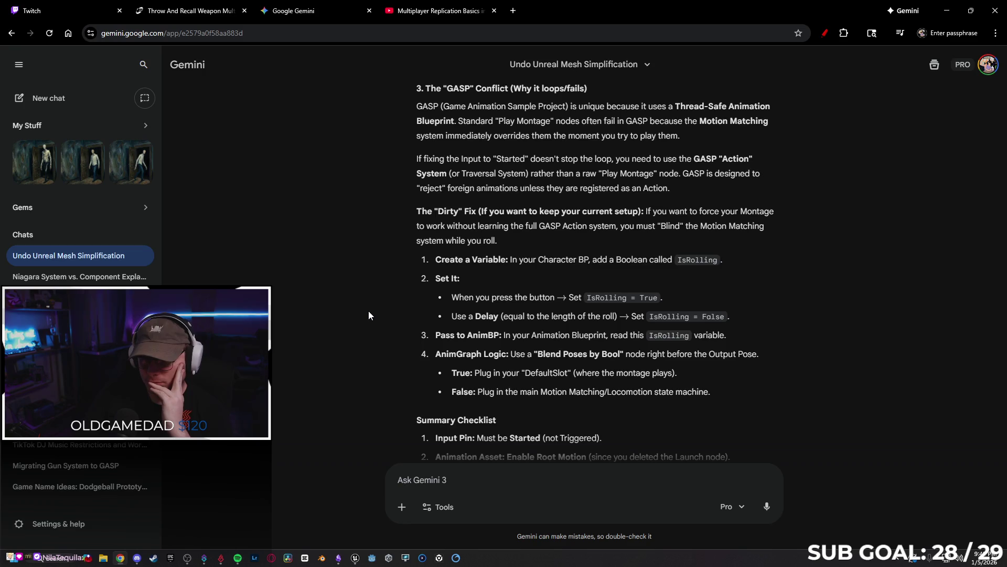
scroll(368, 310, "down", 1)
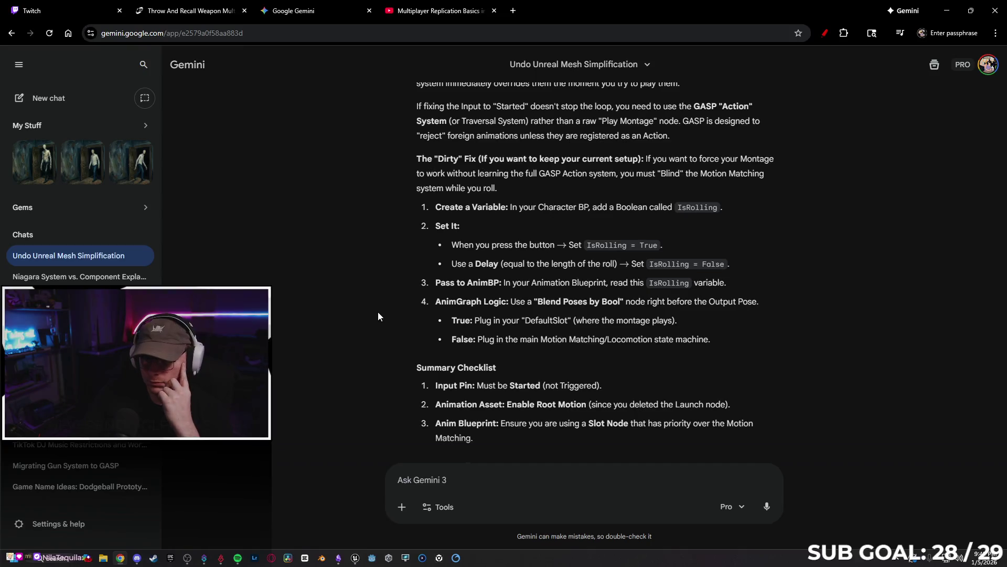
scroll(377, 312, "down", 1)
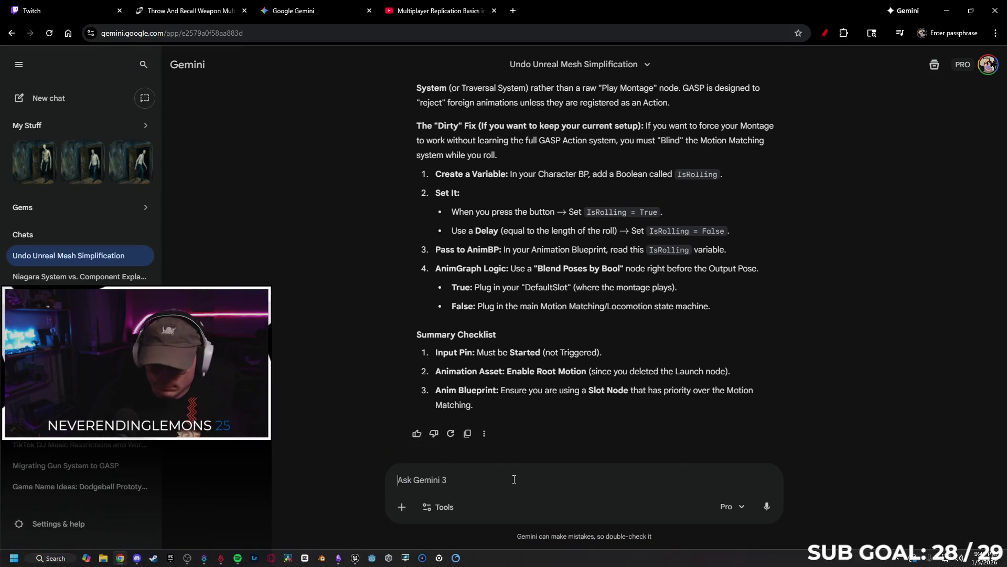
- Draft the unsent follow-up 'The input is set to started, the animation has root motion.'
type("The")
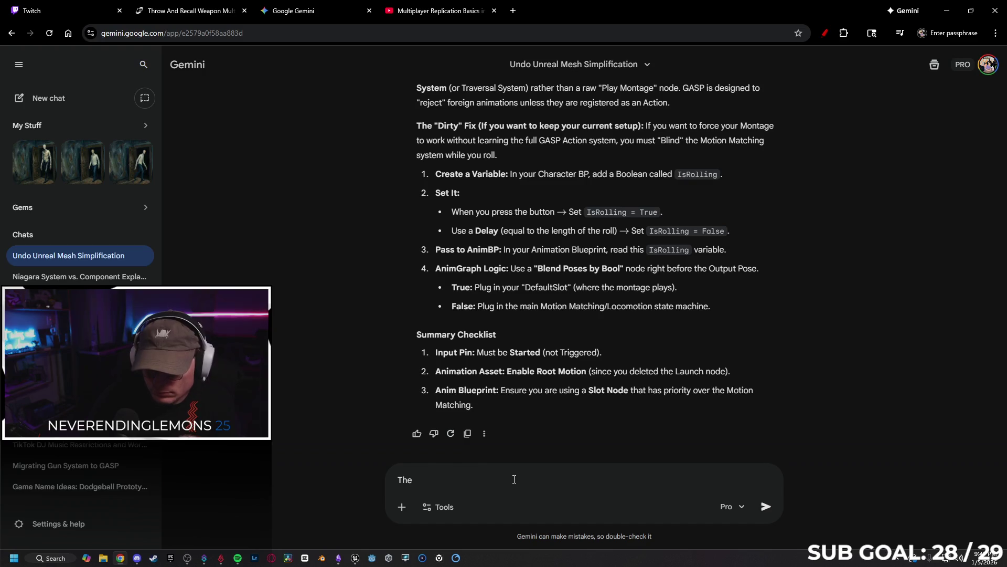
type("utis set to started")
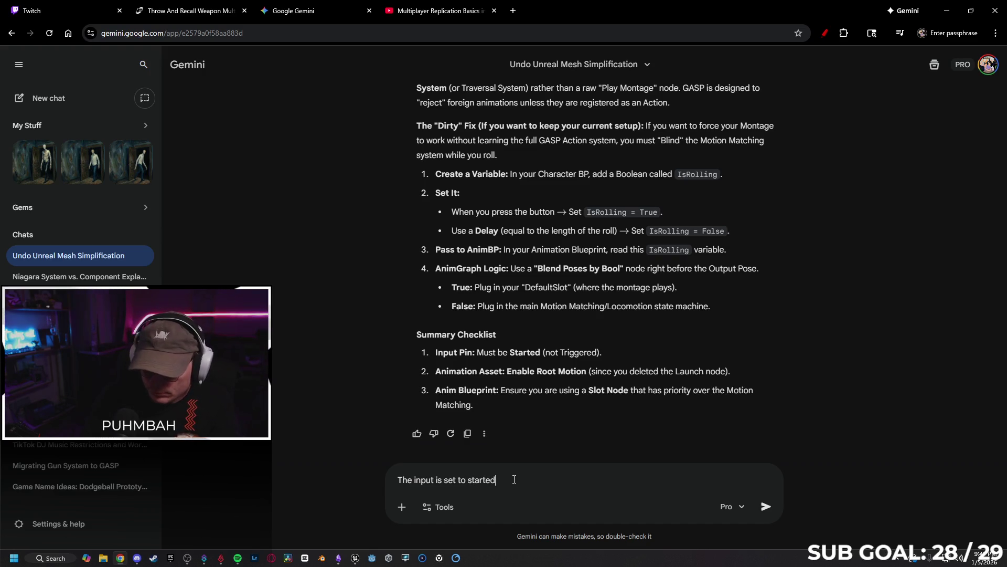
type("the")
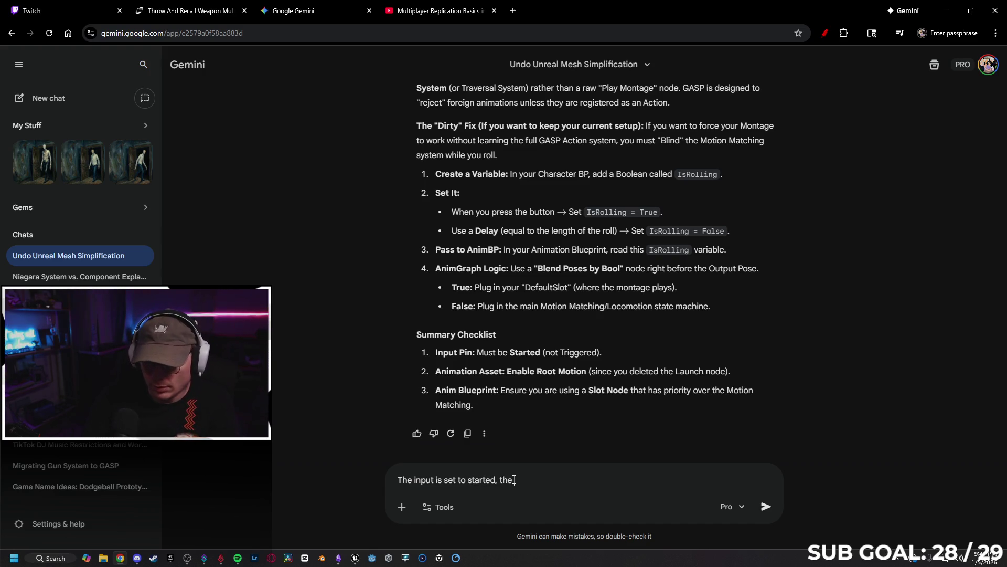
key("BackSpace")
key("BackSpace")
key("BackSpace")
type("animationhas ")
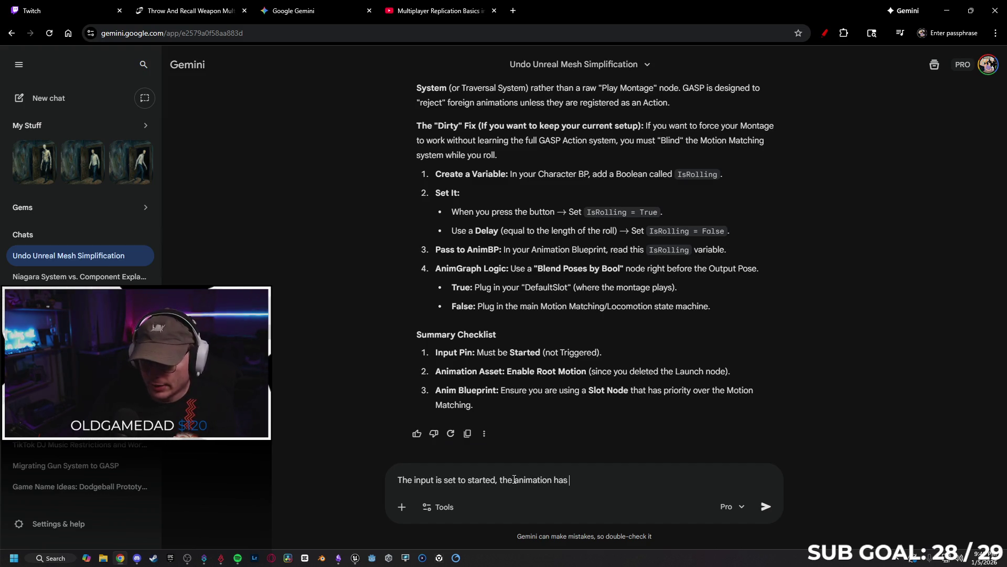
type("ion.")
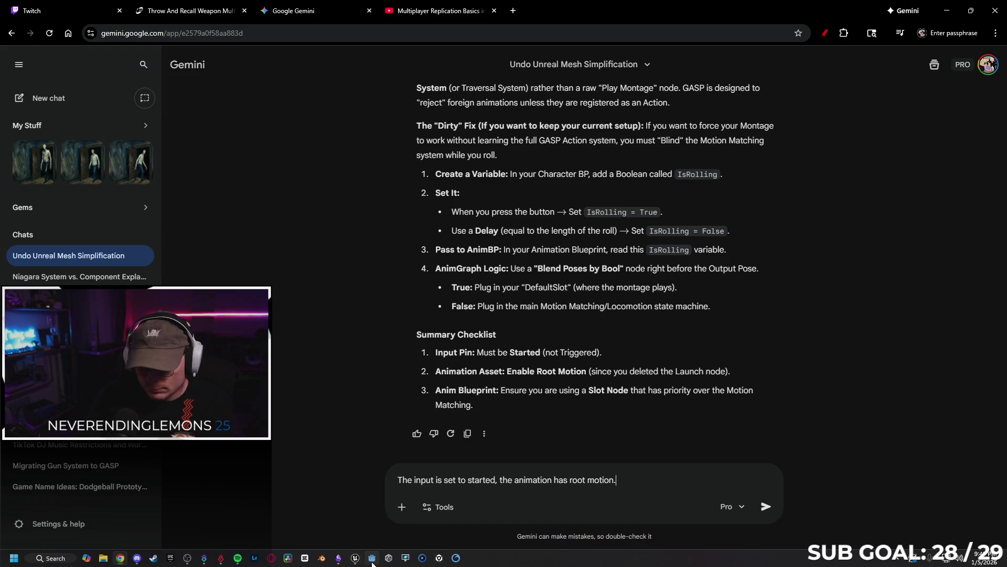
left_click(355, 558)
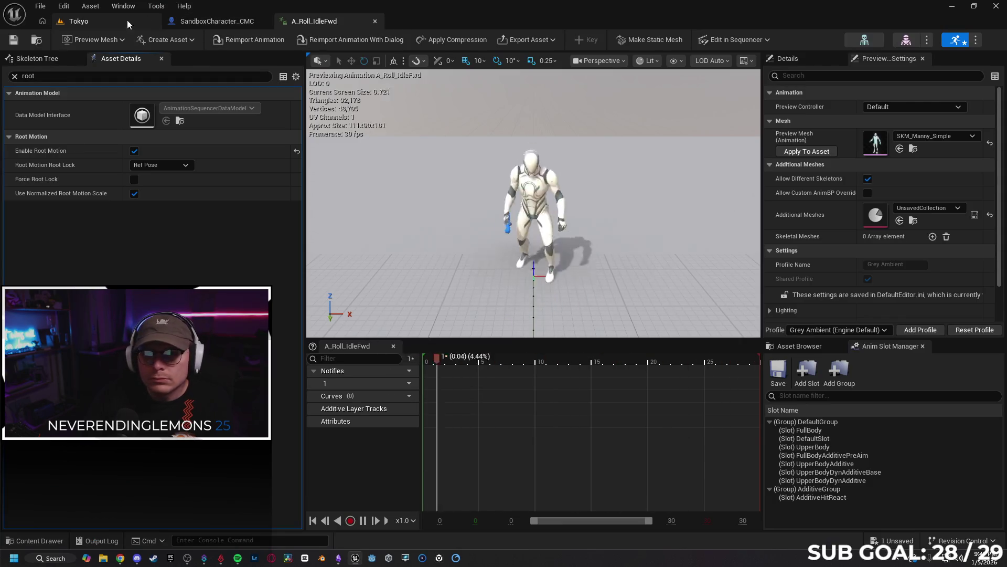
- Navigate SandboxCharacter_CMC's event graph across the Branch, Play Montage and Update Input State Server nodes
left_click(215, 21)
mouse_move(366, 137)
left_mouse_down()
mouse_move(652, 310)
mouse_move(519, 376)
left_mouse_up()
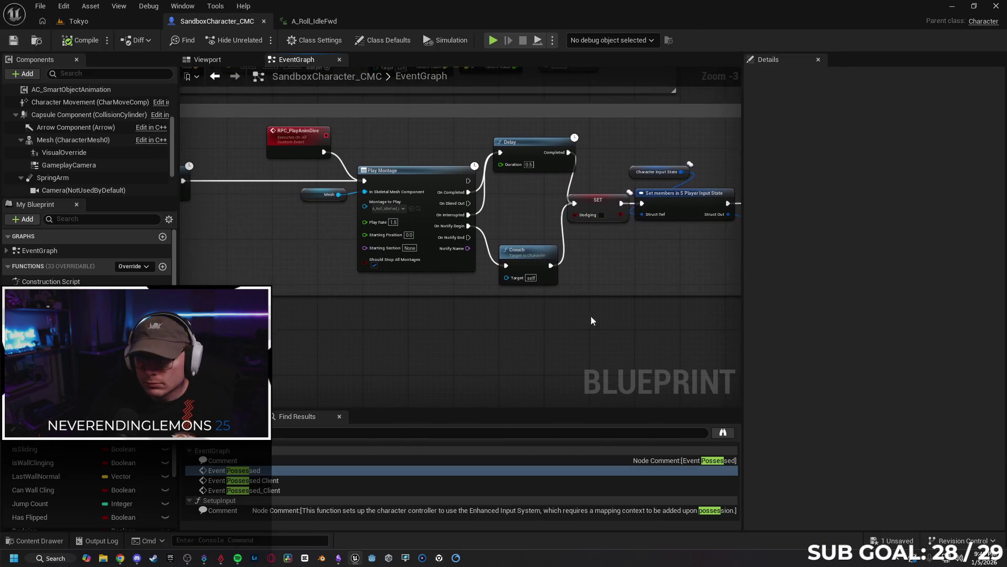
scroll(520, 376, "up", 3)
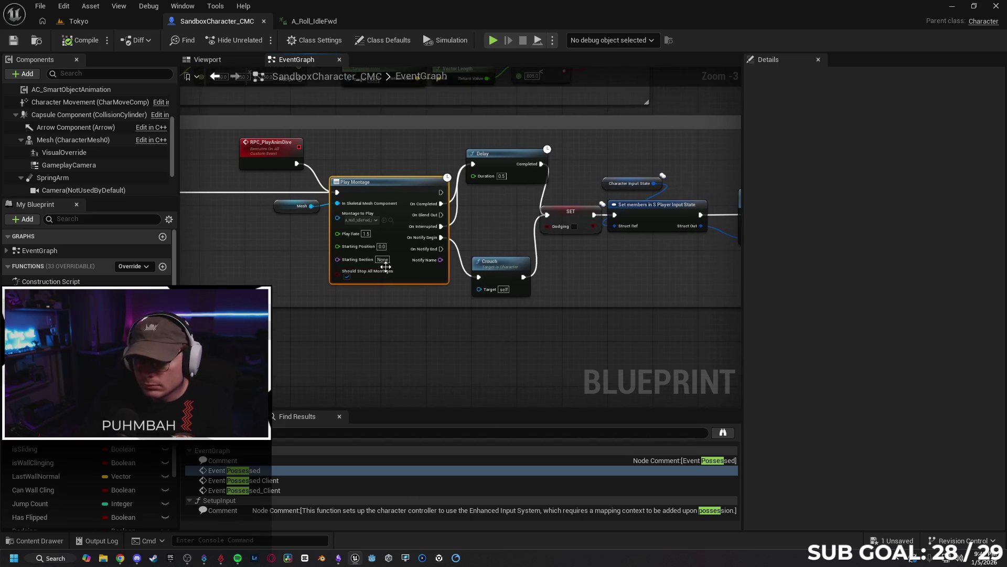
left_click_drag(416, 364, 429, 360)
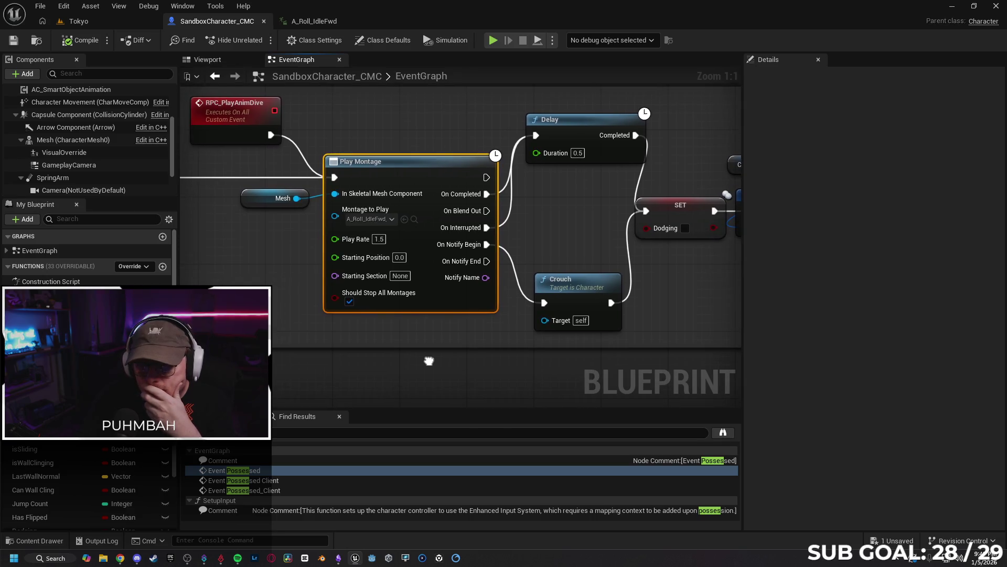
scroll(429, 361, "down", 2)
mouse_move(354, 353)
left_mouse_down()
mouse_move(563, 297)
mouse_move(474, 301)
mouse_move(450, 322)
mouse_move(516, 339)
mouse_move(435, 311)
left_mouse_up()
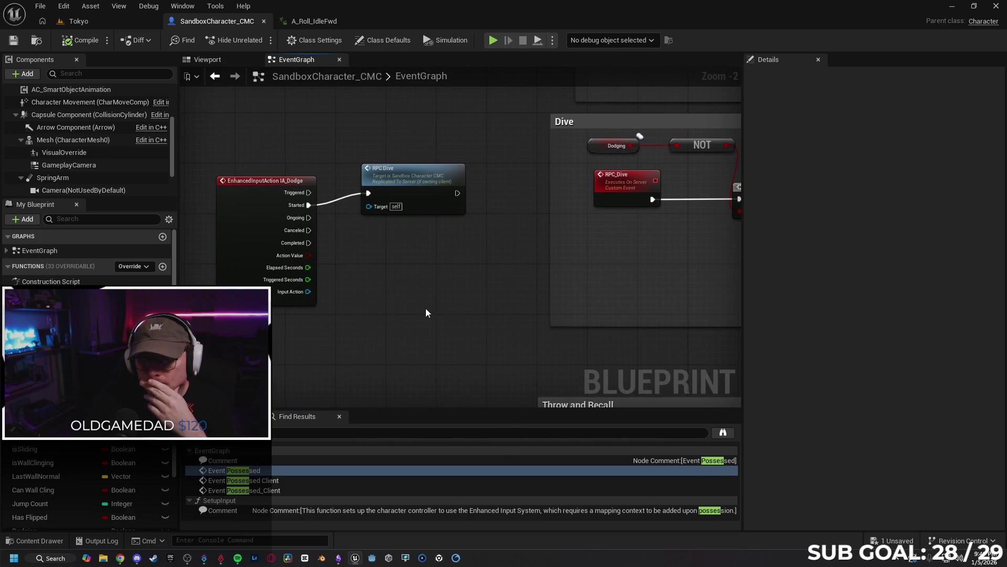
mouse_move(577, 284)
left_mouse_down()
mouse_move(477, 274)
mouse_move(508, 272)
mouse_move(338, 283)
left_mouse_up()
left_click_drag(542, 278, 458, 290)
left_click_drag(566, 297, 345, 285)
mouse_move(529, 295)
left_mouse_down()
mouse_move(333, 290)
mouse_move(441, 294)
mouse_move(352, 278)
left_mouse_up()
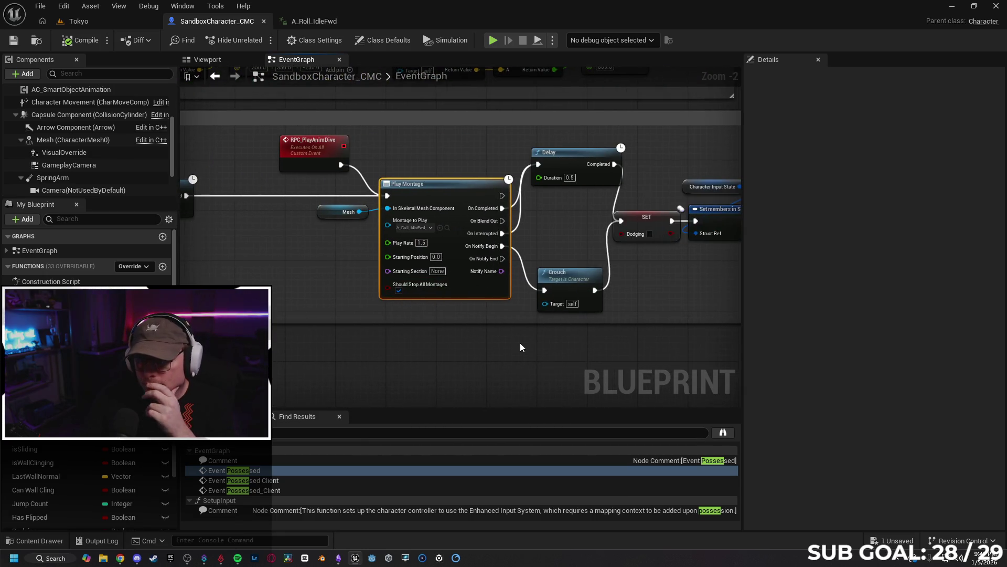
left_click_drag(526, 344, 435, 330)
mouse_move(522, 334)
left_mouse_down()
mouse_move(441, 333)
mouse_move(516, 336)
mouse_move(484, 334)
left_mouse_up()
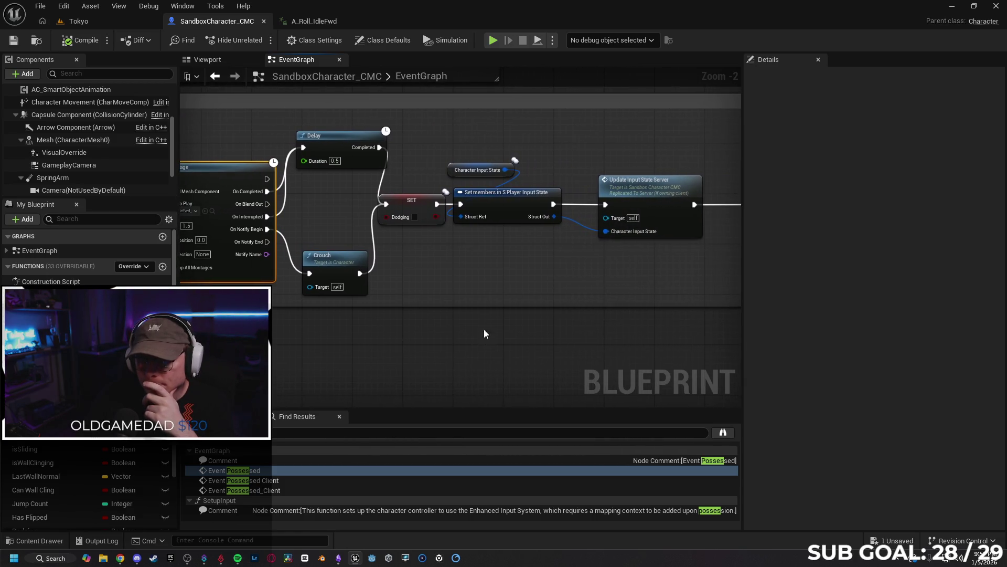
- Inspect the Set members in S Player Input State node and Character Input State variable, then view the Dive comment
left_click(511, 213)
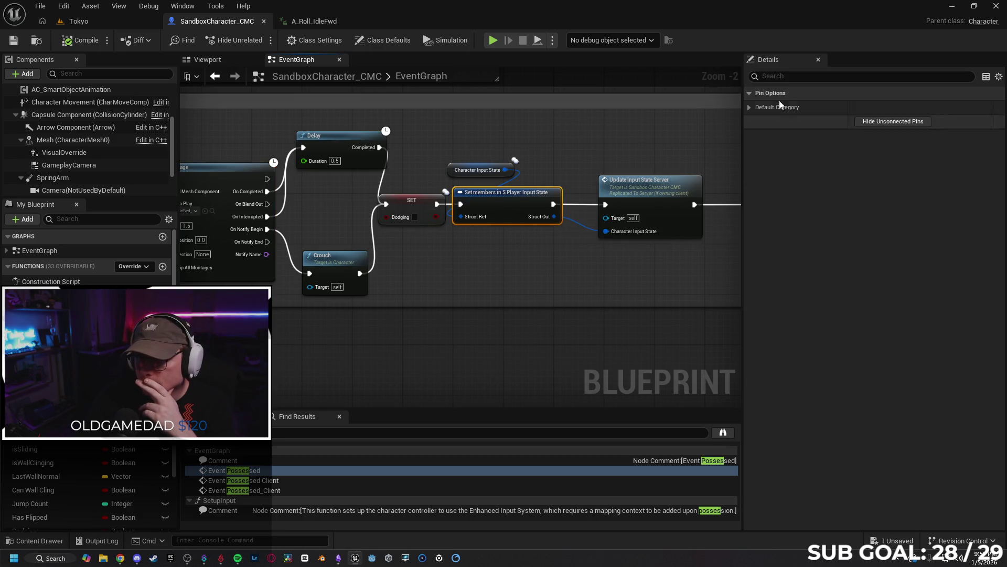
left_click(749, 107)
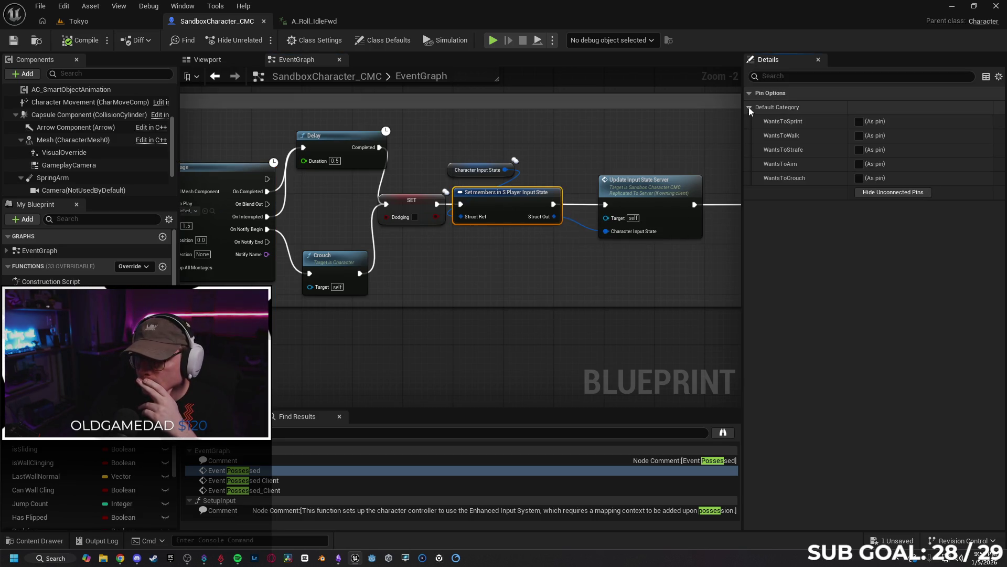
left_click(749, 107)
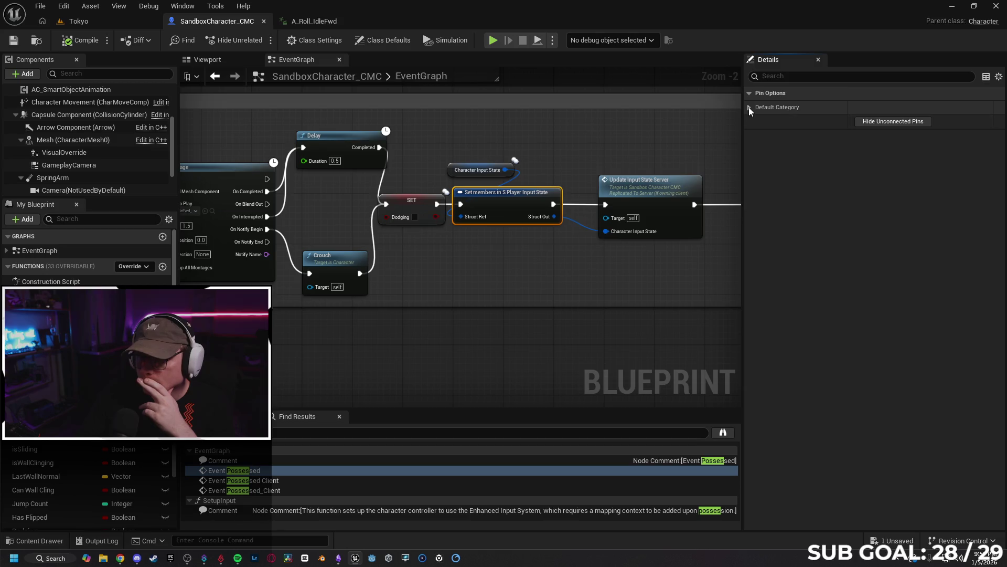
left_click(451, 171)
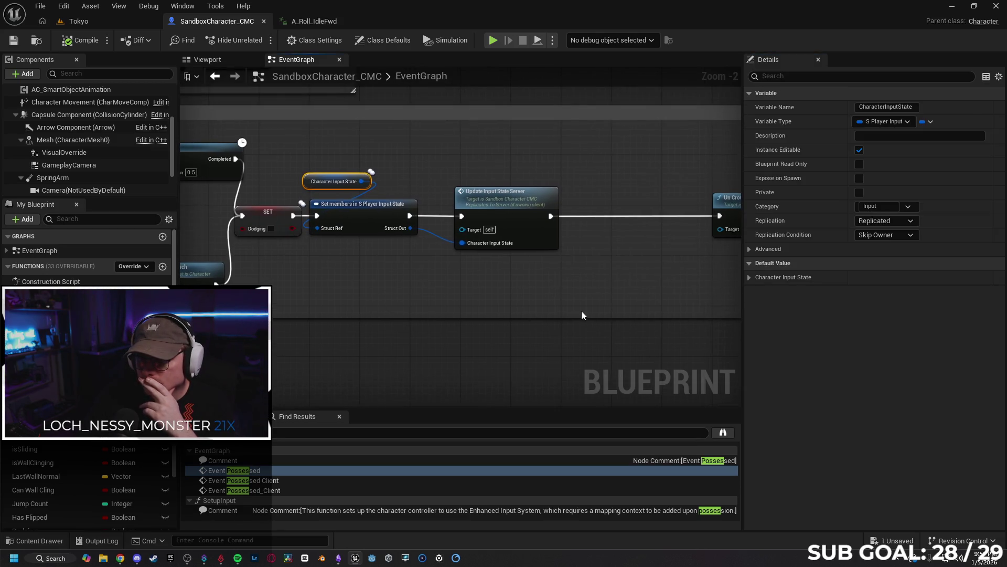
mouse_move(549, 312)
left_mouse_down()
mouse_move(429, 301)
mouse_move(511, 304)
left_mouse_up()
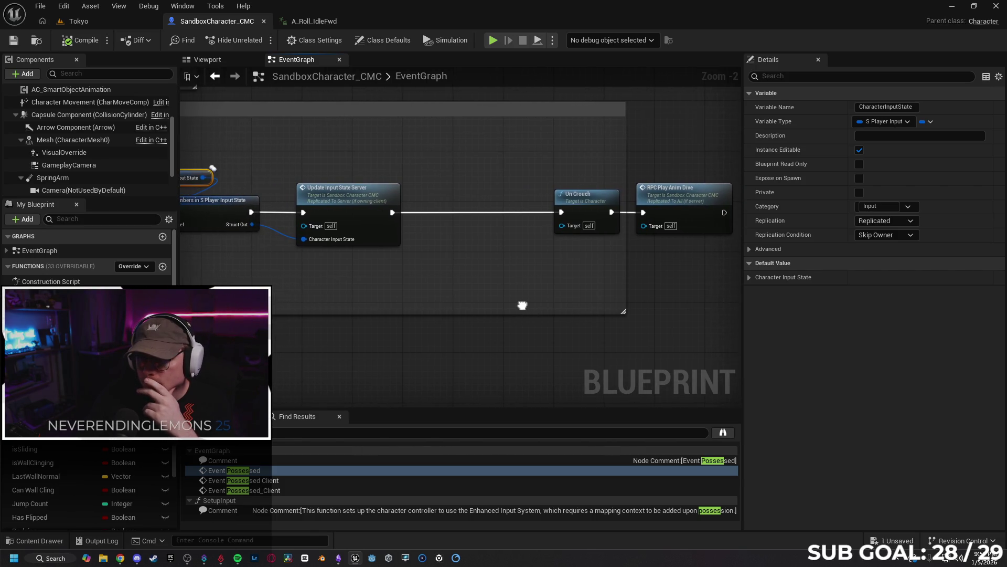
scroll(519, 302, "down", 4)
scroll(402, 298, "up", 4)
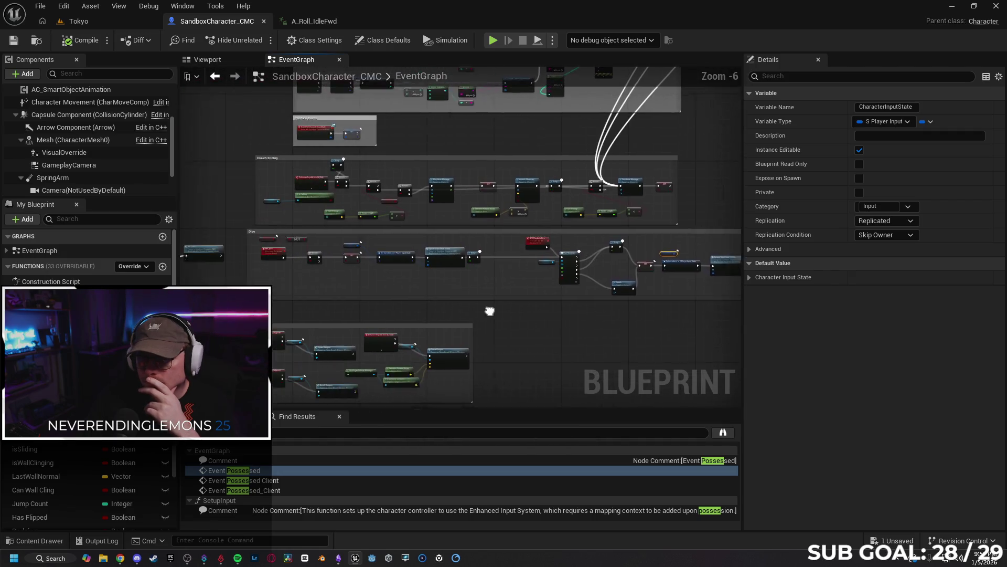
scroll(402, 298, "down", 1)
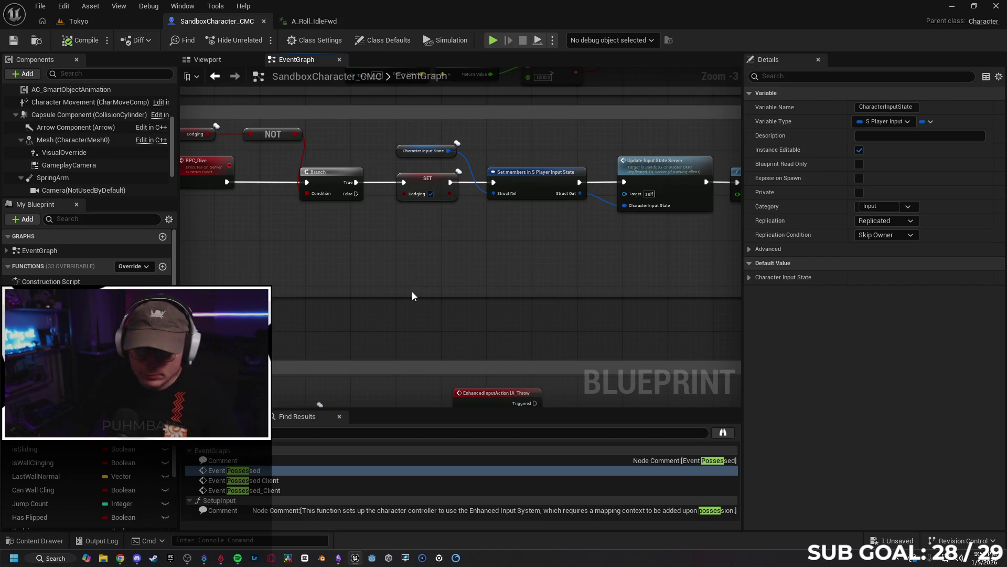
left_click_drag(385, 281, 462, 274)
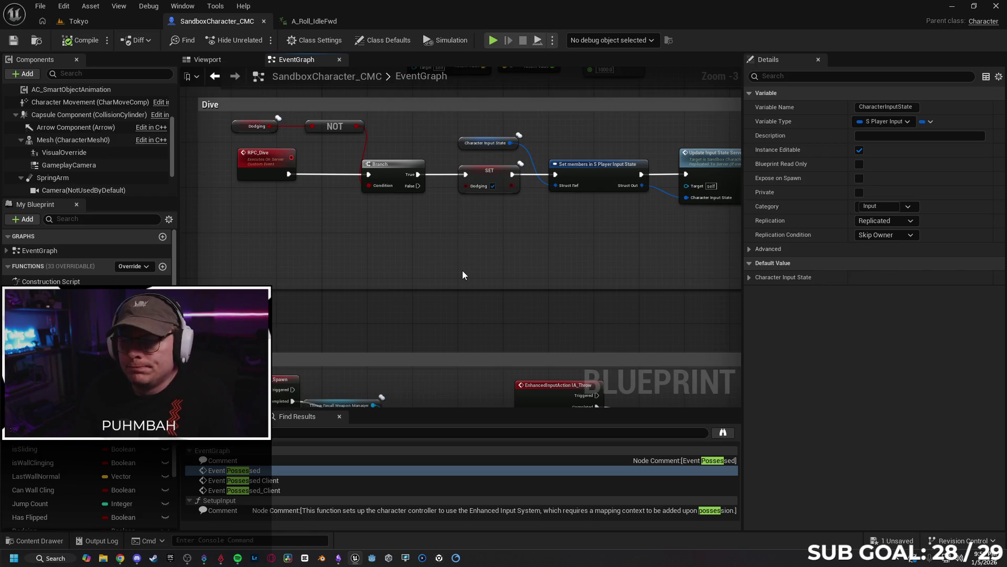
- Go back to Gemini and place the cursor at the end of the draft reply
left_click(96, 22)
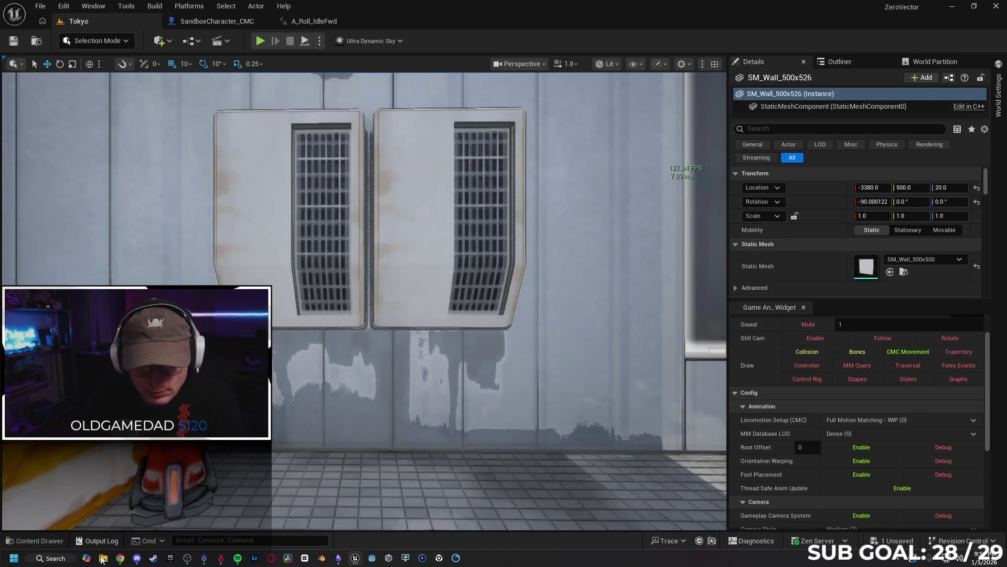
left_click(121, 557)
type("The input is set to started, the animation has root motion. To clar")
left_click(618, 480)
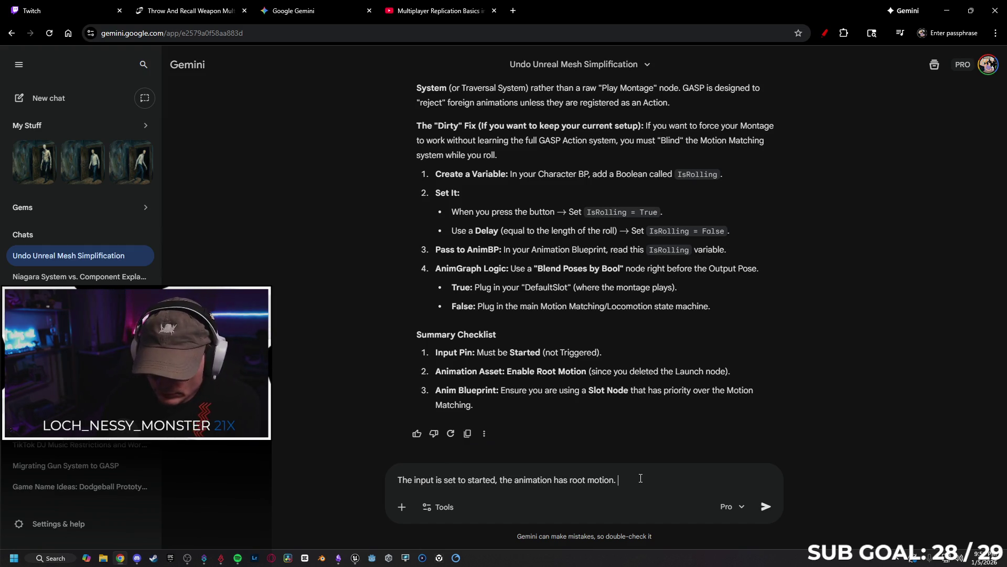
- Add that client and server roll successfully, not in place, but repeatedly, fix the spelling, and send
type("ify, both the client and")
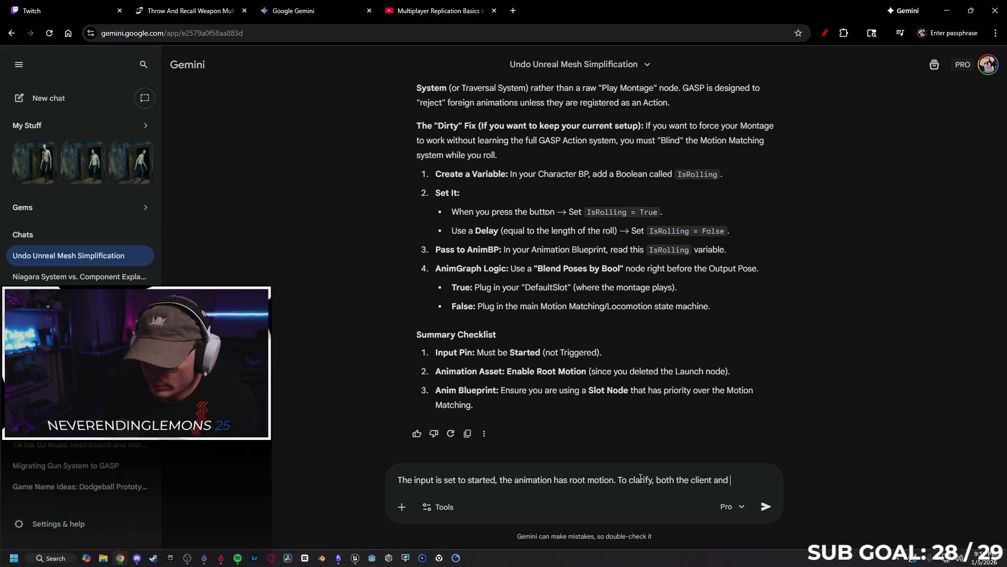
type("server are rolling succuss")
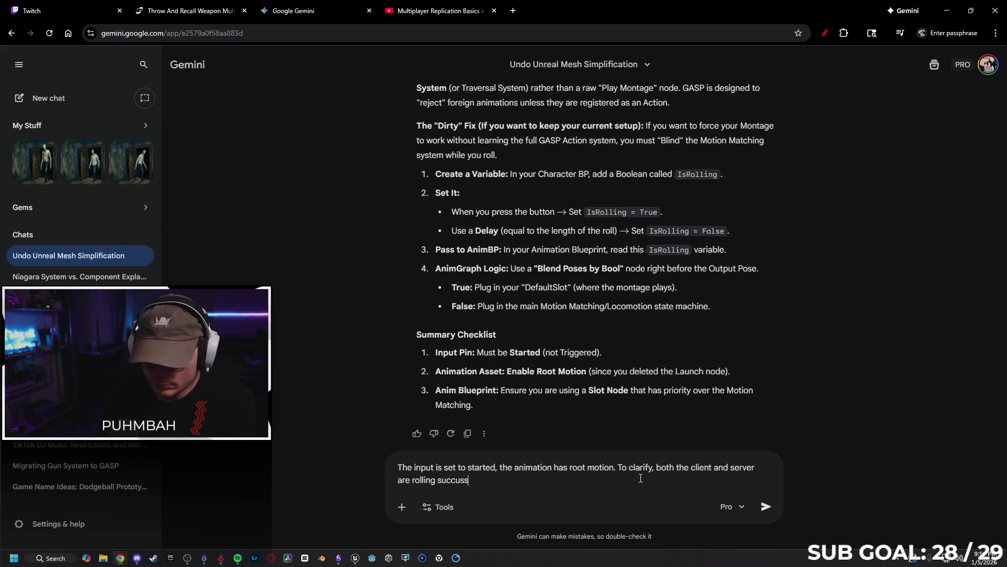
type("fully, not in place.")
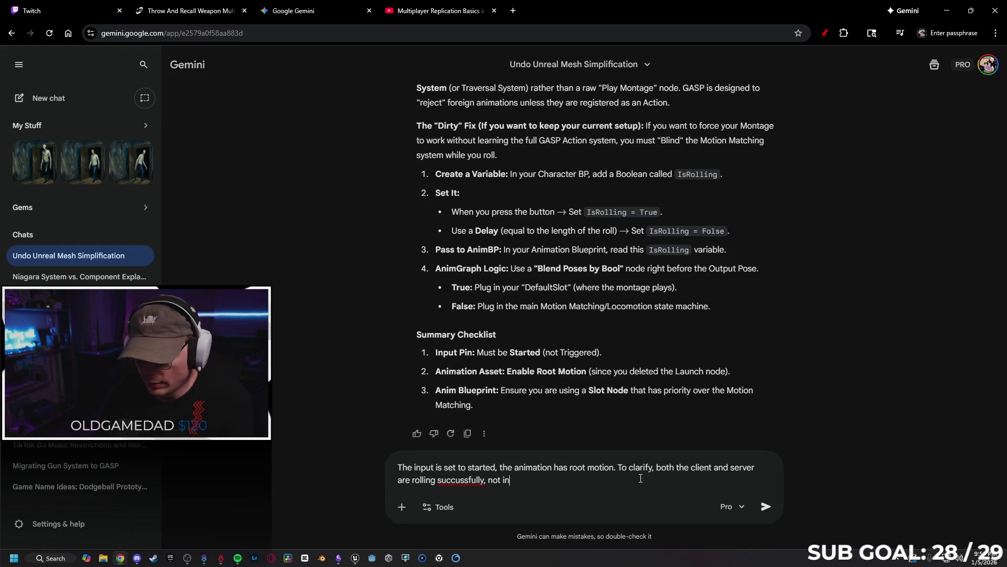
right_click(456, 480)
left_click(509, 236)
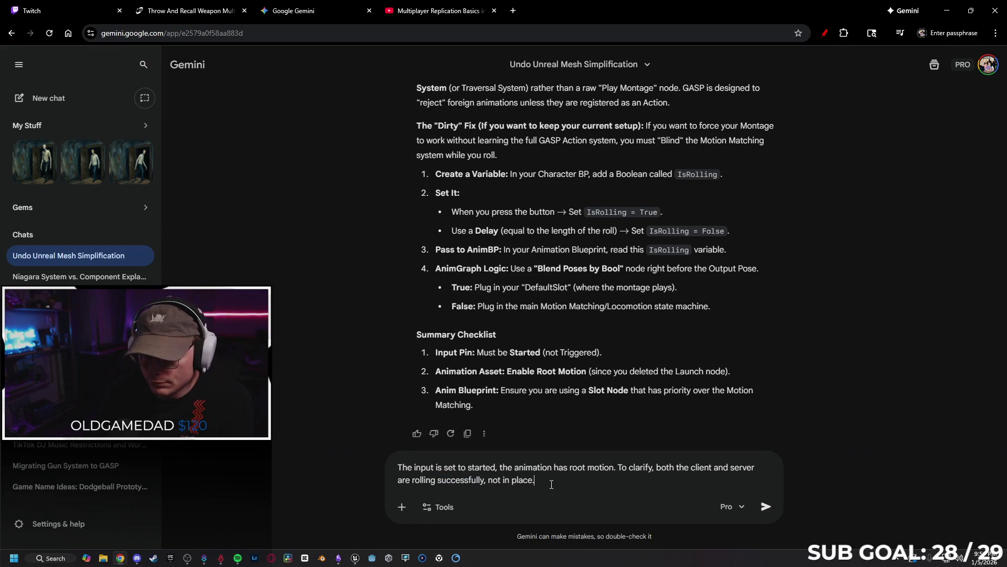
type(" Its just happening repea")
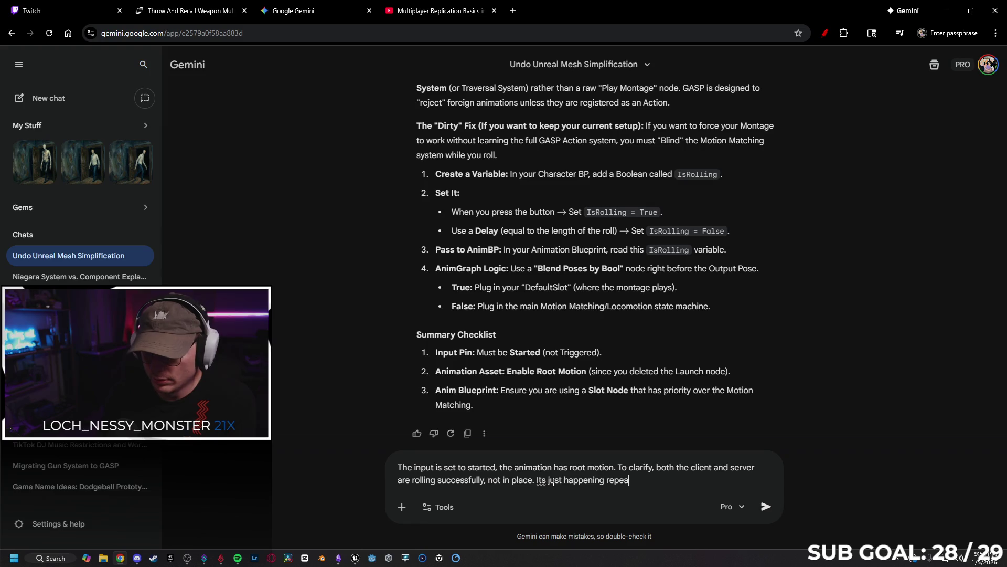
type("ly")
key("Return")
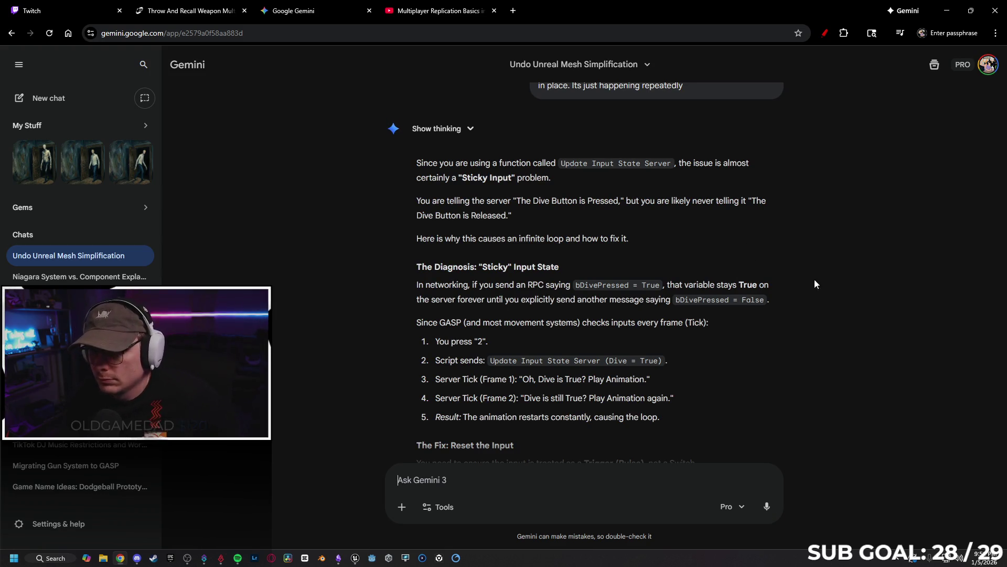
- Send the clarification and read Gemini's sticky bDivePressed diagnosis, with its Option A and Option B reset fixes
scroll(774, 263, "down", 1)
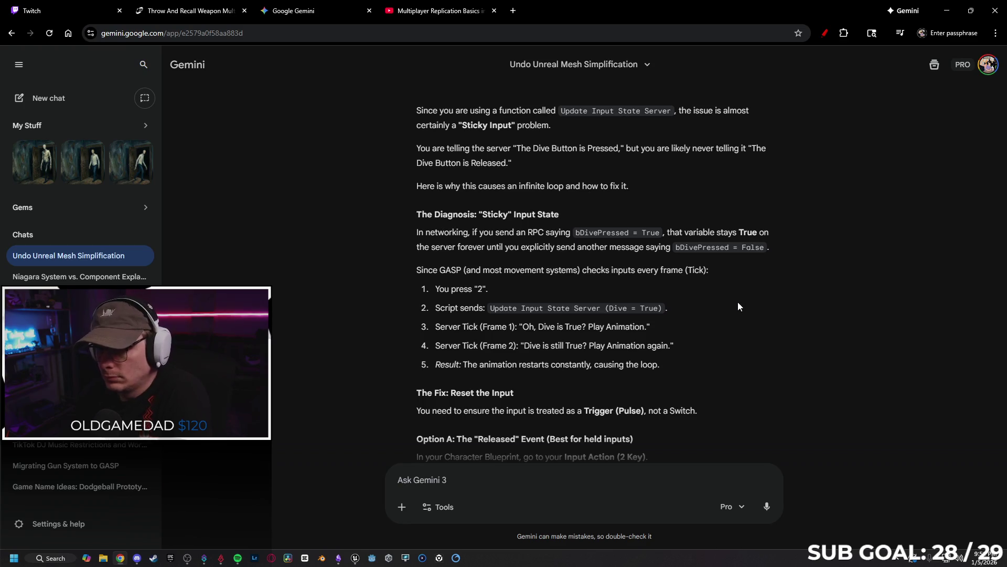
scroll(729, 302, "down", 1)
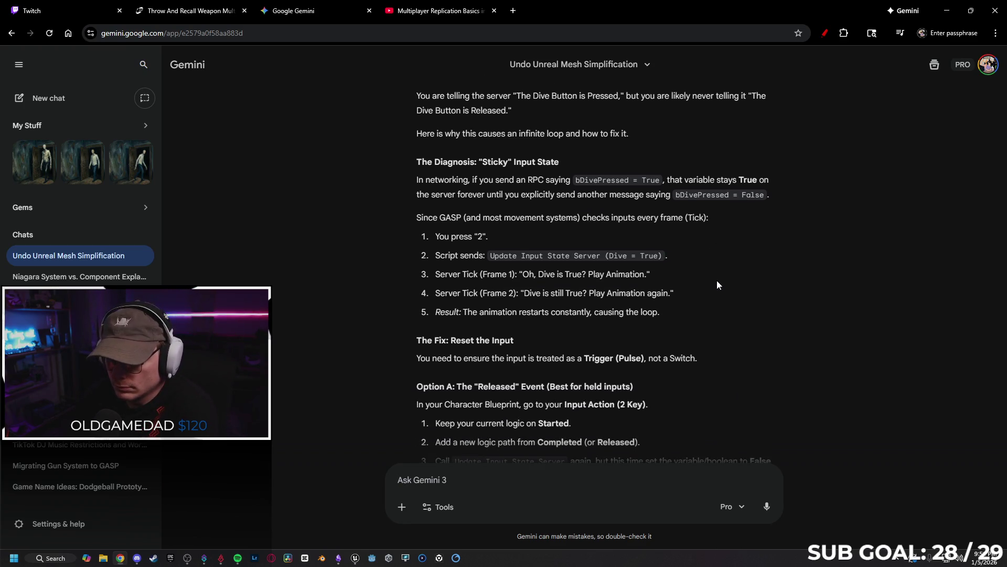
scroll(714, 282, "down", 1)
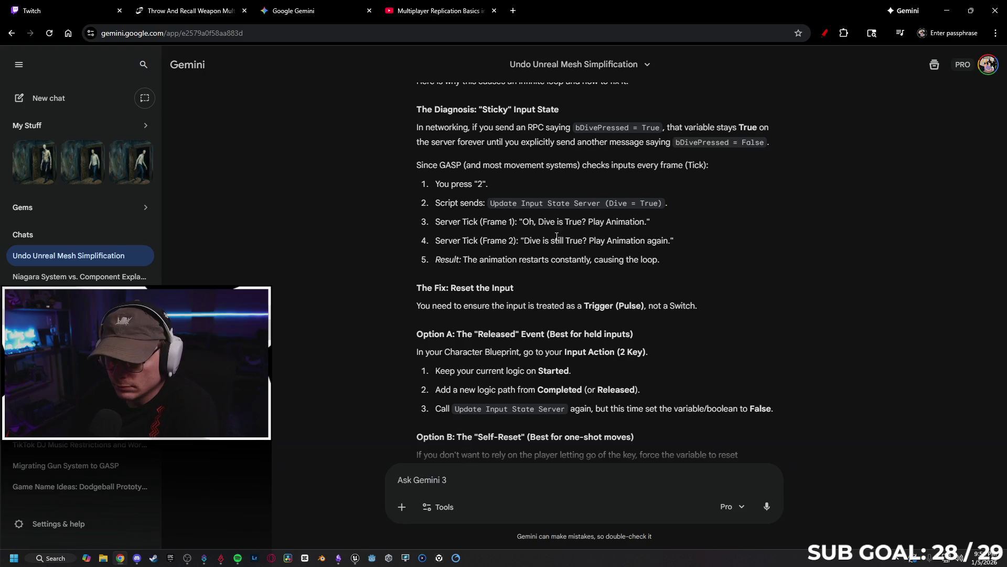
scroll(722, 250, "down", 1)
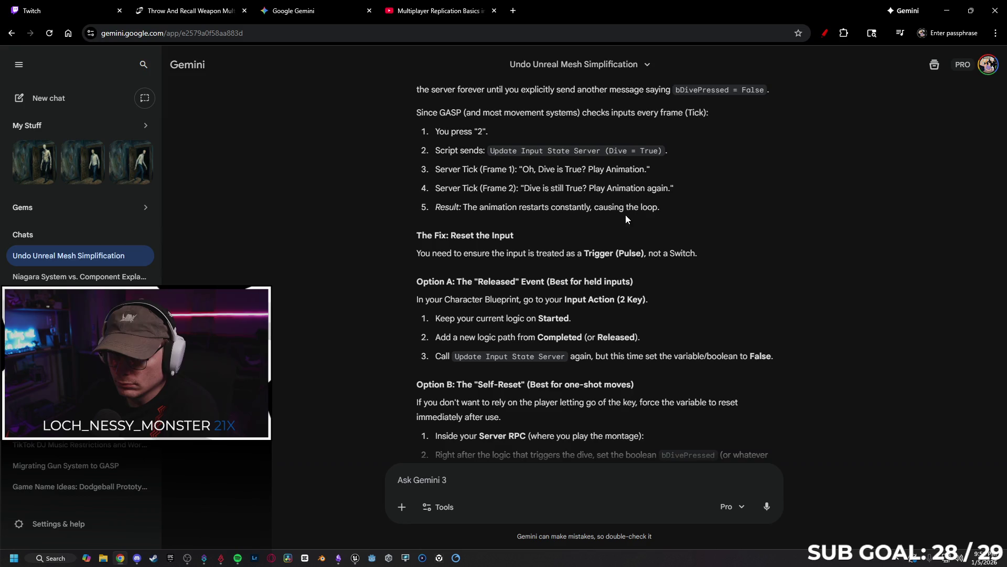
scroll(735, 202, "down", 1)
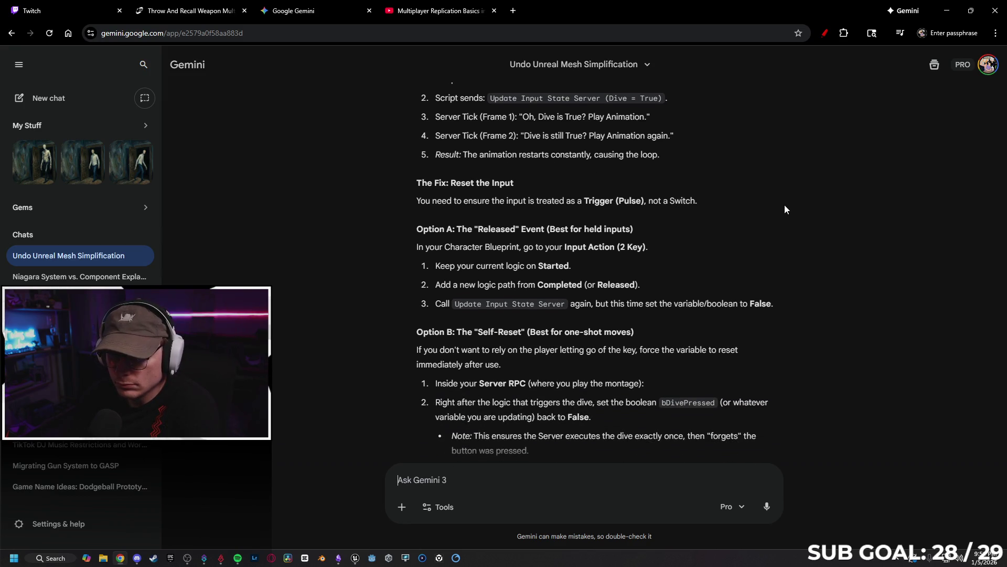
scroll(712, 220, "down", 1)
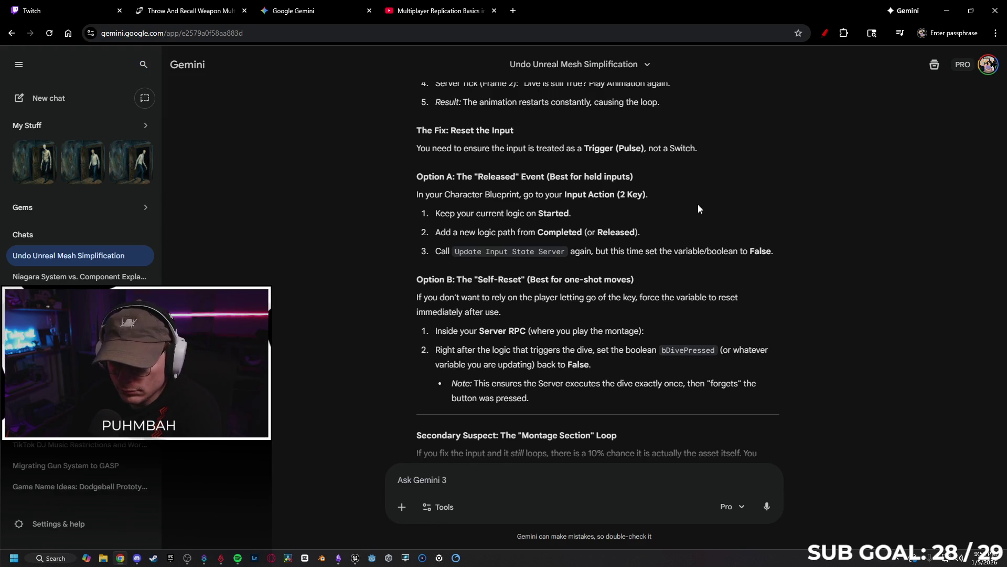
scroll(677, 226, "down", 1)
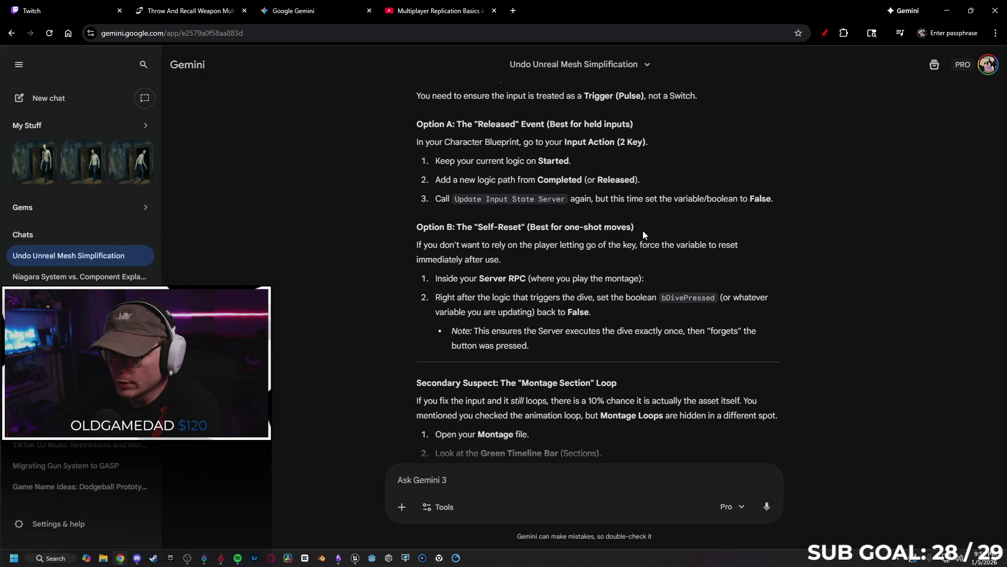
- In Unreal's SandboxCharacter_CMC event graph, locate and select the existing Update Input State Server node
left_click(947, 10)
left_click(212, 20)
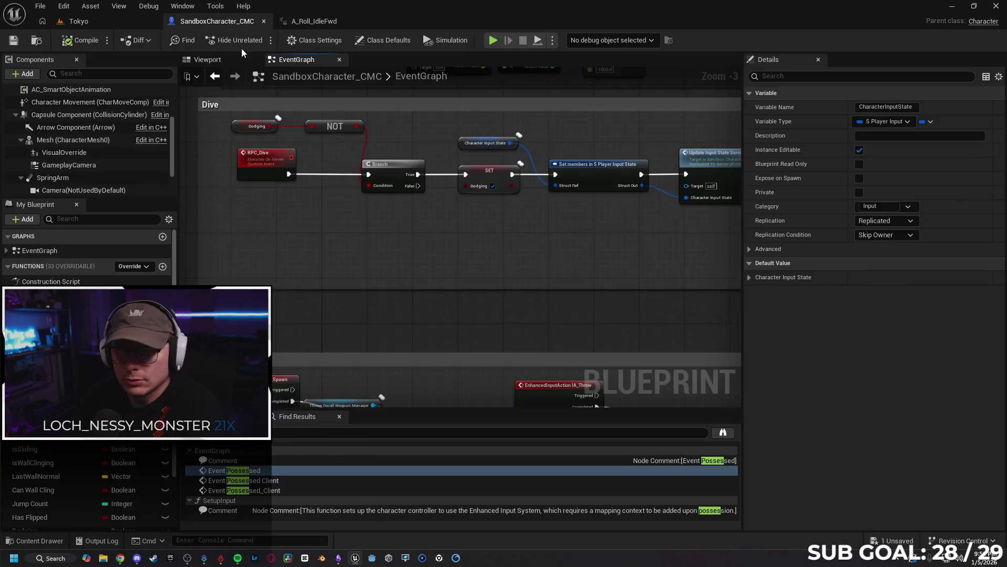
left_click_drag(610, 251, 439, 247)
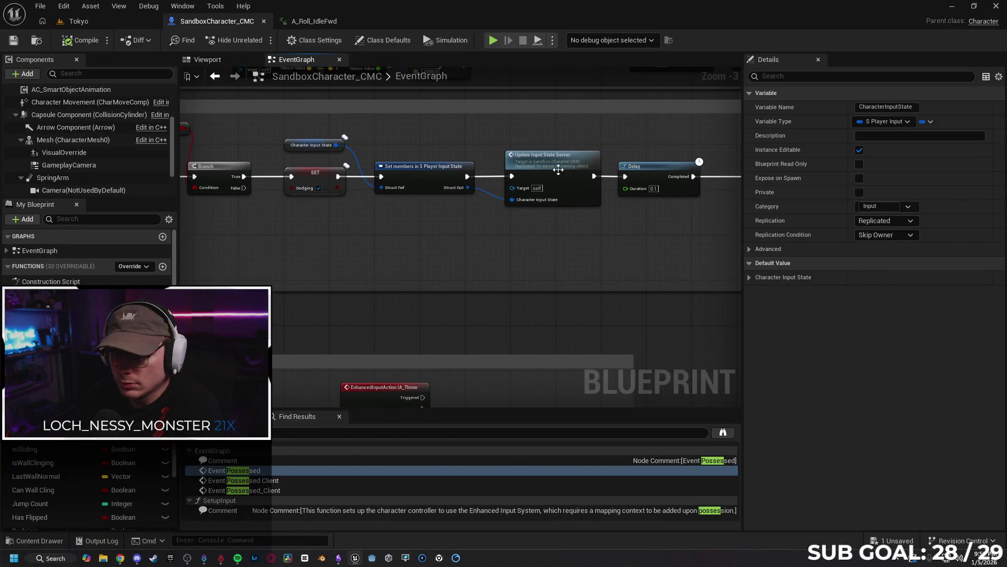
left_click(556, 169)
scroll(578, 246, "up", 1)
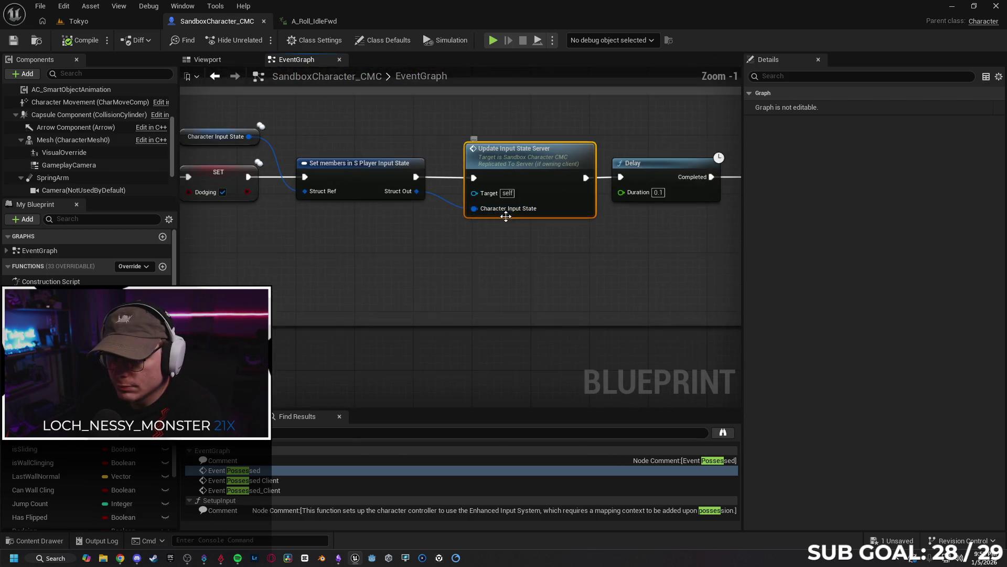
scroll(529, 238, "down", 1)
scroll(528, 238, "down", 1)
- Inspect the Set members in S Player Input State node's WantsTo pins near the Dive comment
mouse_move(528, 237)
left_mouse_down()
mouse_move(509, 243)
mouse_move(563, 265)
mouse_move(498, 233)
mouse_move(594, 232)
left_mouse_up()
left_click(497, 198)
left_click(748, 107)
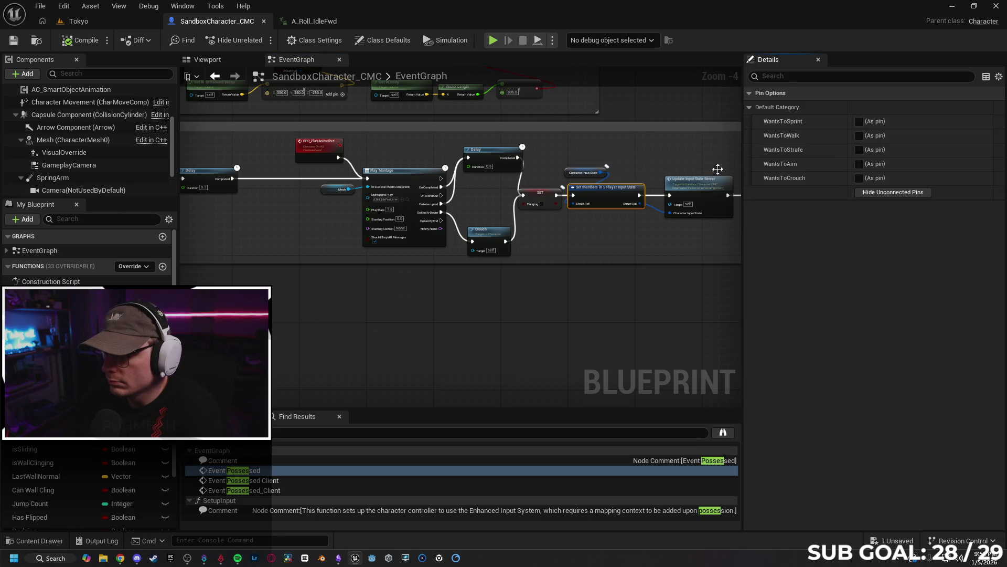
left_click(749, 107)
mouse_move(548, 229)
left_mouse_down()
mouse_move(698, 225)
mouse_move(598, 222)
left_mouse_up()
scroll(519, 225, "up", 3)
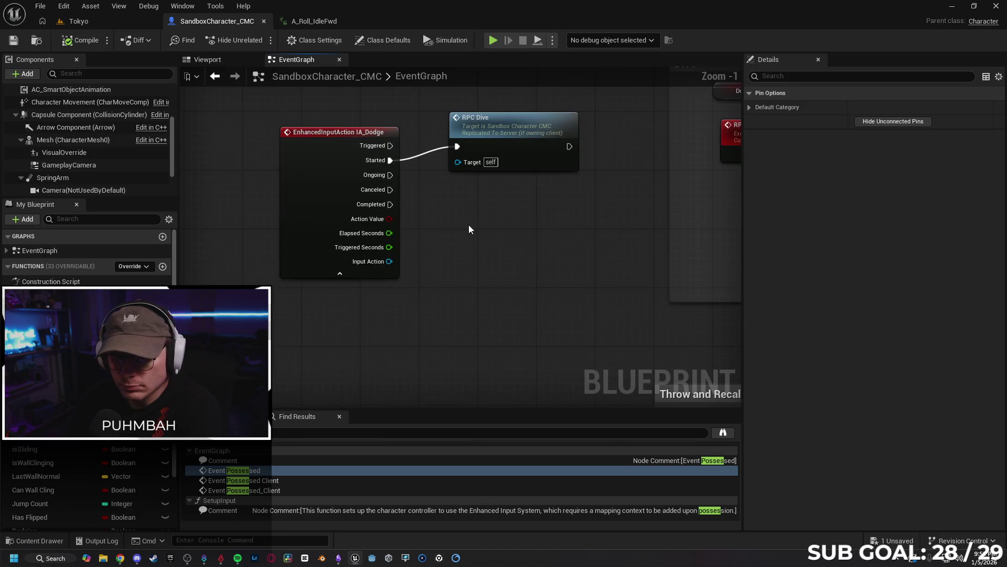
- Wire IA_Dodge's Completed pin to a new Update Input State Server node, then go back to Gemini
left_click_drag(390, 204, 441, 212)
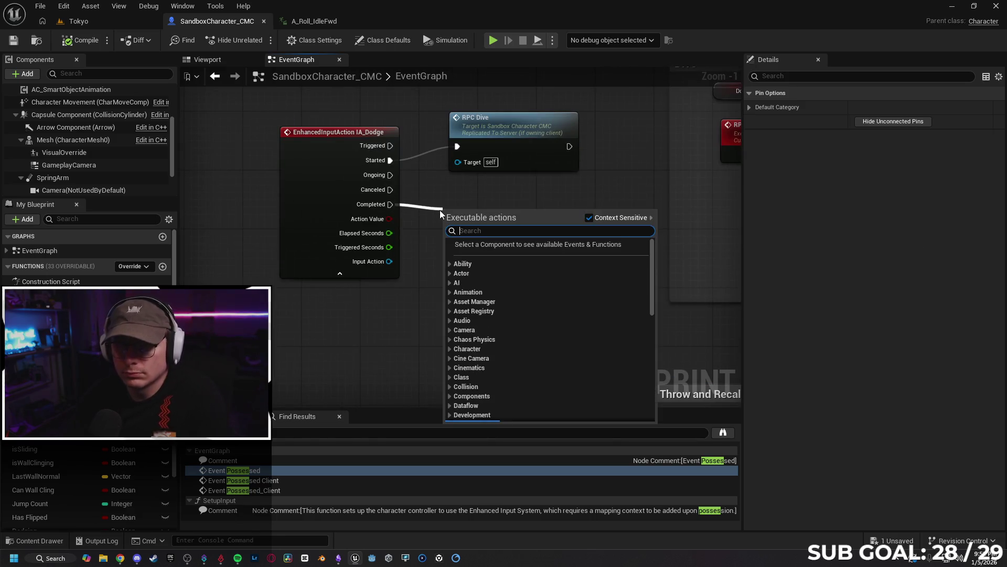
type("update")
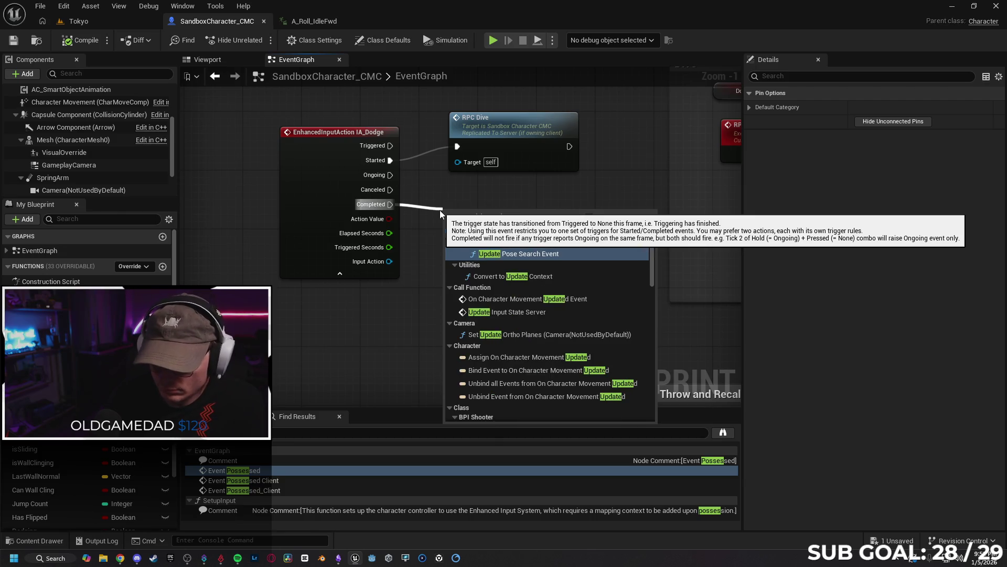
type(" input")
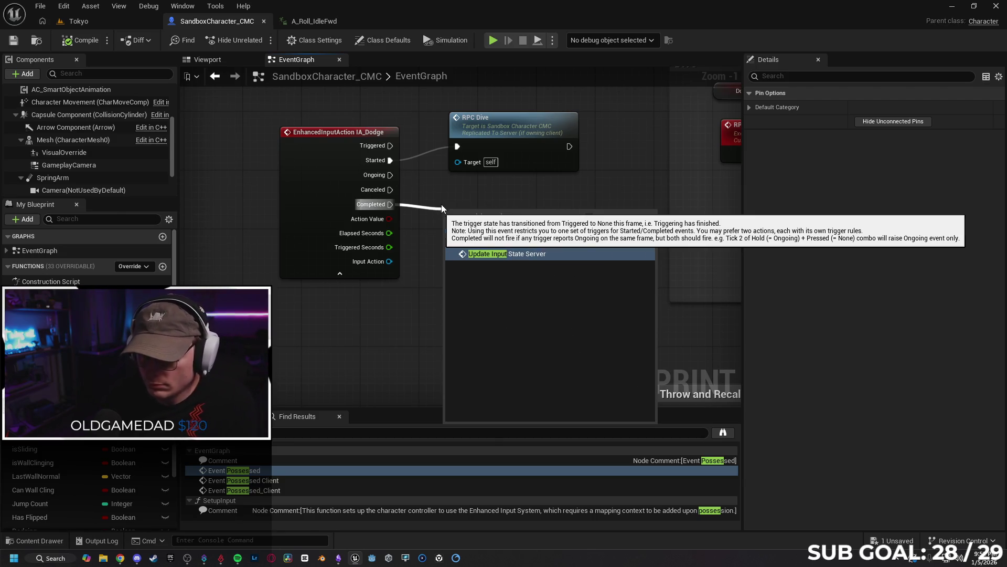
left_click(519, 253)
left_click_drag(544, 239, 536, 240)
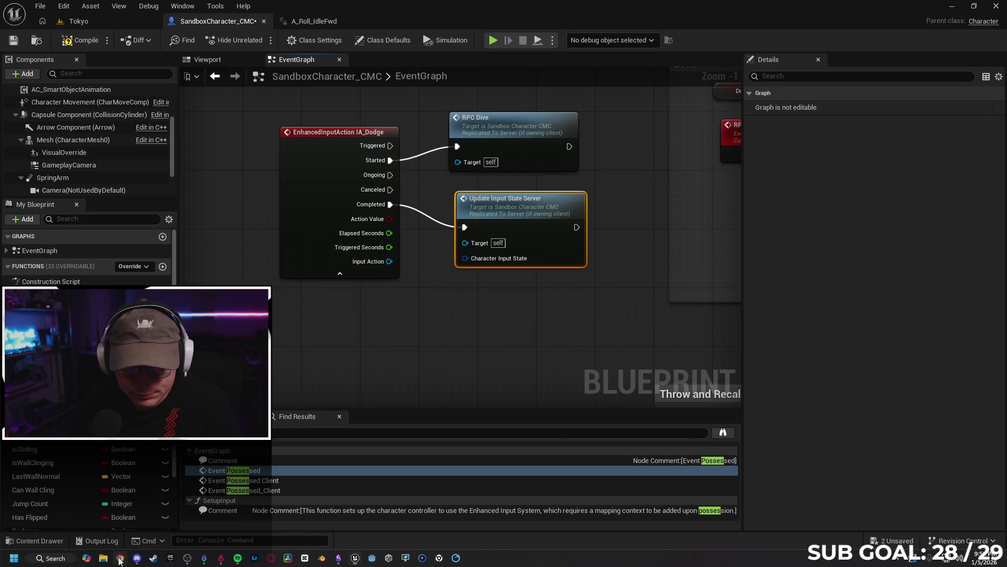
left_click(120, 558)
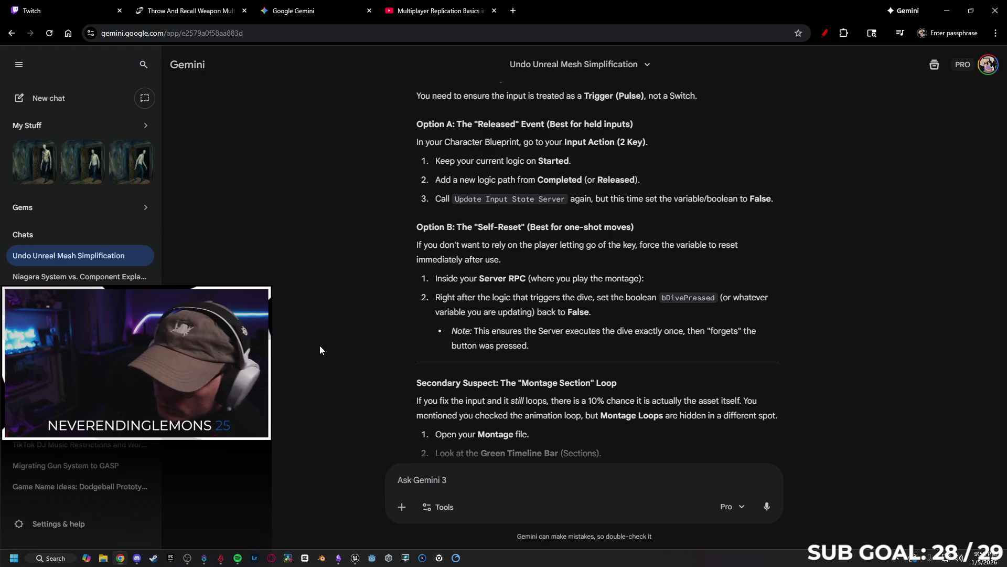
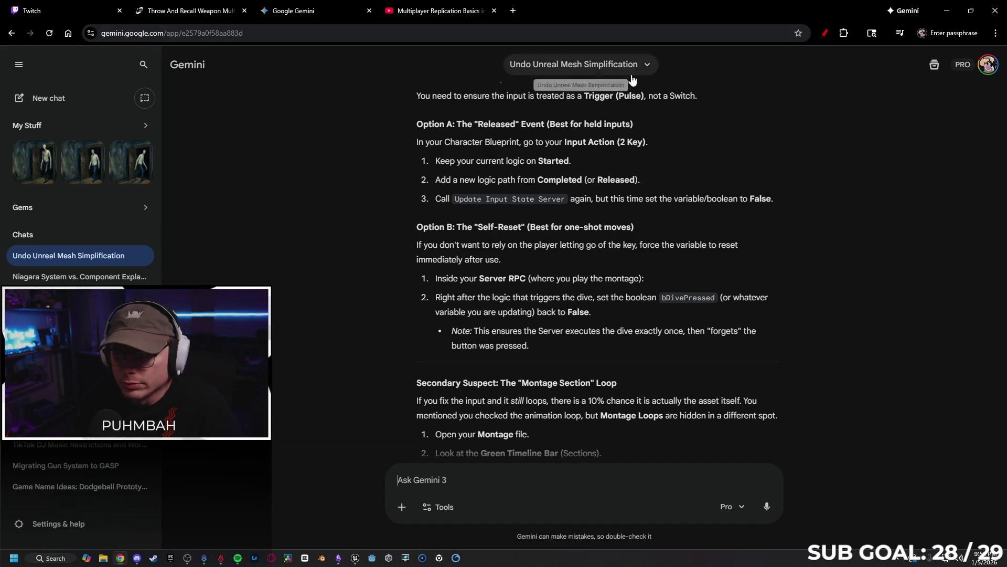
- Back in the blueprint, pull a node off Character Input State, then cancel without adding one
left_click(945, 11)
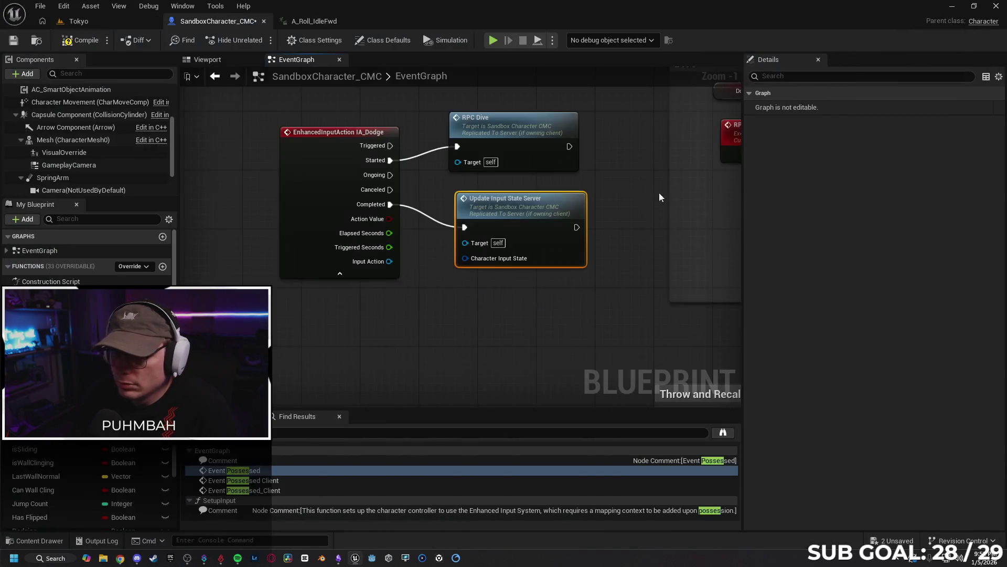
left_click_drag(465, 258, 423, 304)
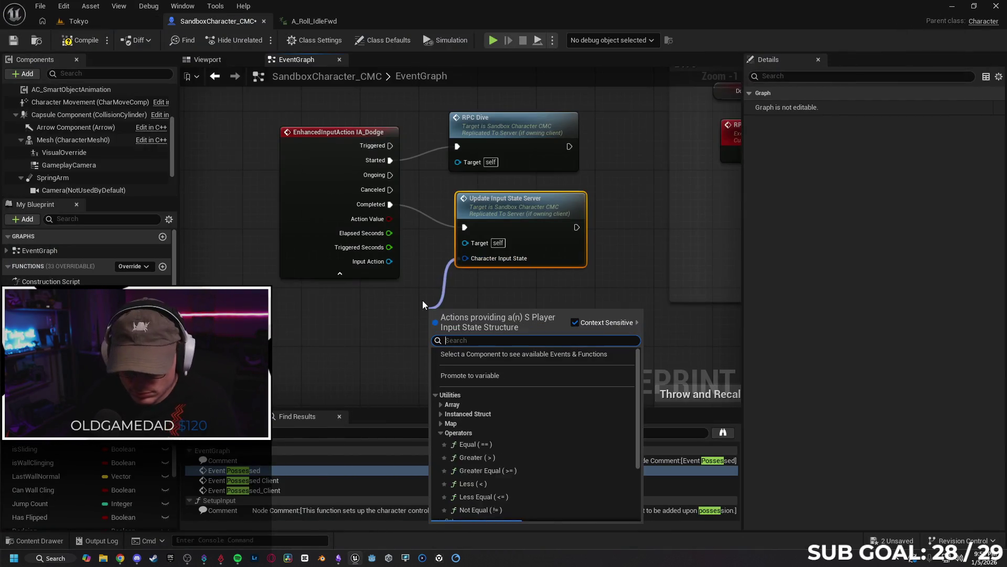
type("fals")
key("BackSpace")
key("BackSpace")
key("BackSpace")
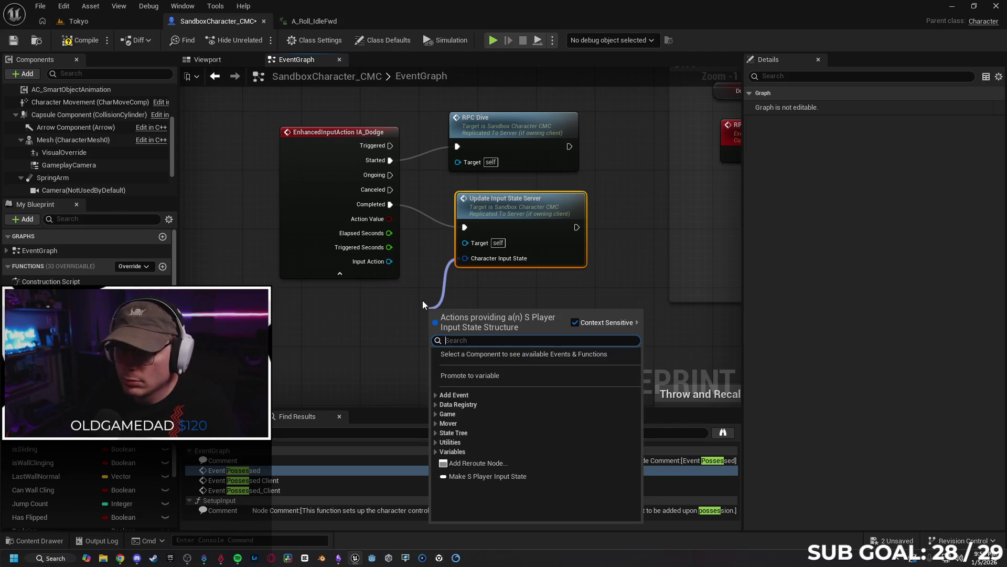
left_click(405, 301)
- Compile the SandboxCharacter_CMC blueprint with the dodge graph unchanged and switch to the Tokyo level
scroll(105, 457, "down", 3)
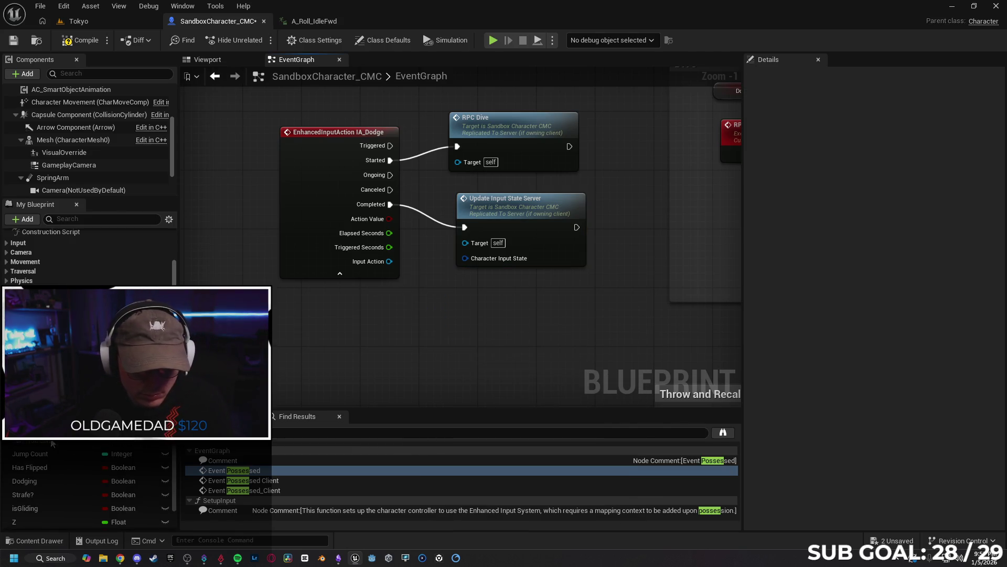
mouse_move(575, 309)
left_mouse_down()
mouse_move(310, 348)
mouse_move(488, 331)
mouse_move(427, 322)
mouse_move(475, 330)
left_mouse_up()
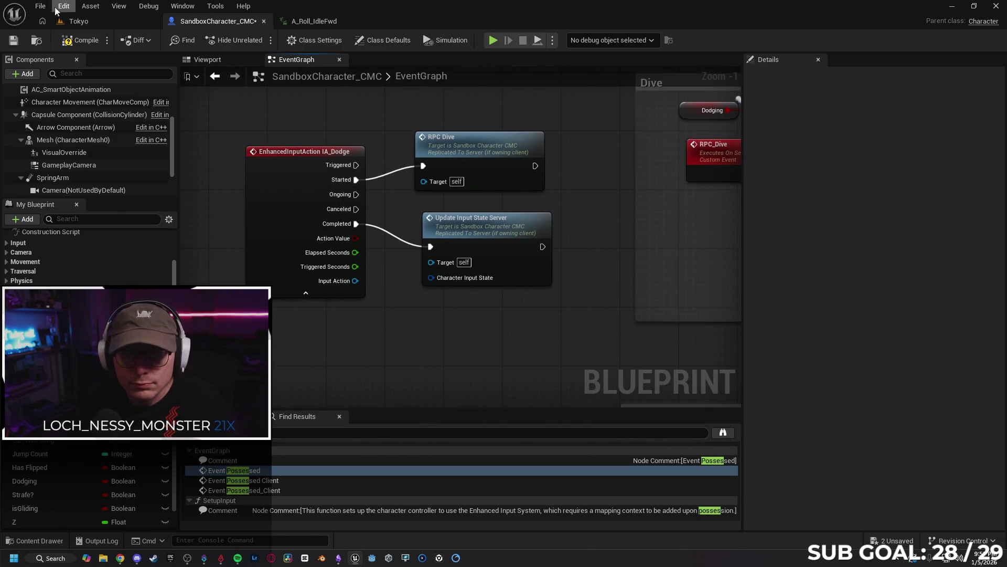
left_click(79, 41)
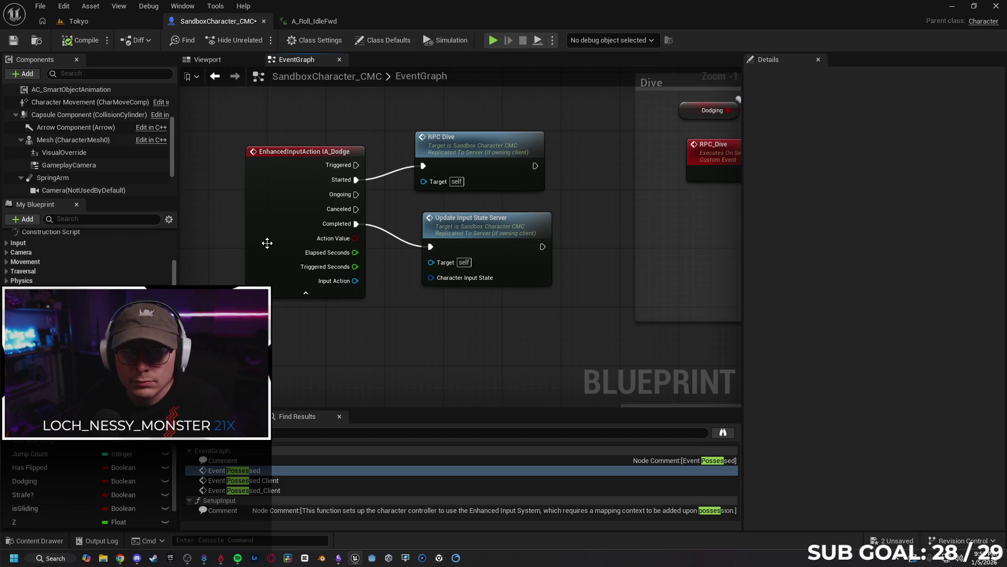
left_click(106, 24)
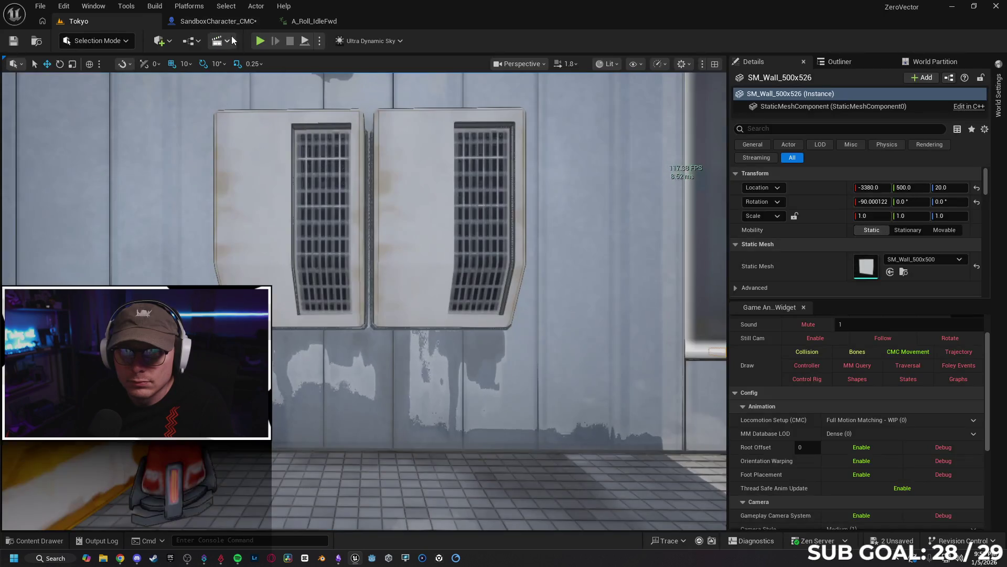
- Run a multiplayer playtest with a client window, move the character forward, then stop it
key("alt+p")
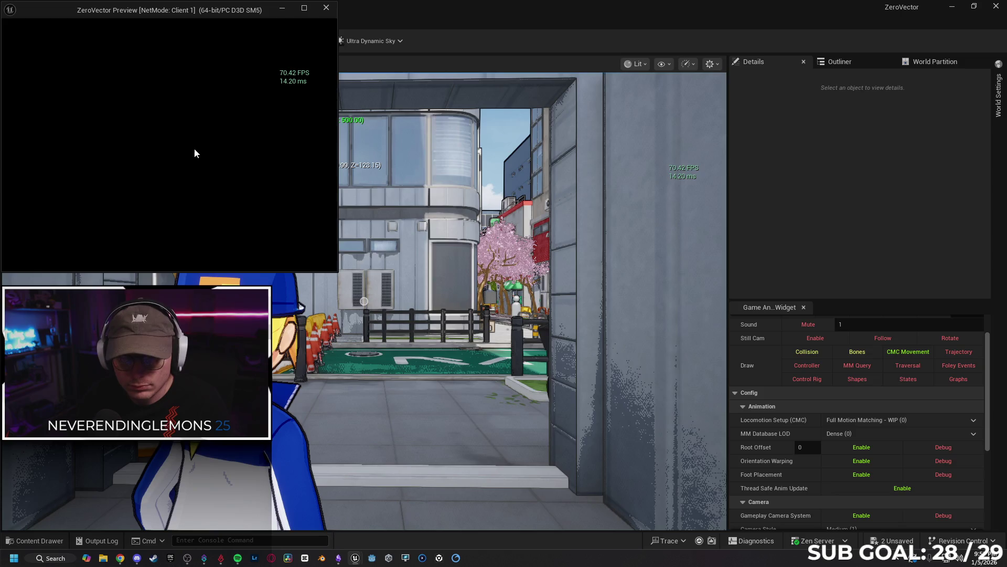
key("w")
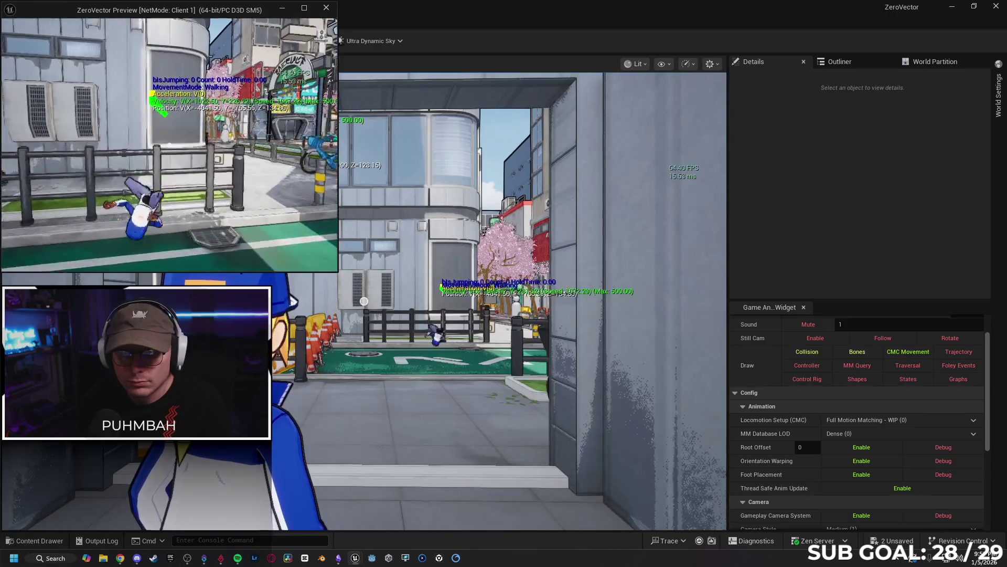
key("Escape")
- Open and close the A_Roll_IdleFwd animation tab and bring the Gemini chat back up
left_click(314, 21)
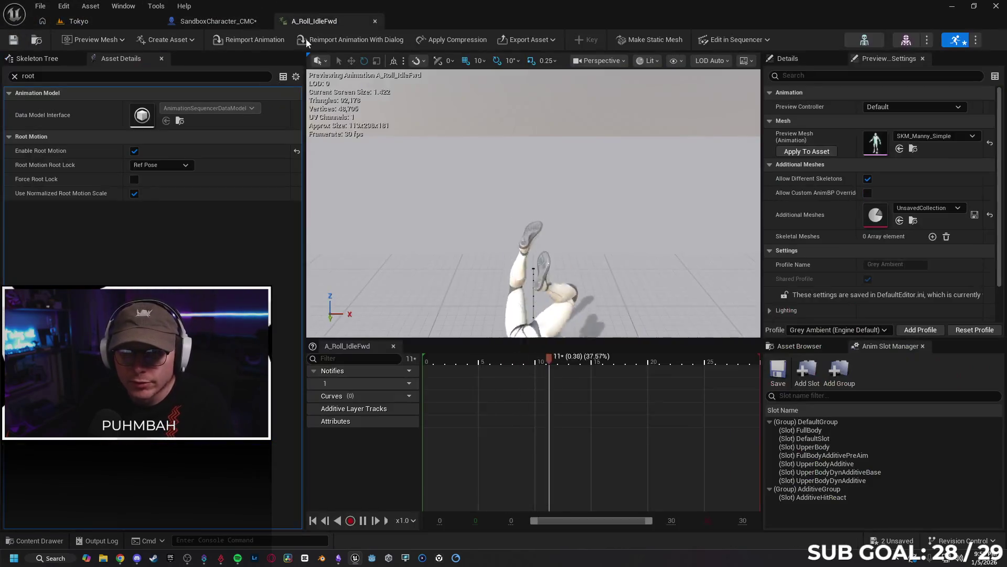
left_click(376, 21)
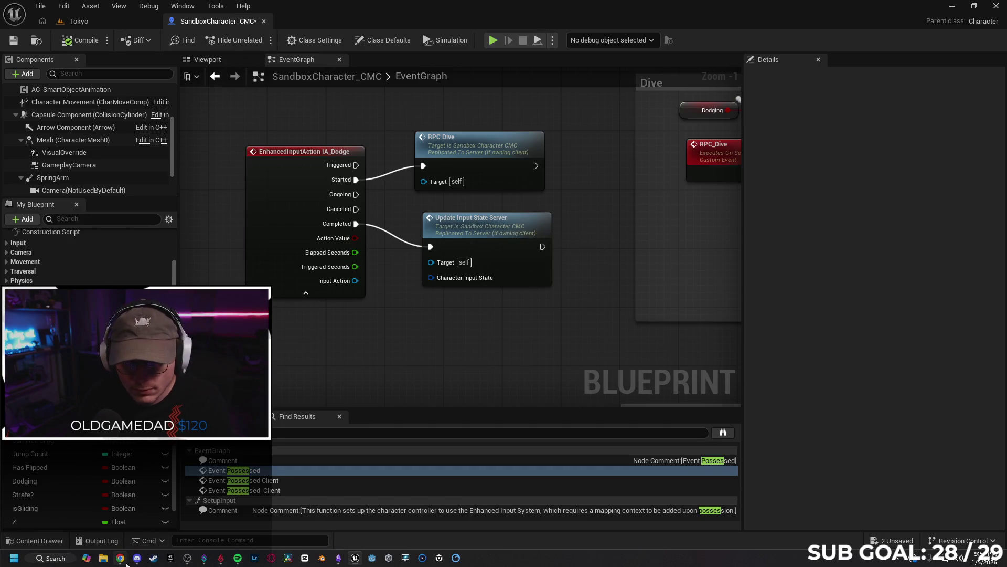
left_click(120, 559)
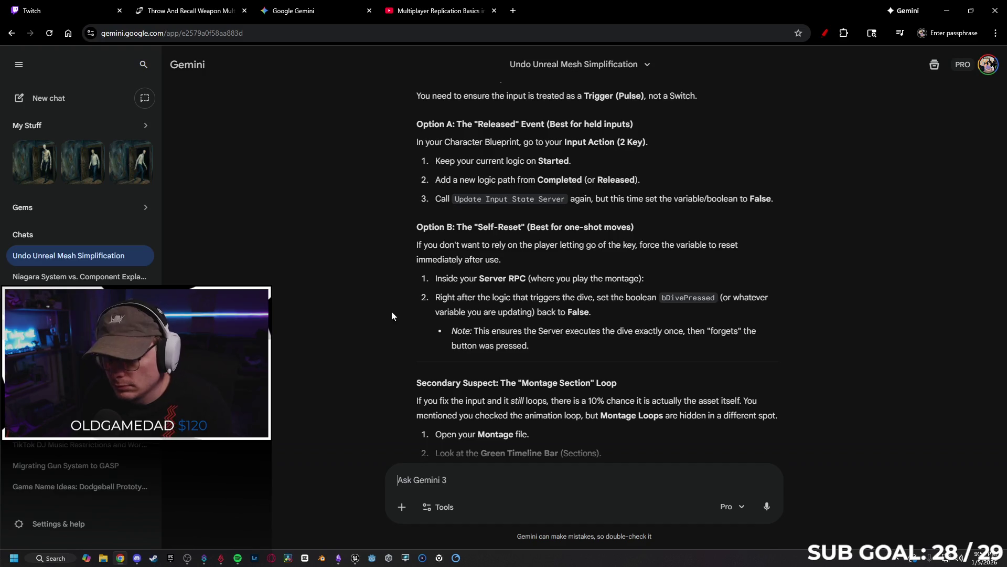
- Scroll Gemini's answer to the Montage Section loop fix and Summary, then return to Unreal
scroll(368, 310, "down", 2)
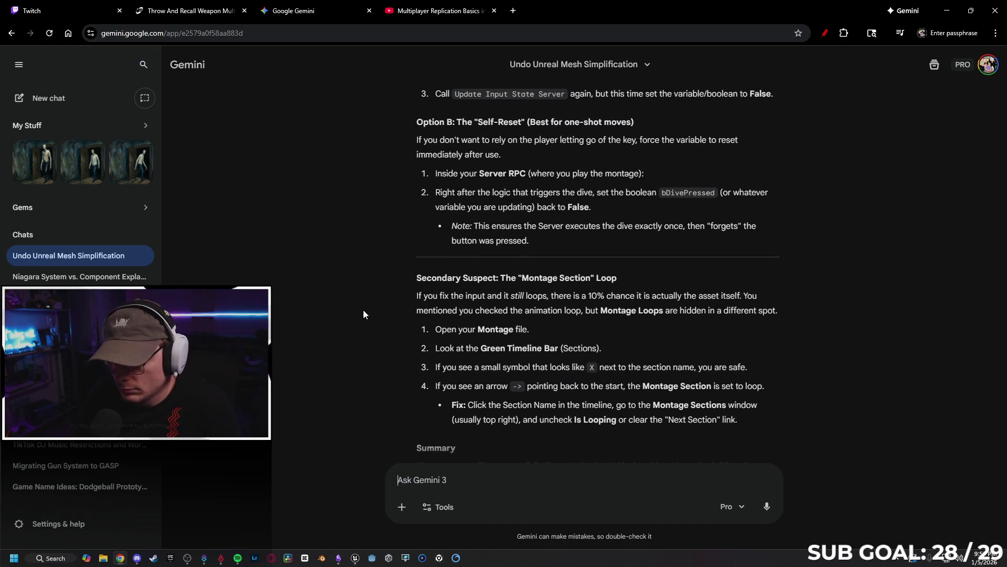
scroll(364, 309, "down", 1)
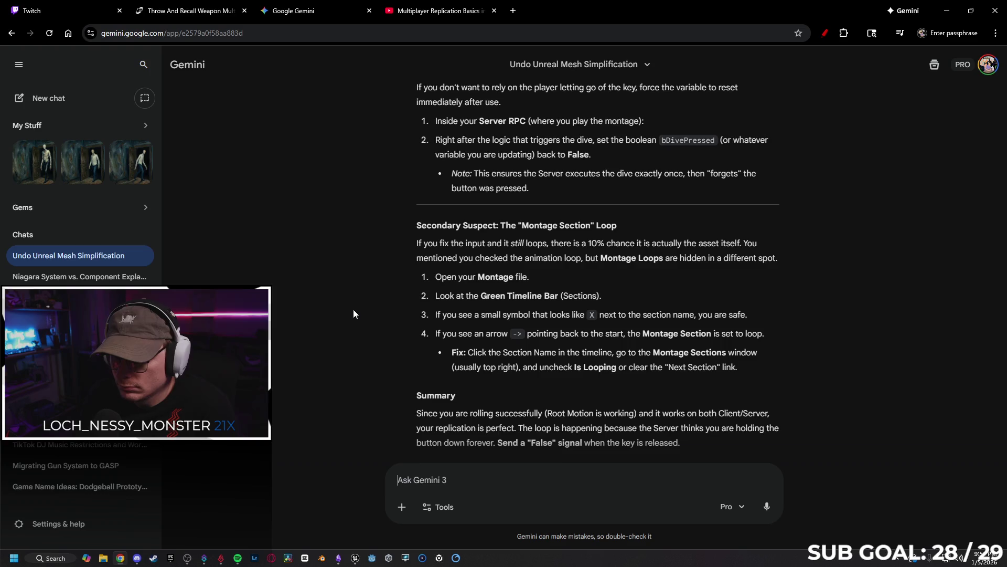
scroll(353, 310, "down", 1)
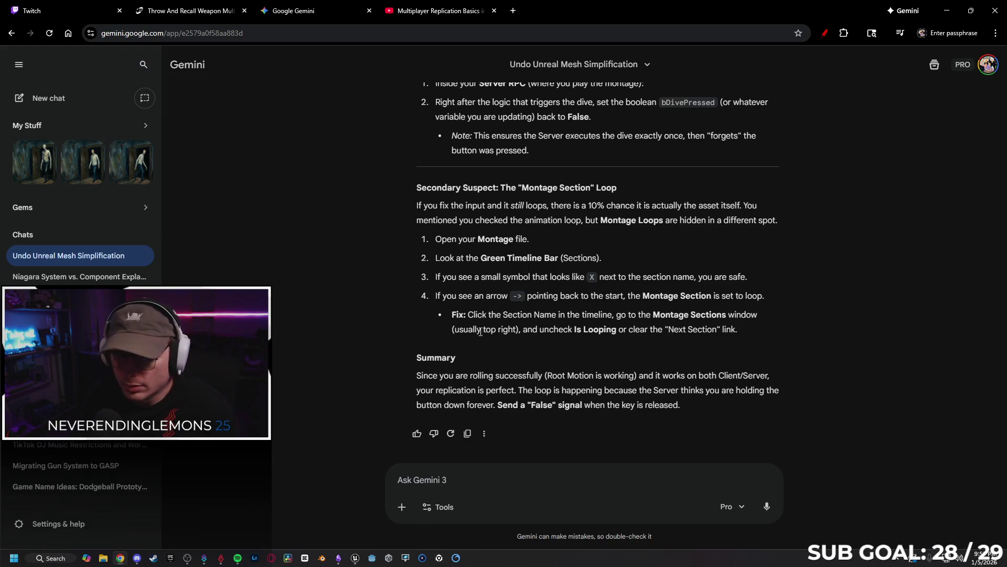
left_click(351, 555)
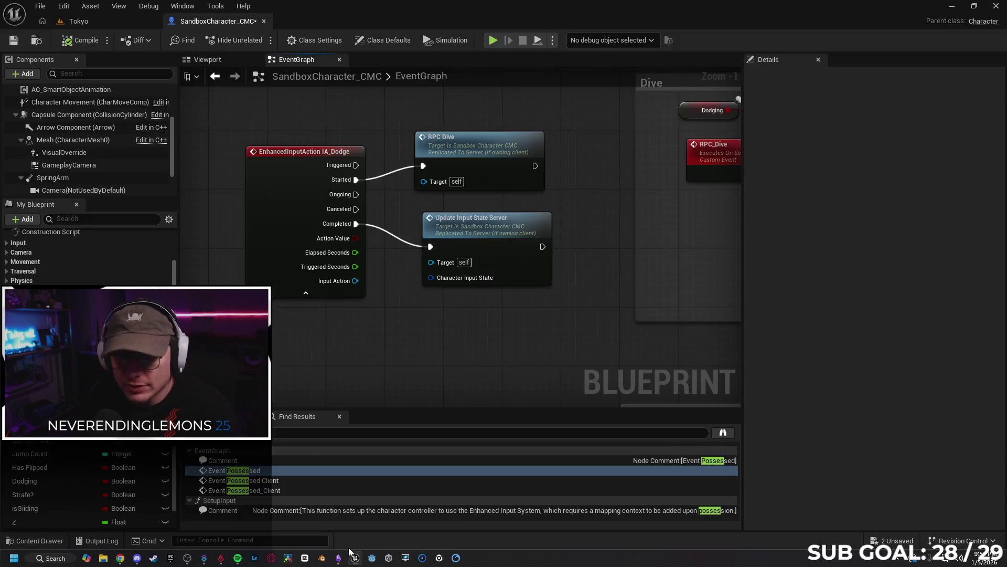
- Open A_Roll_IdleFwd_Montage from the Roll folder and inspect its section in the timeline
left_click(39, 541)
double_click(213, 305)
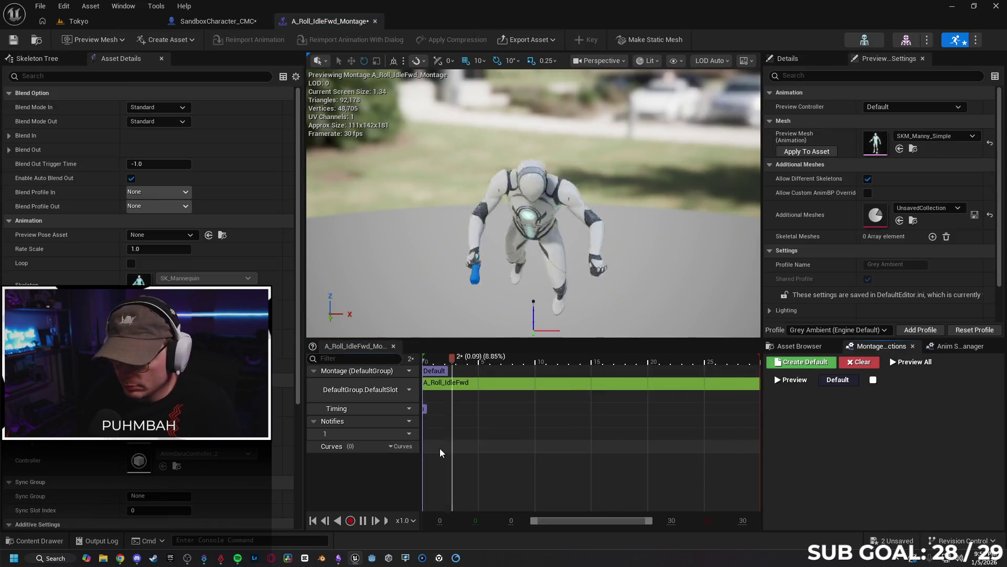
scroll(530, 425, "down", 2)
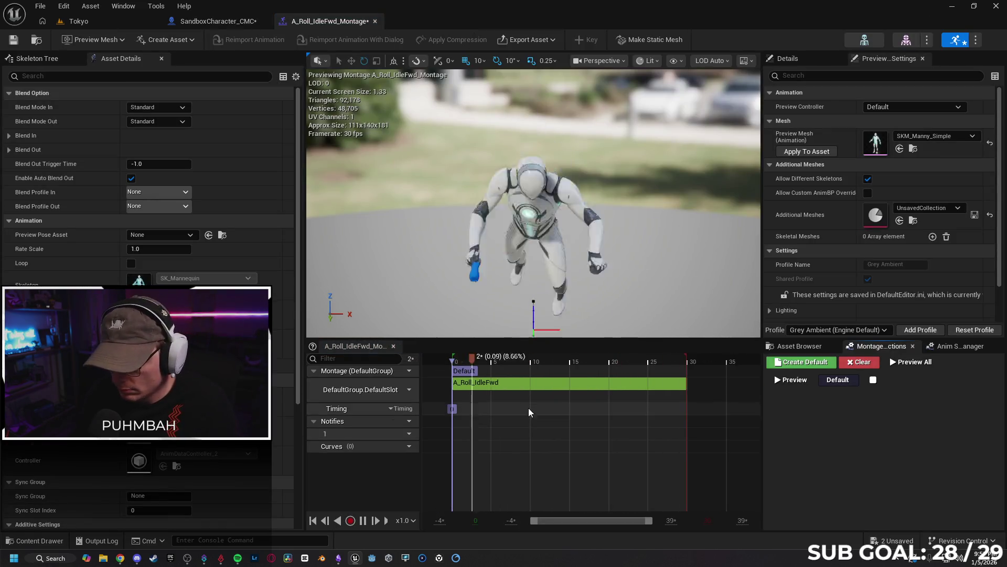
left_click(546, 385)
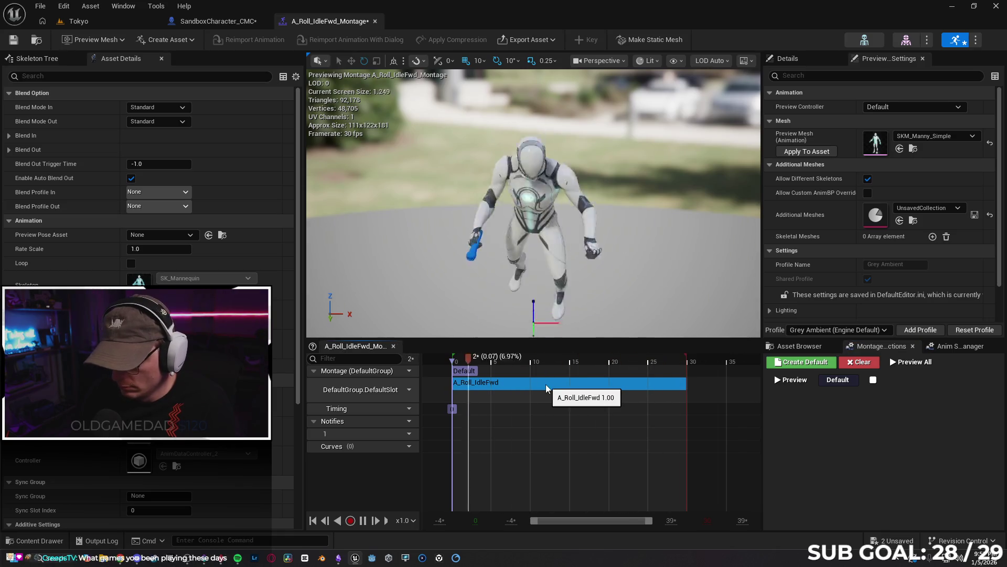
scroll(461, 399, "up", 3)
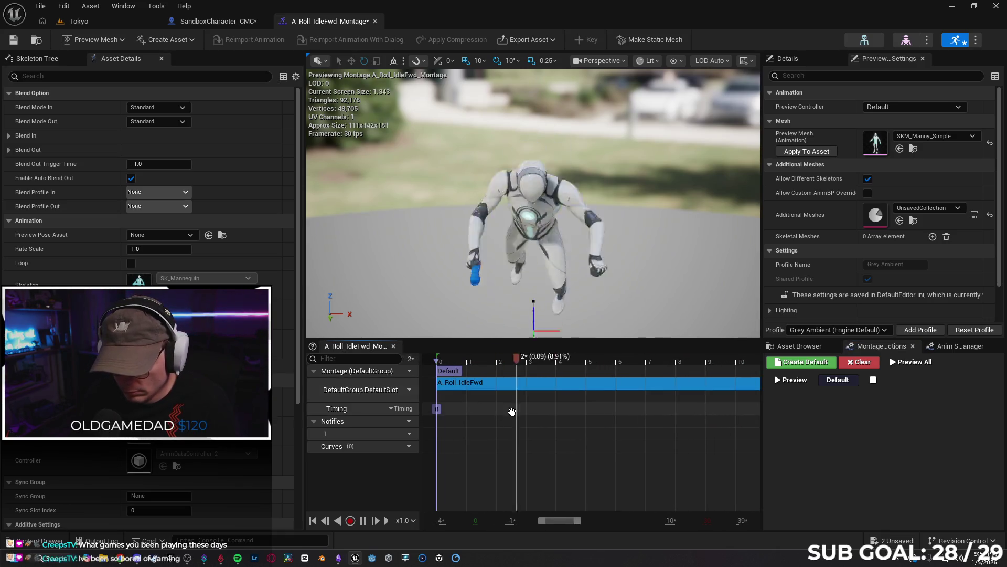
left_click(325, 415)
scroll(616, 427, "up", 2)
scroll(485, 433, "up", 5)
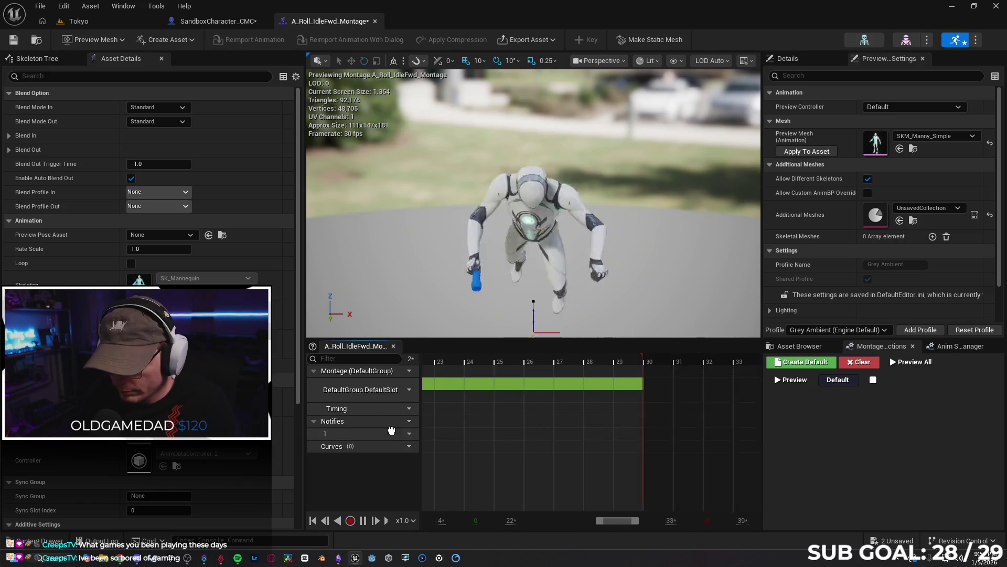
scroll(501, 433, "down", 5)
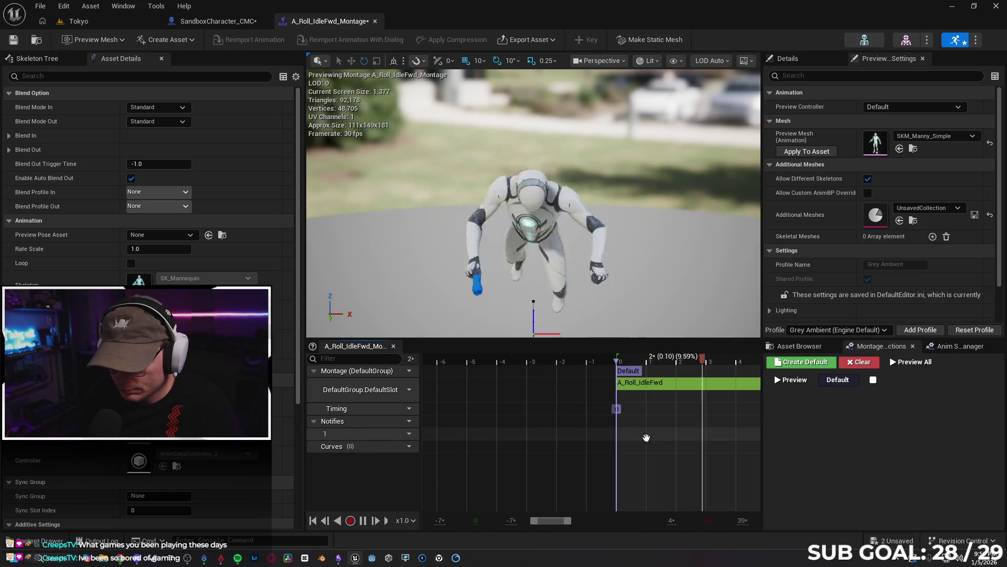
scroll(577, 433, "down", 2)
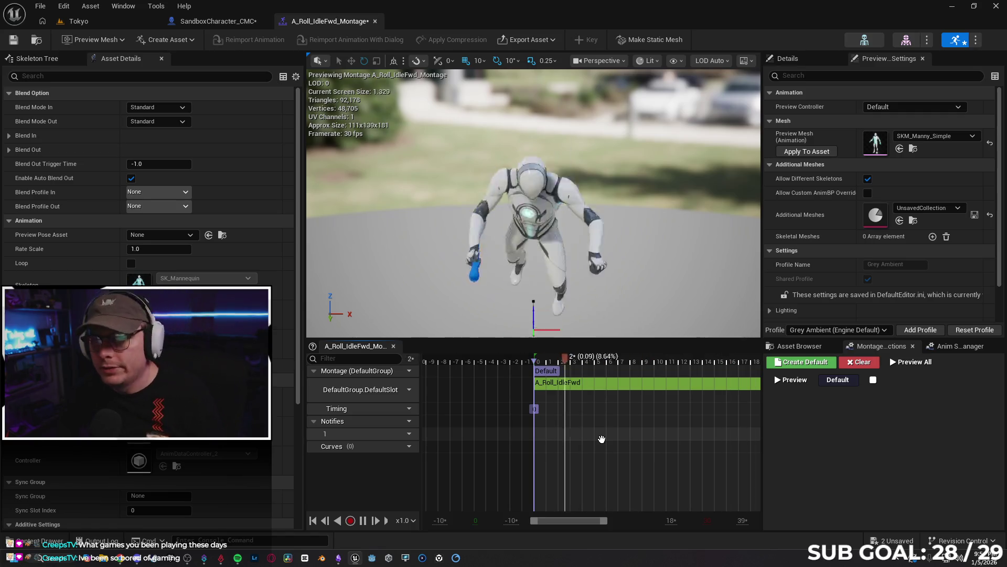
- Save the montage, return to SandboxCharacter_CMC and select the Update Input State Server node
left_click(13, 39)
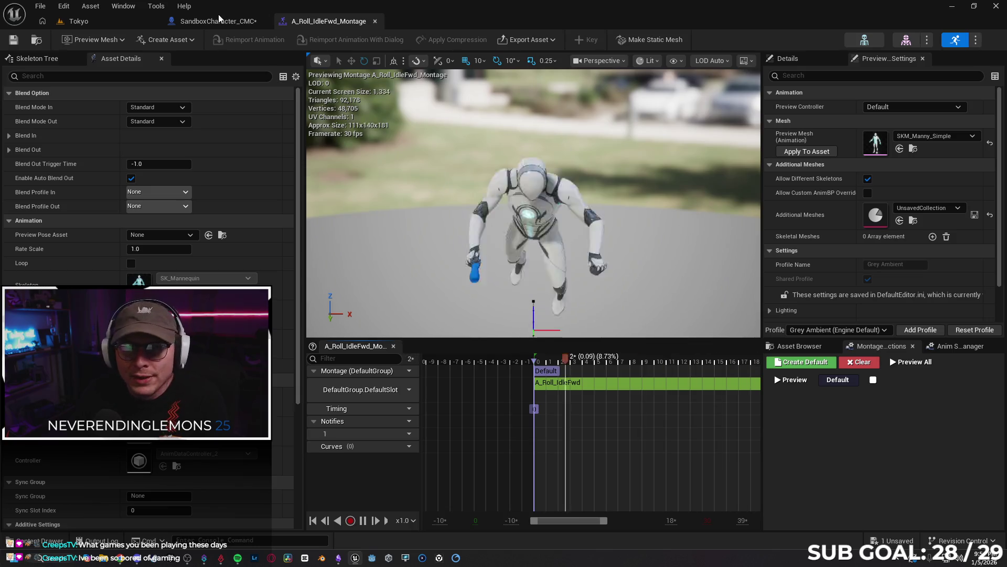
left_click(218, 21)
left_click(488, 234)
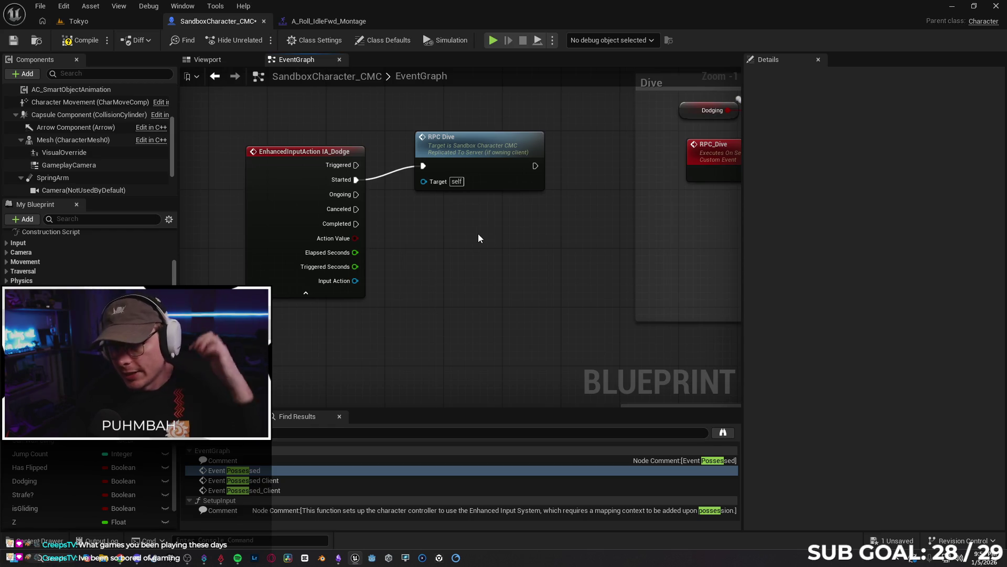
- Nudge the RPC Dive node and review the Dive group's montage, SET and Character Input State nodes
left_click_drag(462, 139, 469, 154)
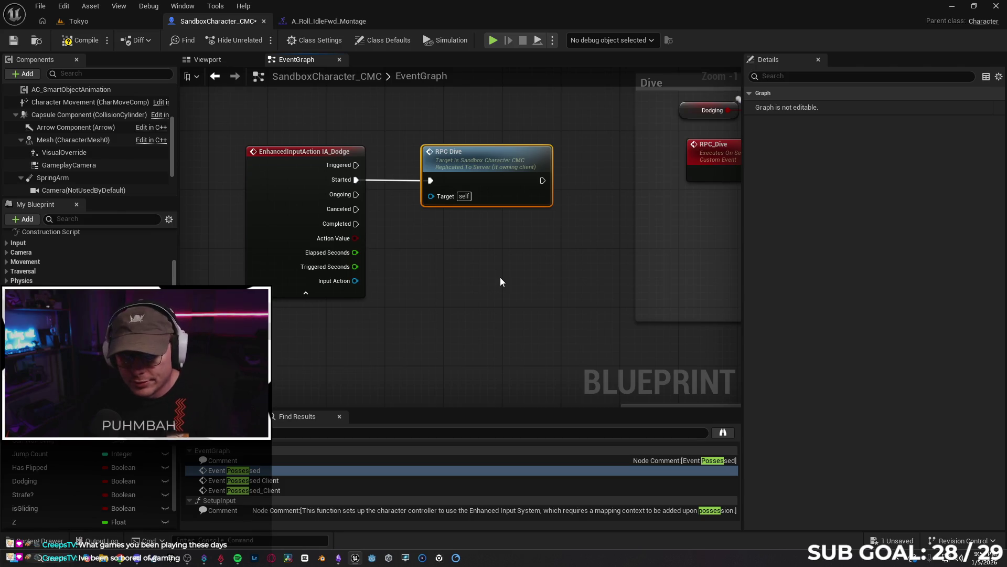
scroll(520, 262, "down", 3)
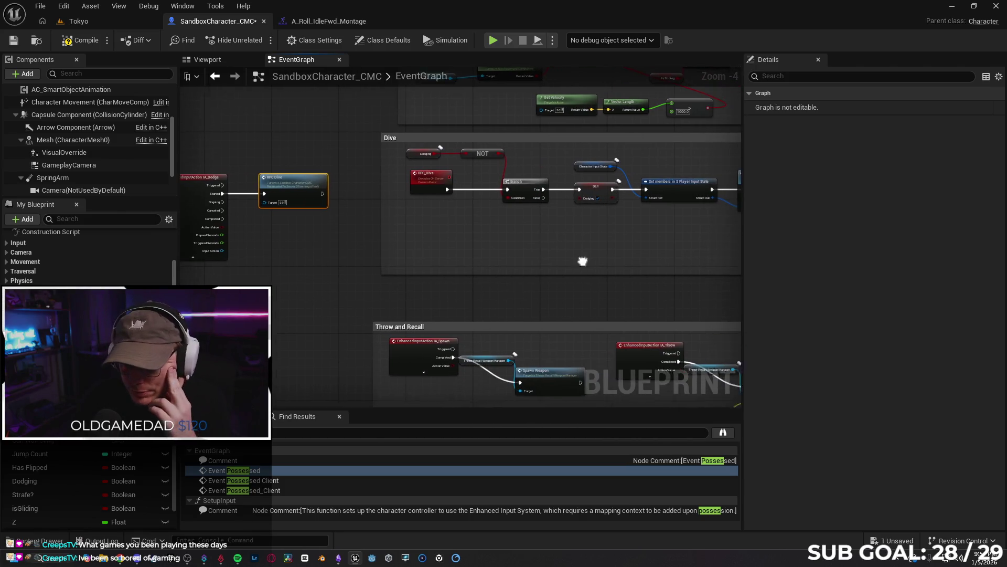
mouse_move(570, 258)
left_mouse_down()
mouse_move(461, 270)
mouse_move(556, 269)
mouse_move(332, 250)
left_mouse_up()
scroll(468, 288, "down", 3)
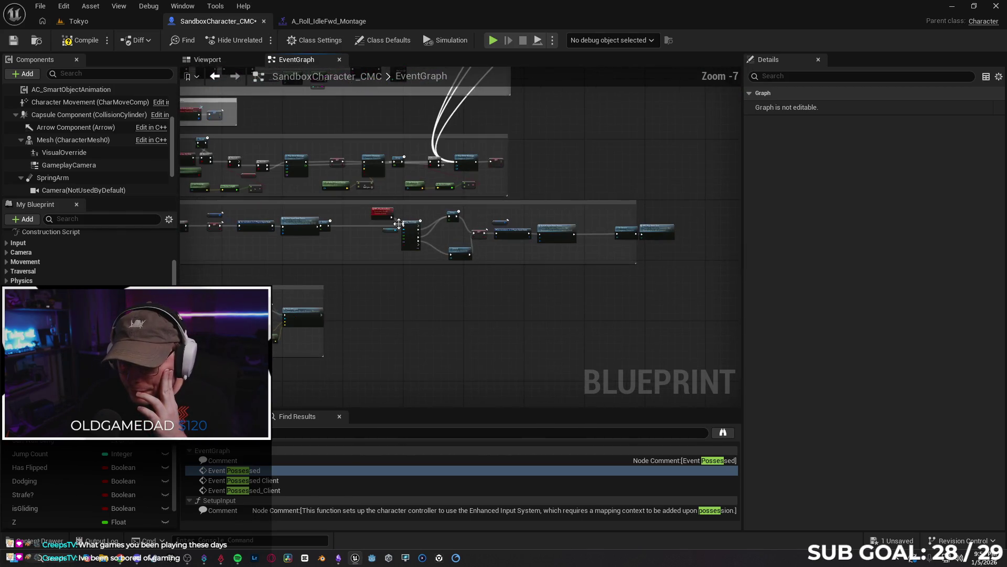
mouse_move(359, 206)
left_mouse_down()
mouse_move(662, 263)
mouse_move(612, 232)
left_mouse_up()
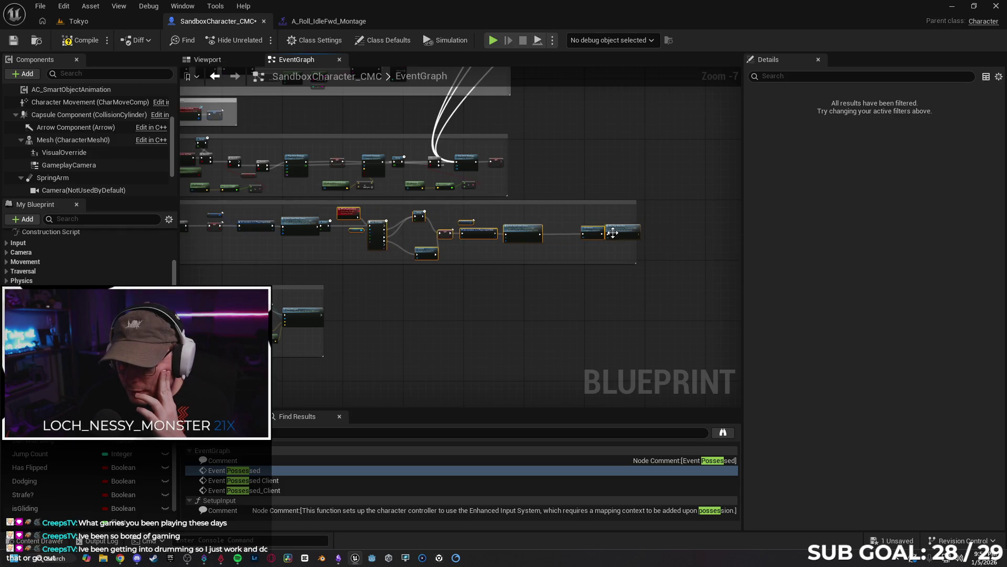
left_click(360, 268)
scroll(351, 253, "up", 6)
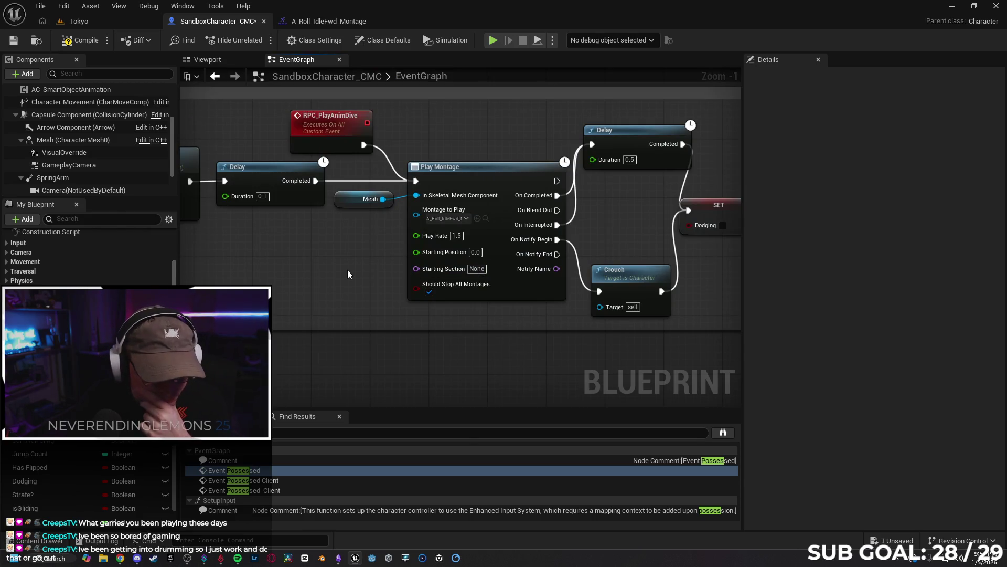
mouse_move(368, 269)
left_mouse_down()
mouse_move(302, 263)
mouse_move(361, 283)
mouse_move(502, 303)
mouse_move(709, 277)
mouse_move(429, 260)
left_mouse_up()
- Inspect the Set members node and its input state fields list
left_click_drag(560, 278, 482, 269)
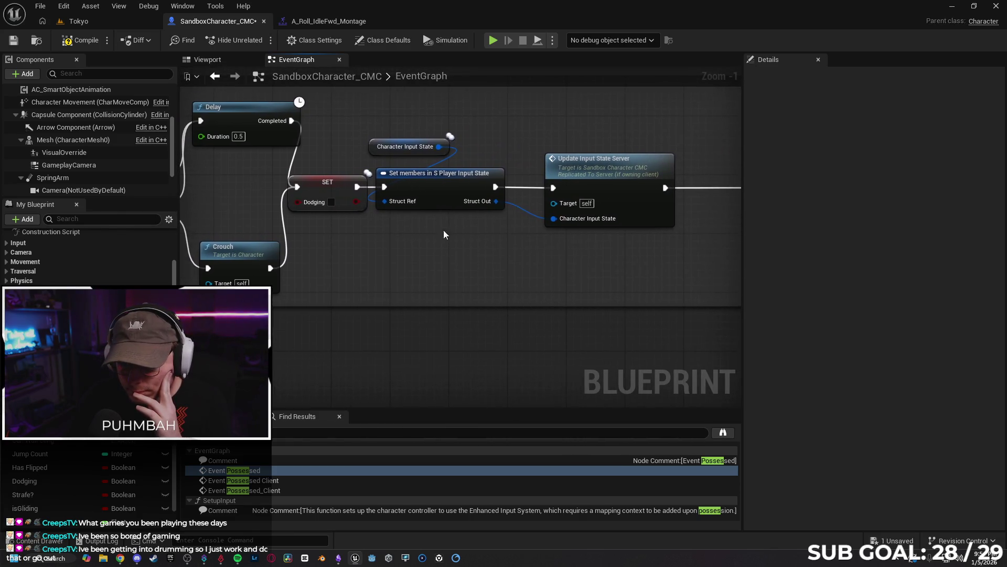
left_click(422, 197)
left_click_drag(548, 276, 492, 273)
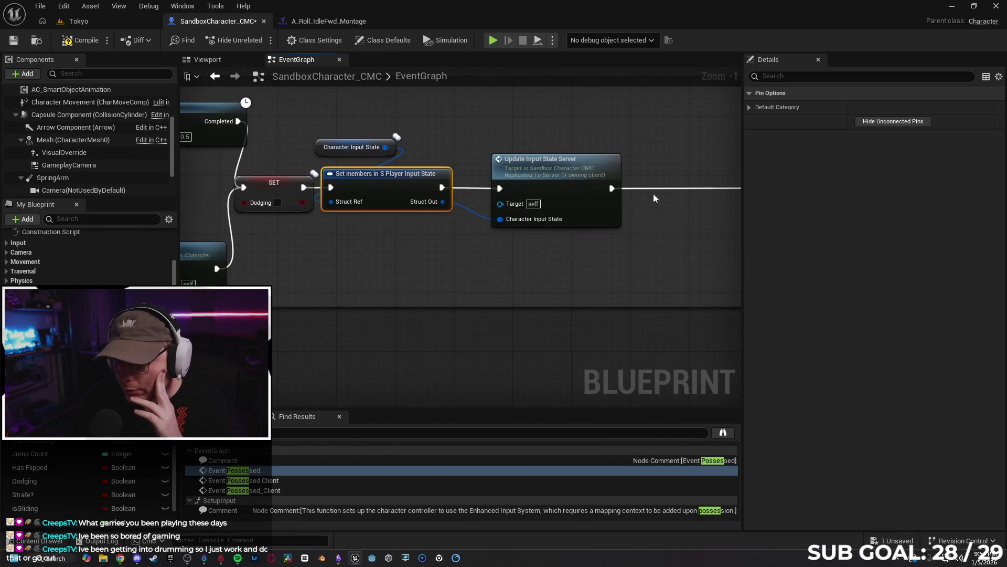
left_click(748, 109)
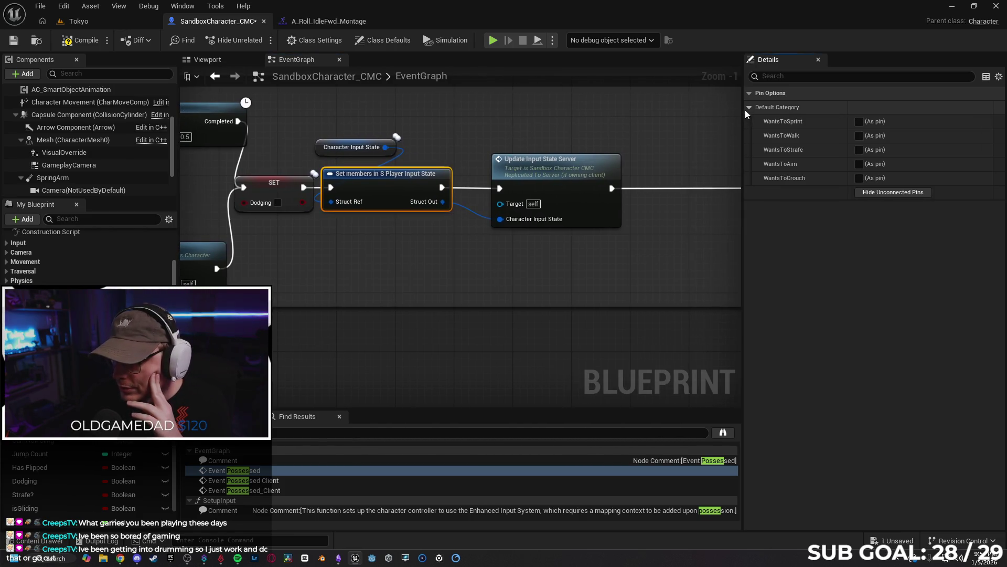
left_click(748, 108)
- Move Un Crouch and RPC Play Anim Dive left beside Update Input State Server
mouse_move(578, 263)
left_mouse_down()
mouse_move(477, 272)
mouse_move(515, 295)
mouse_move(457, 282)
left_mouse_up()
right_click(457, 282)
left_click_drag(410, 128, 580, 234)
left_click_drag(604, 177, 506, 176)
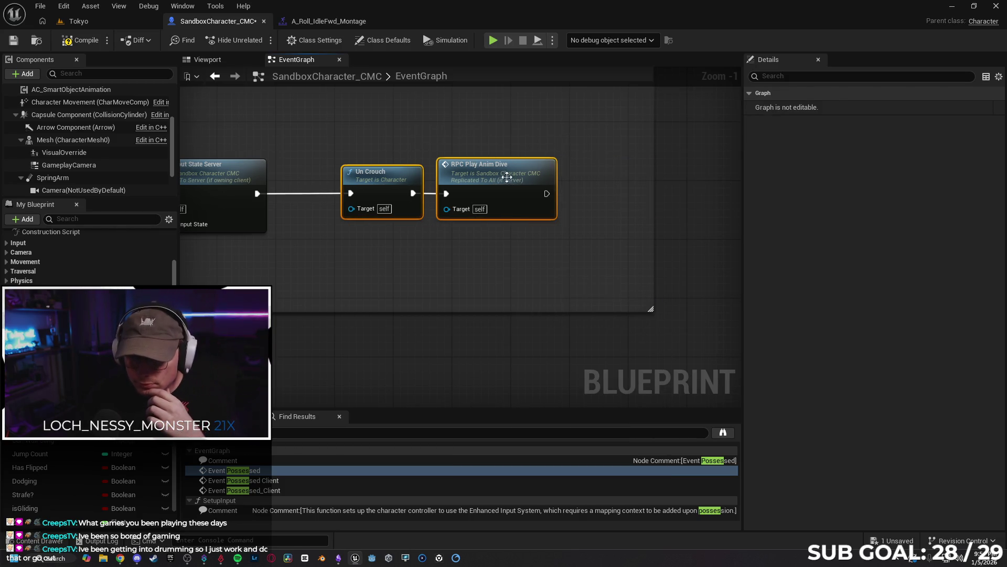
left_click(443, 276)
- Review Play Montage, Delay, Crouch, SET and the Dive and Throw and Recall sections
scroll(348, 284, "down", 1)
mouse_move(348, 284)
left_mouse_down()
mouse_move(412, 280)
mouse_move(363, 245)
left_mouse_up()
scroll(364, 244, "down", 1)
mouse_move(299, 264)
left_mouse_down()
mouse_move(282, 285)
mouse_move(361, 278)
mouse_move(398, 293)
left_mouse_up()
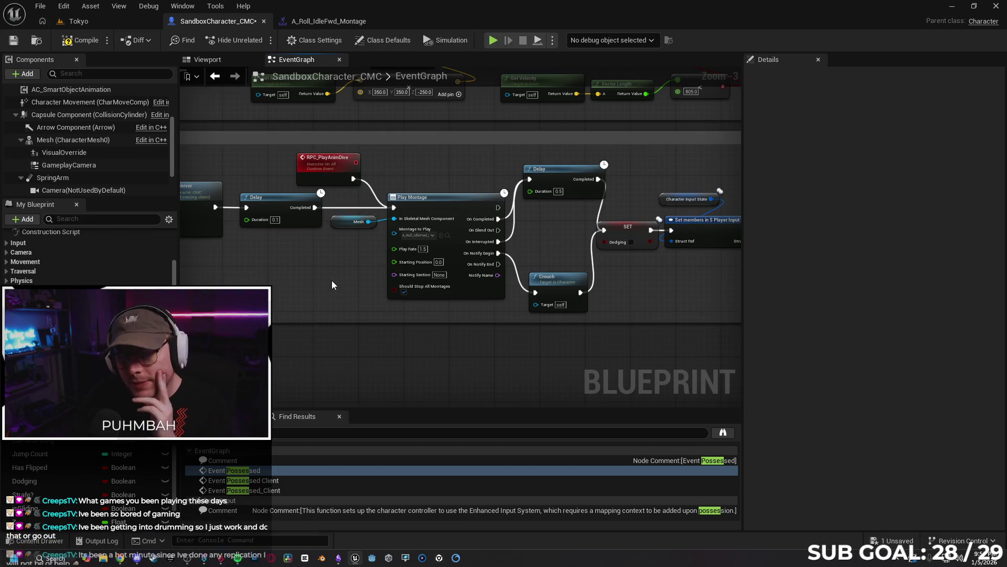
left_click_drag(375, 269, 332, 265)
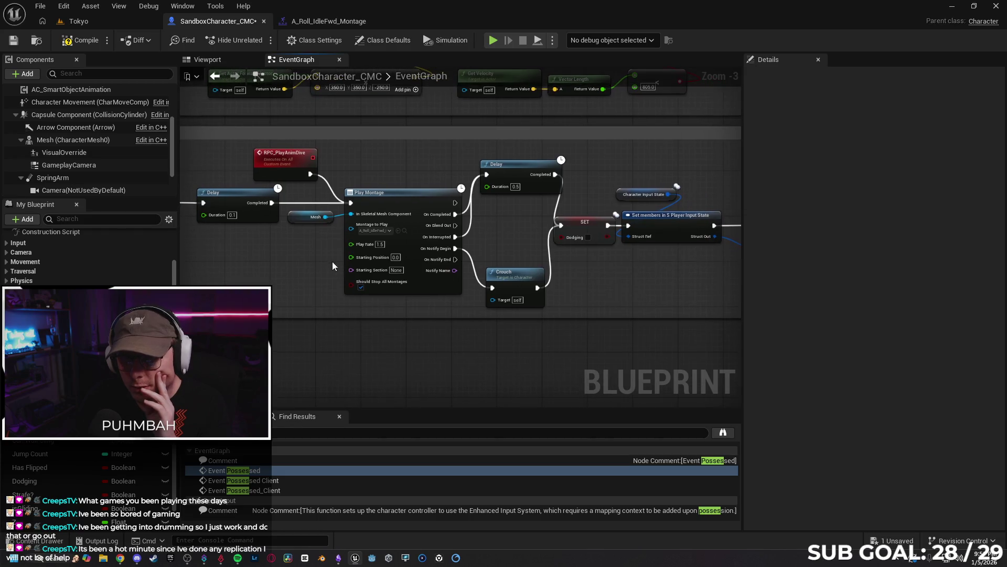
scroll(332, 264, "down", 1)
mouse_move(265, 265)
left_mouse_down()
mouse_move(670, 251)
mouse_move(504, 249)
left_mouse_up()
scroll(274, 245, "up", 1)
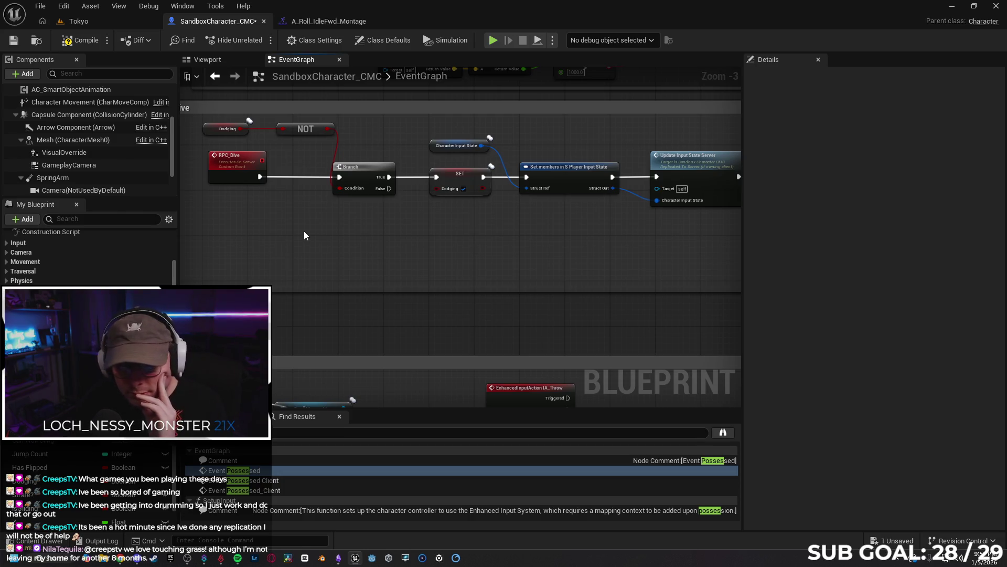
left_click_drag(382, 249, 221, 243)
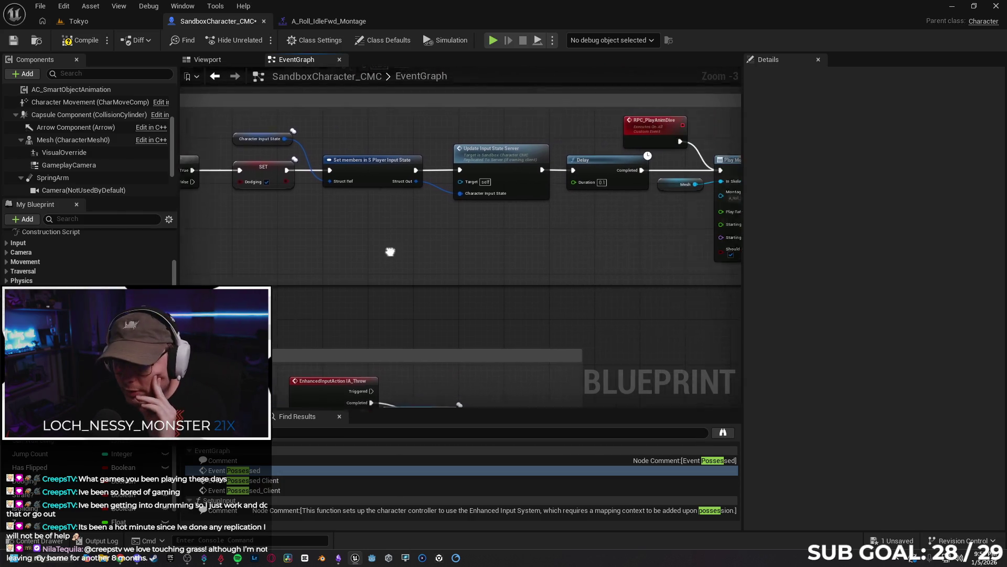
- Review RPC_PlayAnimDive, Play Montage, Set members and the Dodge input event's Dive section
scroll(525, 236, "up", 1)
scroll(508, 242, "up", 1)
left_click_drag(506, 242, 391, 255)
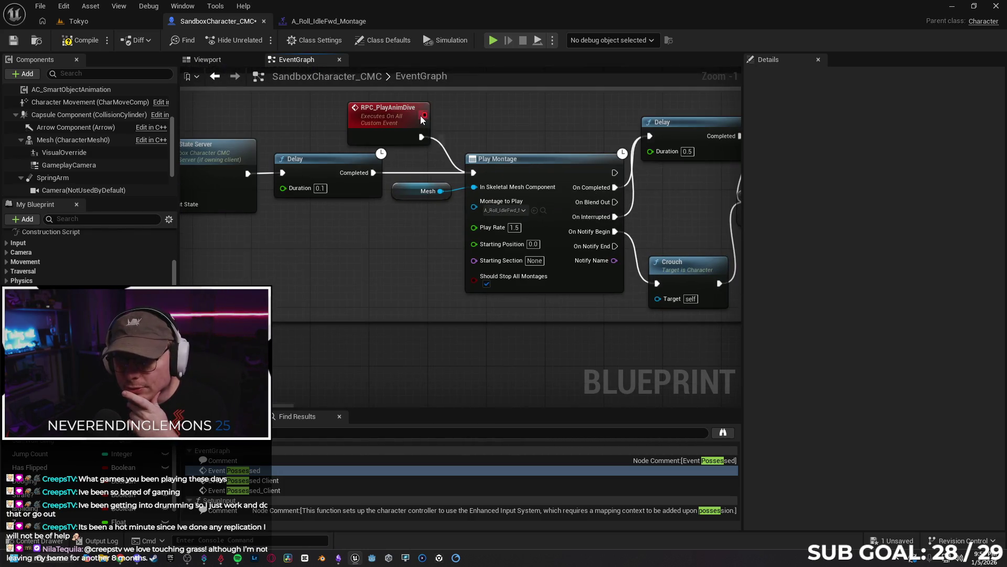
left_click_drag(421, 258, 367, 265)
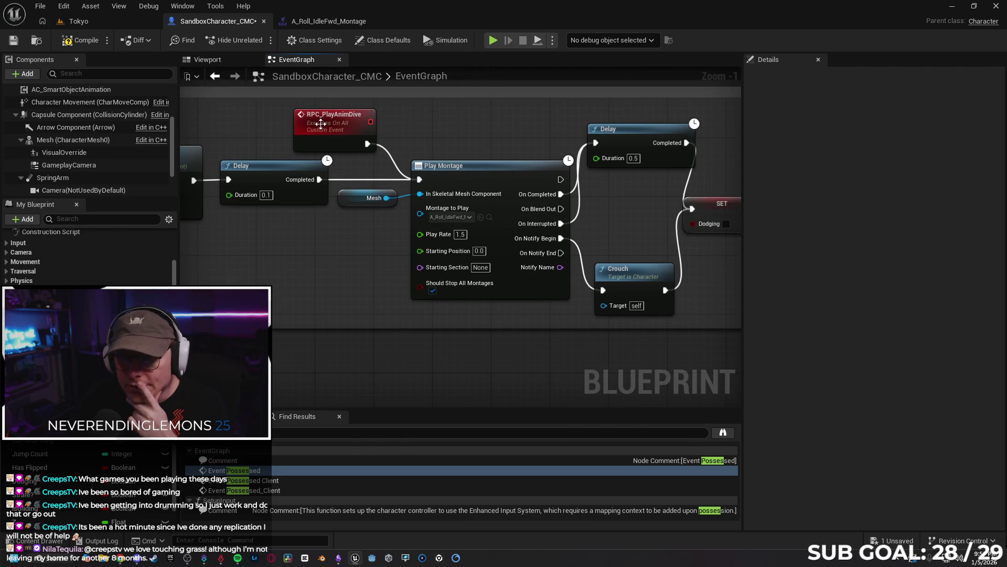
scroll(308, 249, "down", 2)
mouse_move(308, 248)
left_mouse_down()
mouse_move(507, 251)
mouse_move(379, 273)
mouse_move(562, 258)
mouse_move(465, 260)
mouse_move(532, 260)
left_mouse_up()
left_click_drag(447, 256, 423, 251)
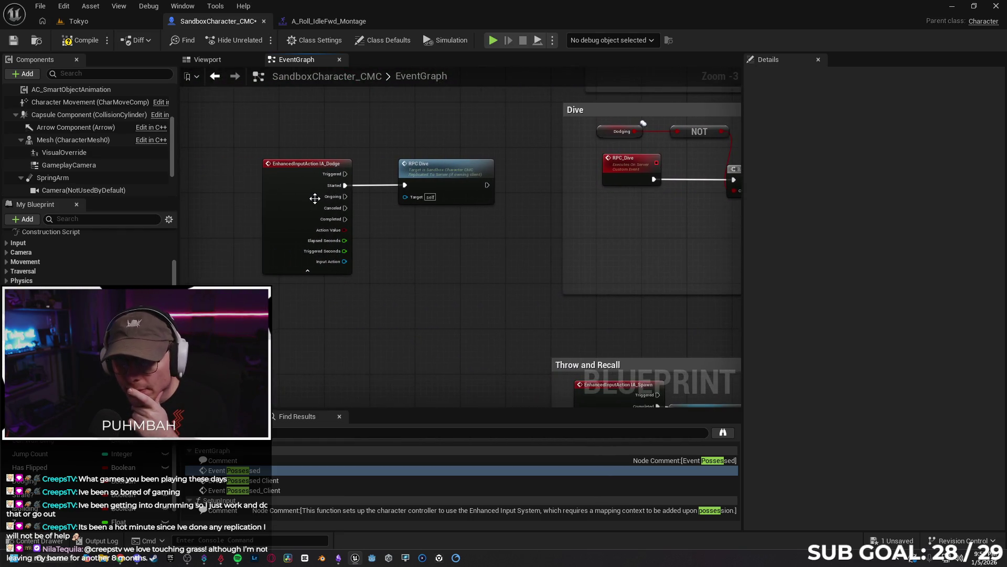
left_click_drag(473, 220, 397, 241)
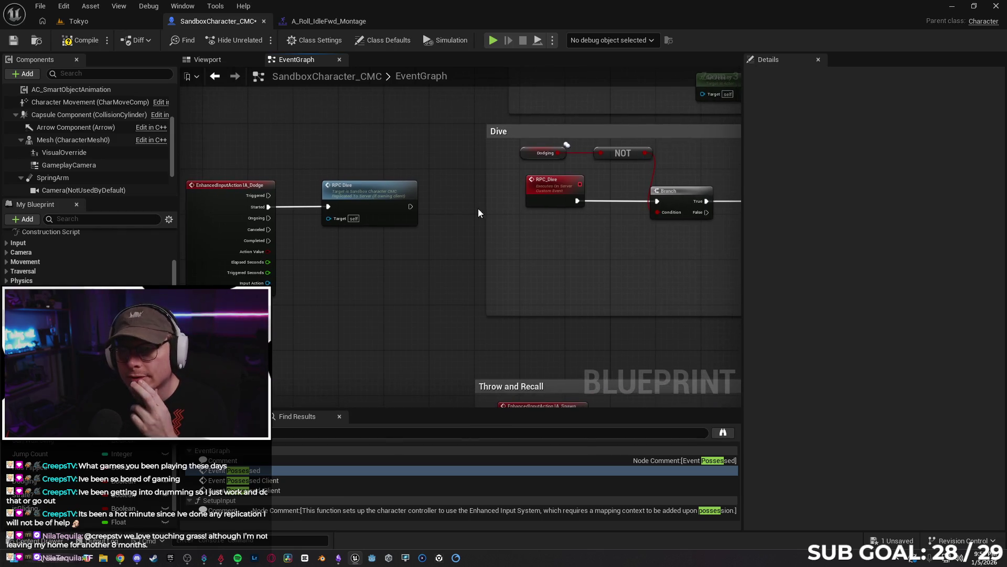
scroll(370, 209, "up", 1)
left_click_drag(609, 268, 369, 249)
- Check RPC_Dive's Replicates setting, follow the chain to Un Crouch, and move RPC_PlayAnimDive lower right
left_click(286, 166)
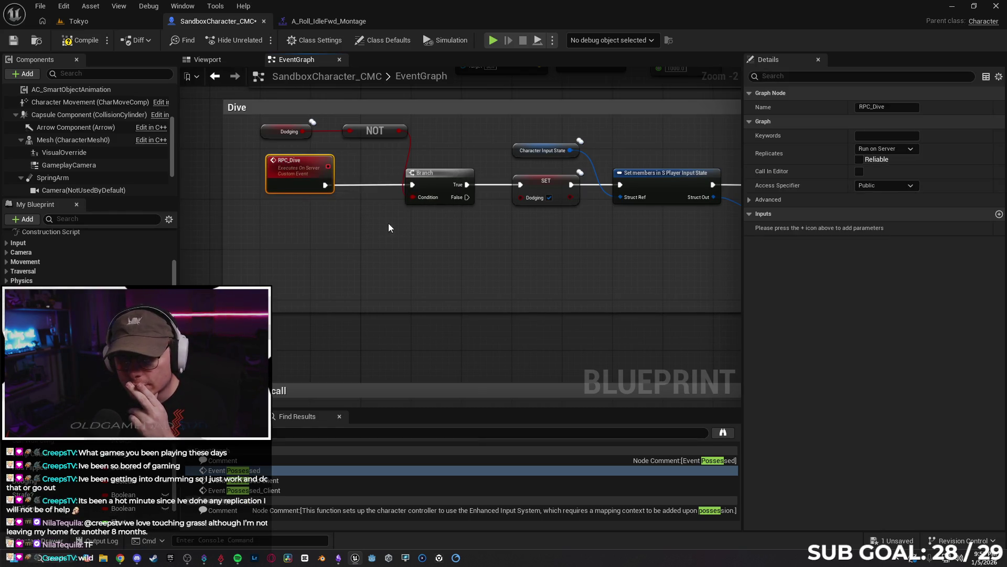
mouse_move(502, 244)
left_mouse_down()
mouse_move(465, 242)
mouse_move(455, 273)
mouse_move(363, 262)
mouse_move(345, 274)
mouse_move(401, 282)
left_mouse_up()
left_click_drag(502, 288, 460, 280)
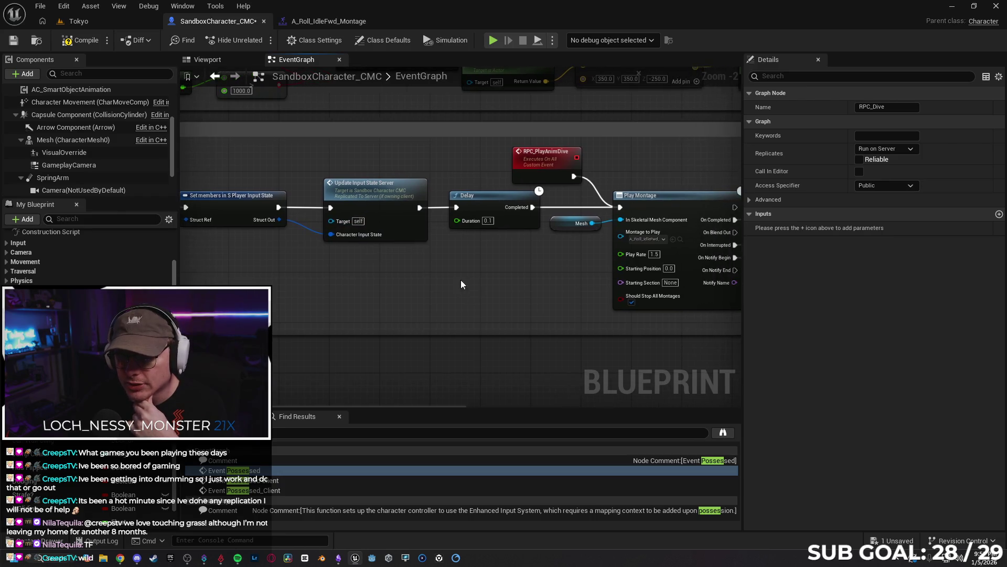
left_click_drag(520, 285, 489, 286)
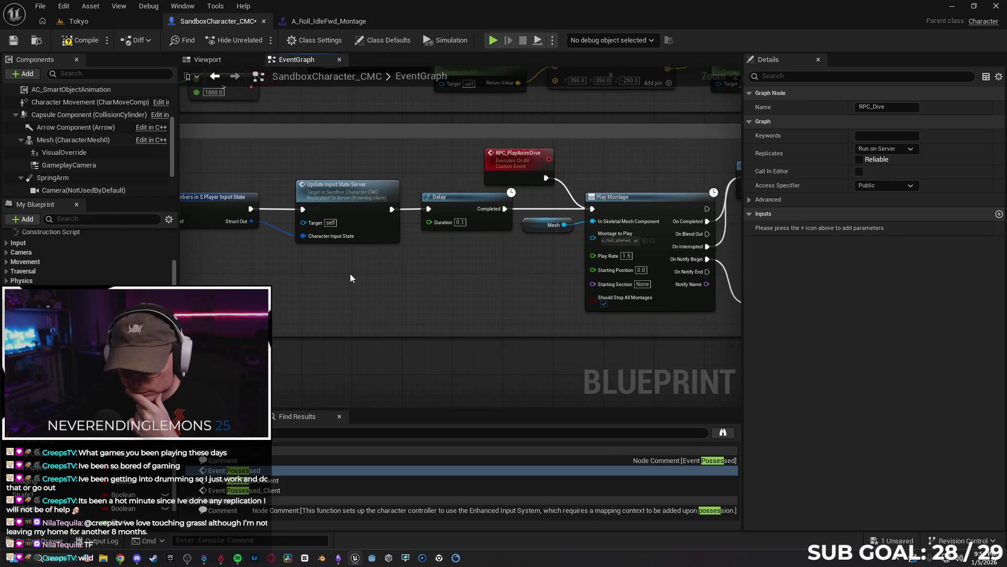
left_click_drag(518, 225, 467, 228)
left_click_drag(527, 159, 528, 165)
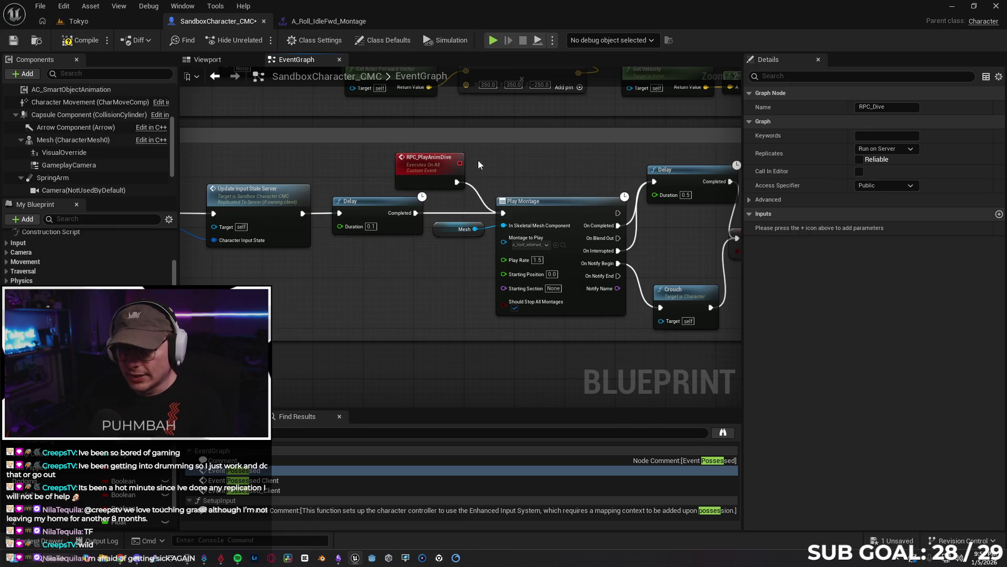
scroll(549, 175, "down", 4)
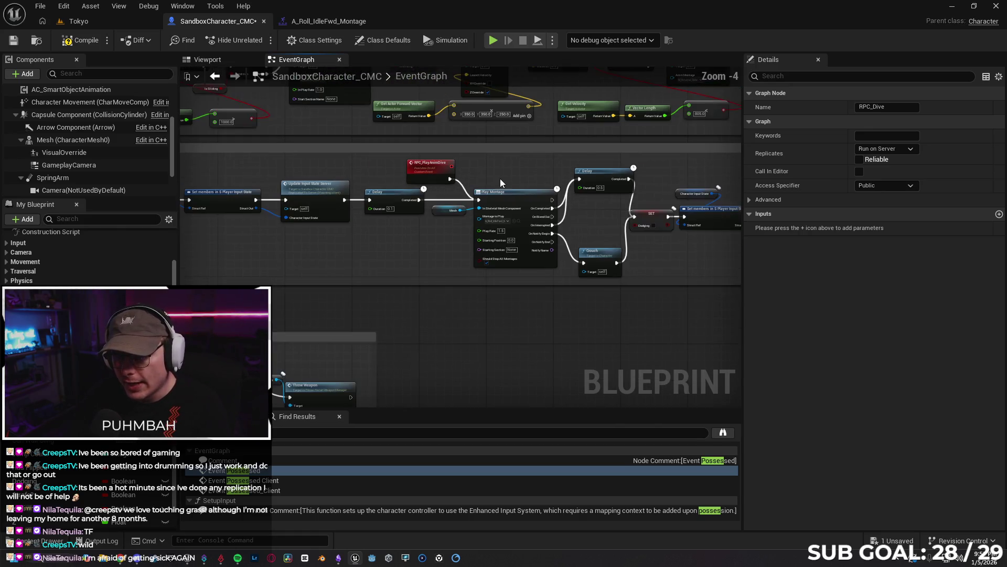
mouse_move(603, 305)
left_mouse_down()
mouse_move(517, 299)
mouse_move(537, 301)
mouse_move(528, 279)
mouse_move(610, 265)
left_mouse_up()
scroll(540, 276, "down", 1)
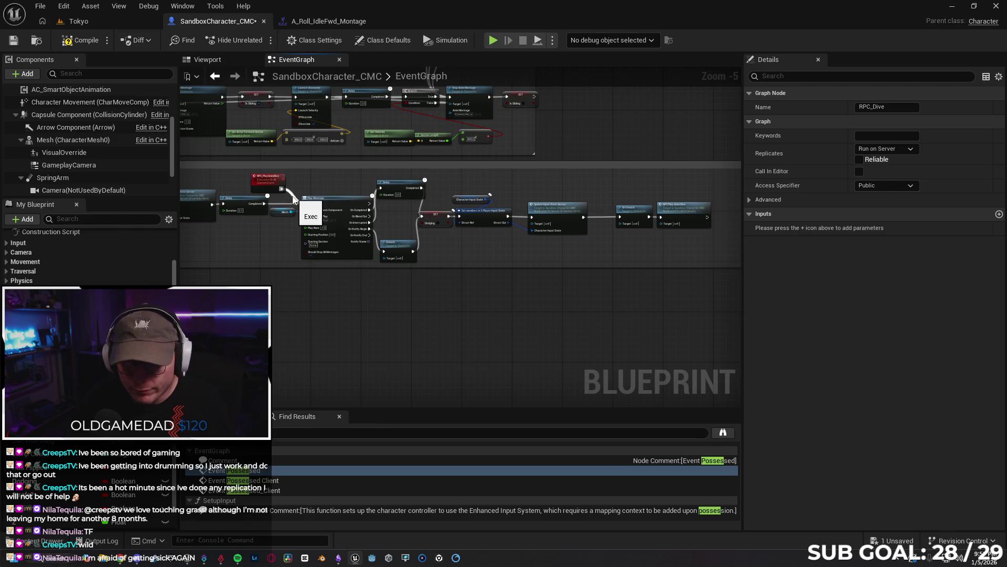
mouse_move(260, 179)
left_mouse_down()
mouse_move(551, 259)
mouse_move(689, 263)
left_mouse_up()
- Reposition the RPC Play AnimDive call and align the RPC_PlayAnimDive event with Un Crouch
left_click_drag(672, 210, 684, 210)
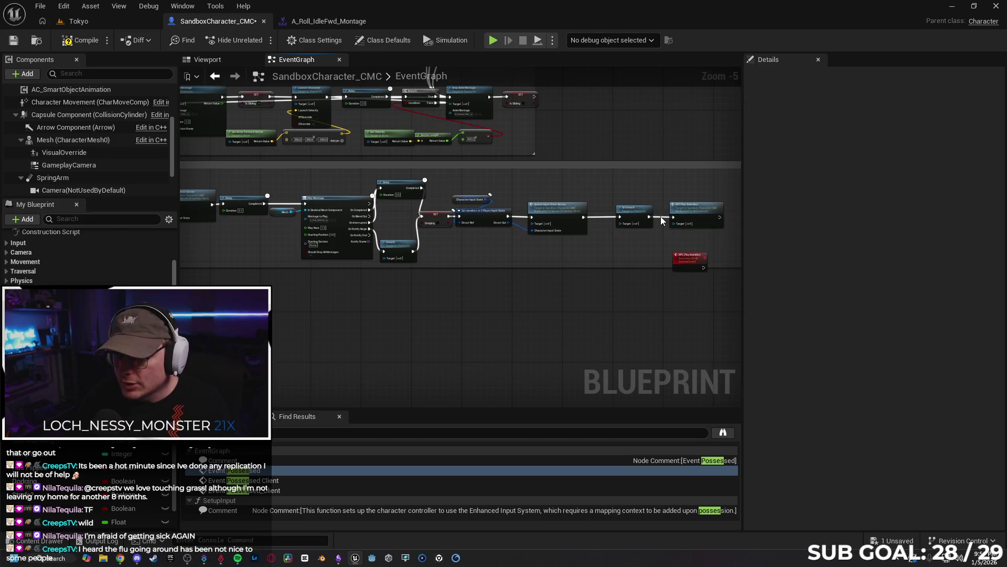
mouse_move(703, 215)
left_mouse_down()
mouse_move(281, 175)
mouse_move(321, 209)
mouse_move(306, 203)
left_mouse_up()
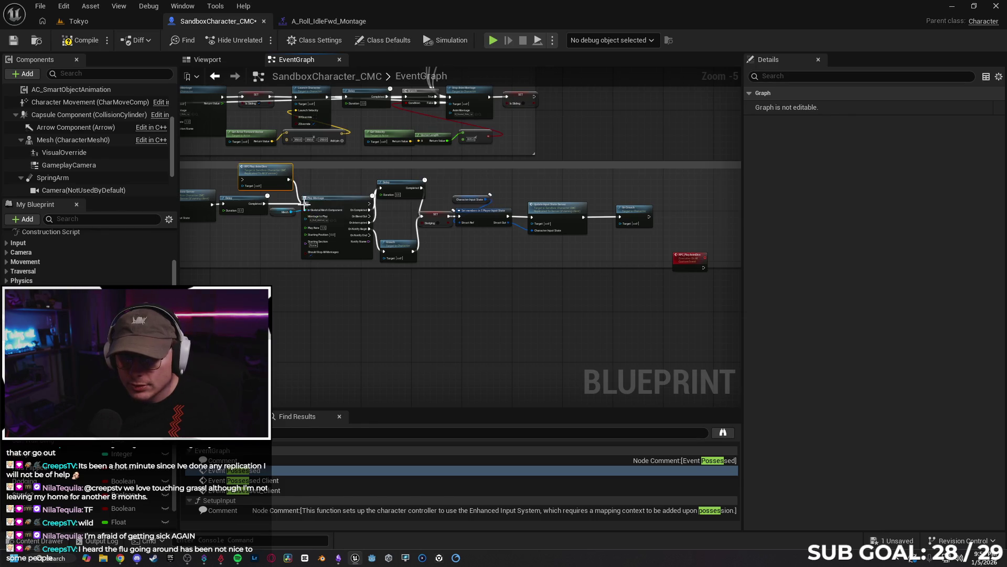
left_click_drag(674, 269, 668, 226)
scroll(667, 226, "up", 3)
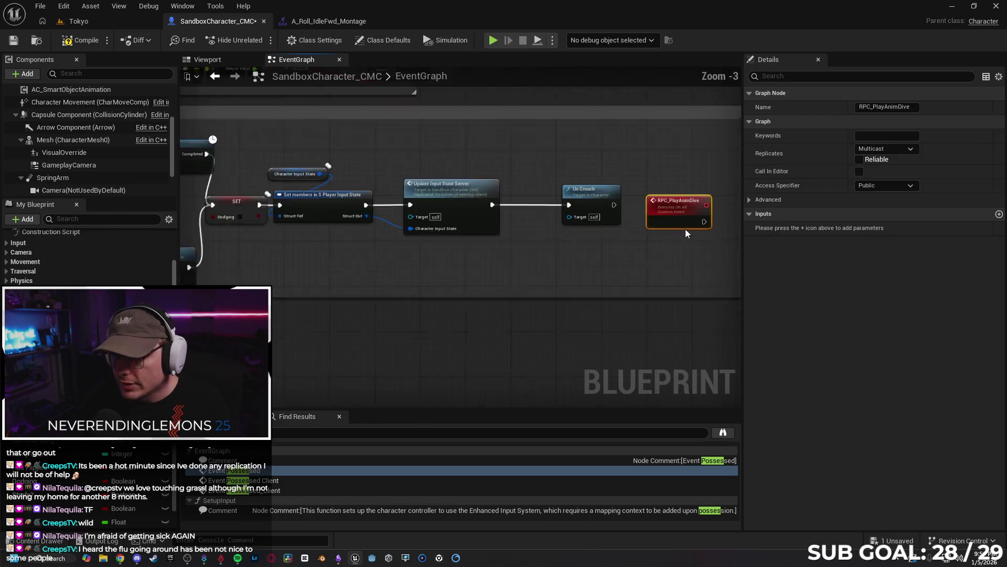
scroll(667, 226, "down", 2)
scroll(521, 260, "down", 1)
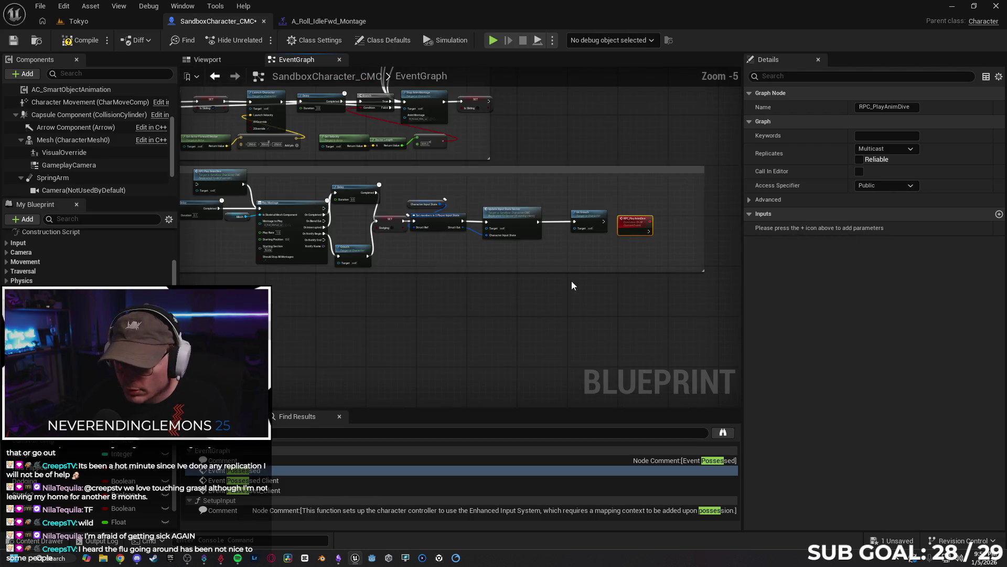
- Undo the last four edits, then reconnect RPC_PlayAnimDive to Play Montage's exec input
key("ctrl+z")
key("ctrl+z")
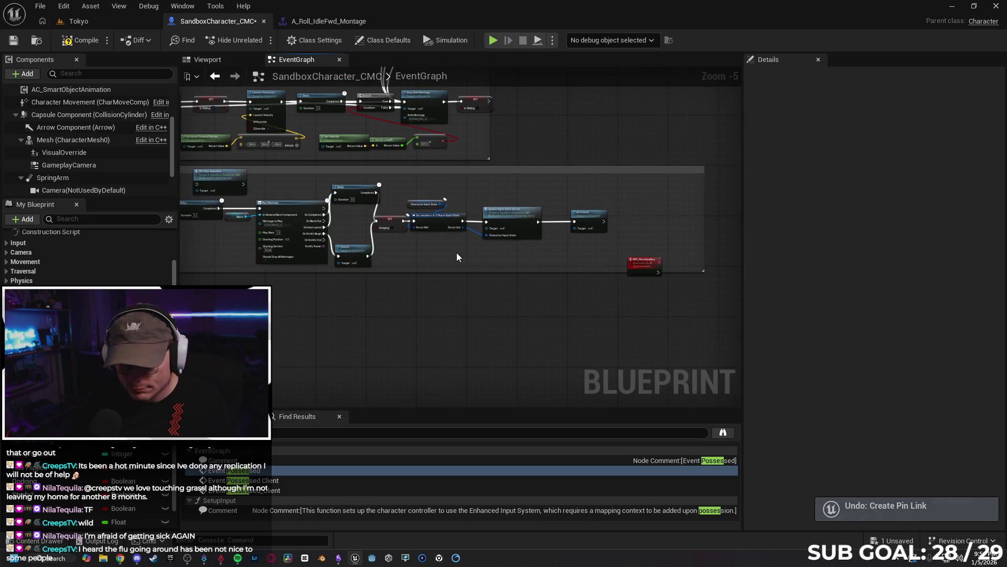
key("ctrl+z")
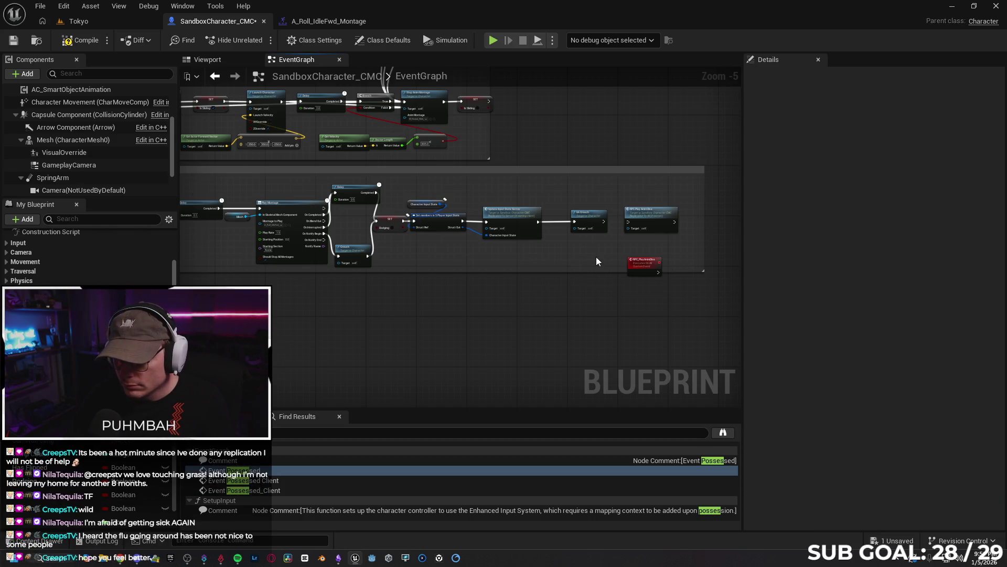
key("ctrl+z")
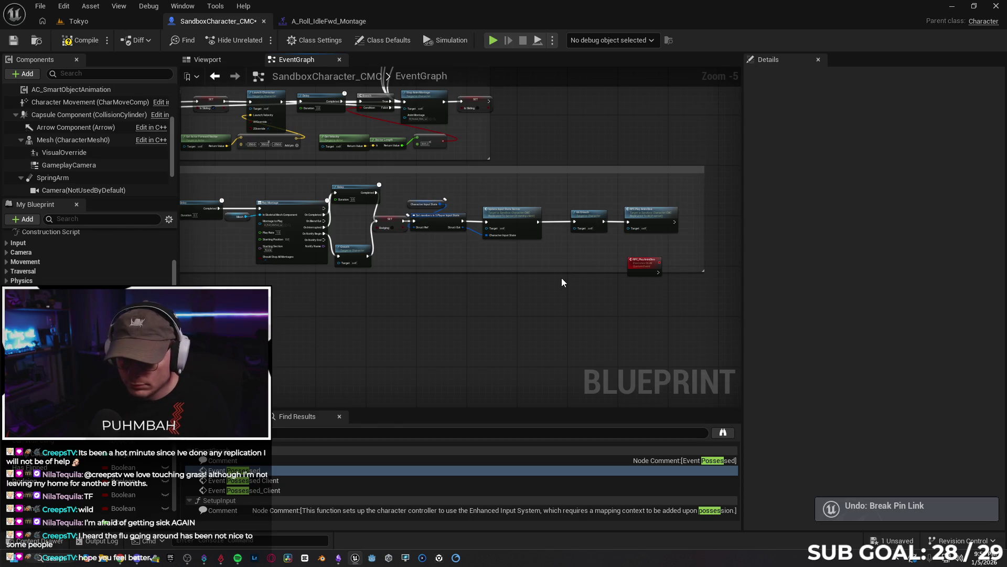
key("ctrl+z")
key("ctrl+z")
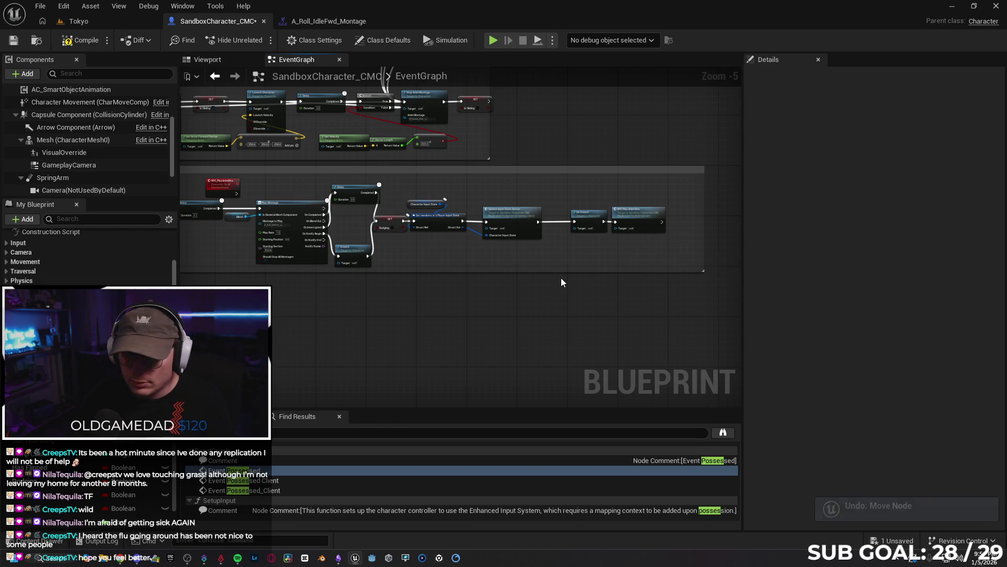
scroll(262, 201, "up", 4)
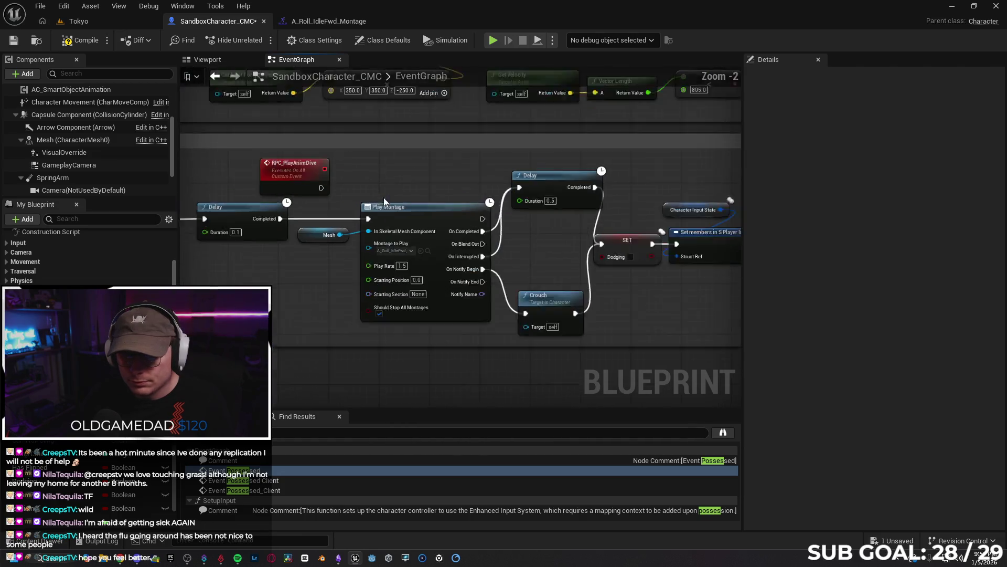
left_click_drag(312, 188, 364, 220)
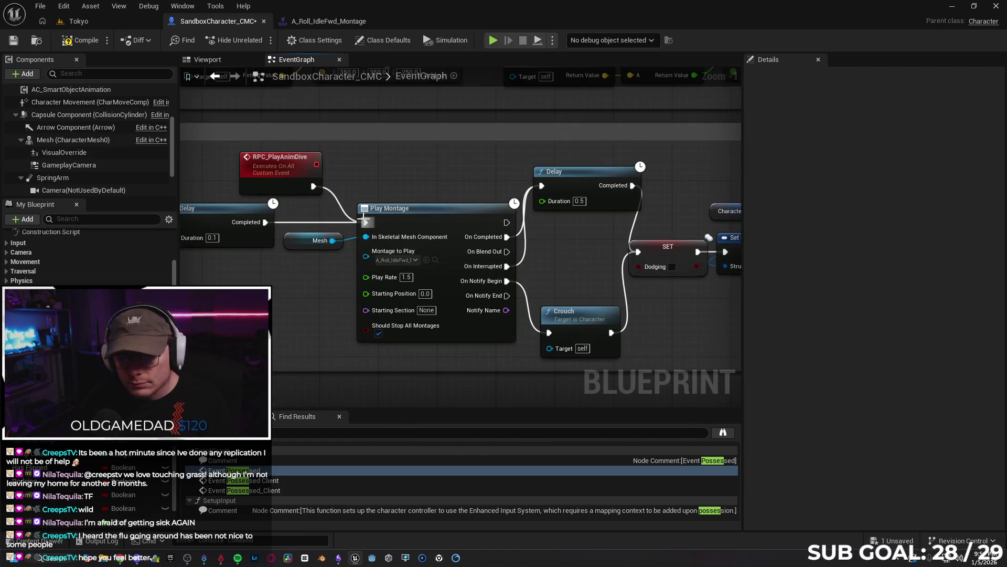
left_click_drag(302, 171, 324, 171)
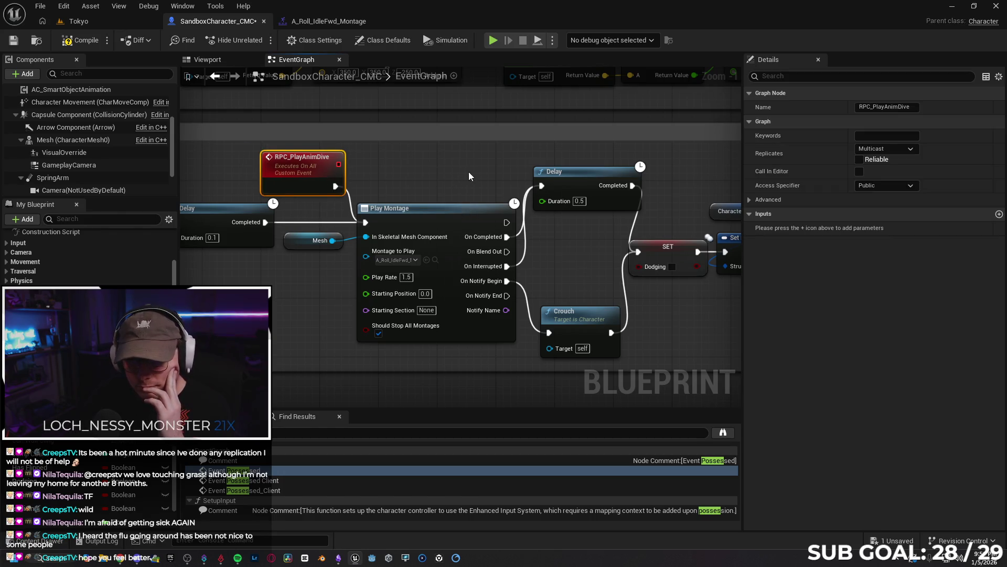
- Break the exec wire between Un Crouch and RPC Play Anim Dive at the chain's end
scroll(477, 204, "down", 1)
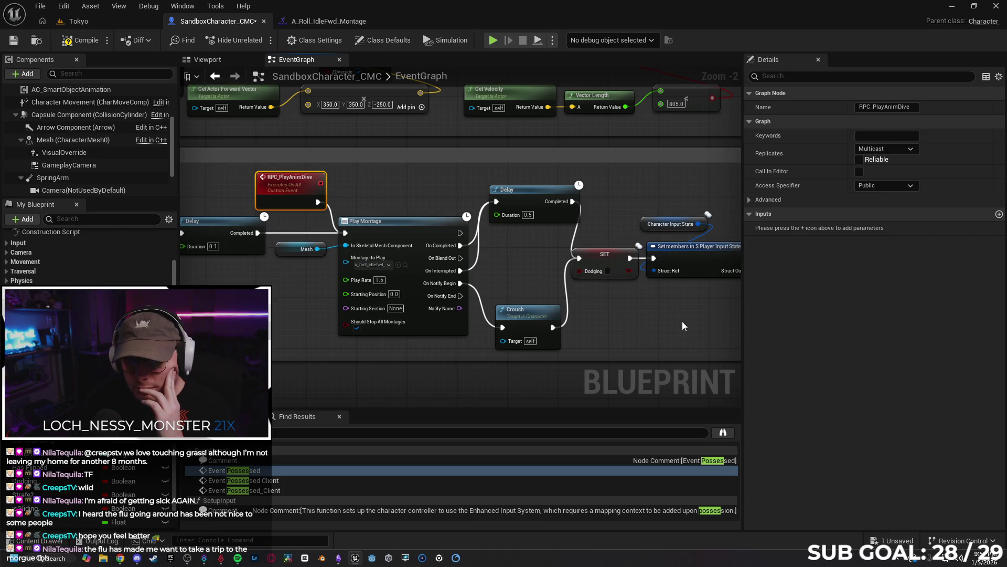
scroll(685, 321, "down", 1)
left_click_drag(657, 311, 478, 291)
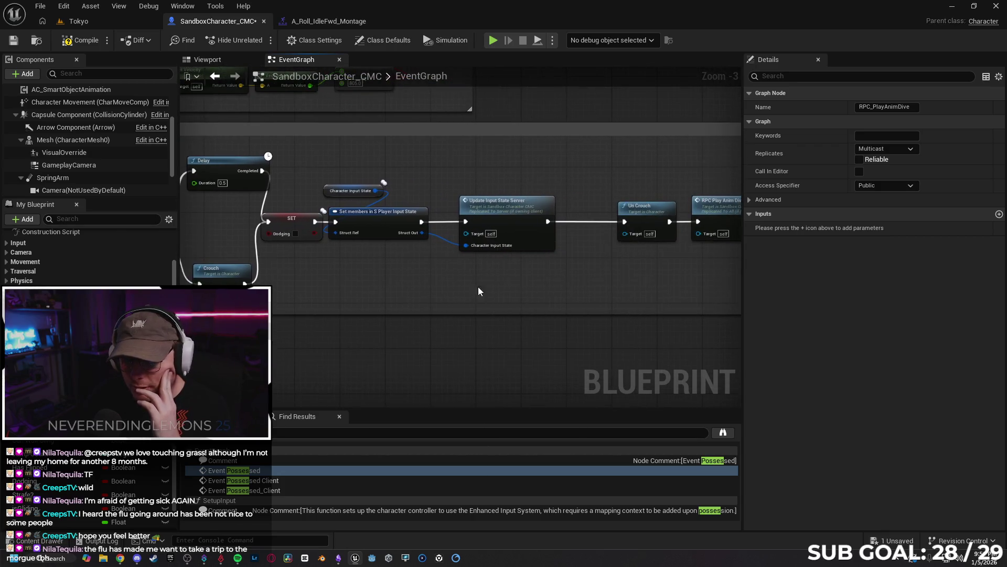
left_click_drag(325, 281, 428, 294)
scroll(360, 278, "down", 1)
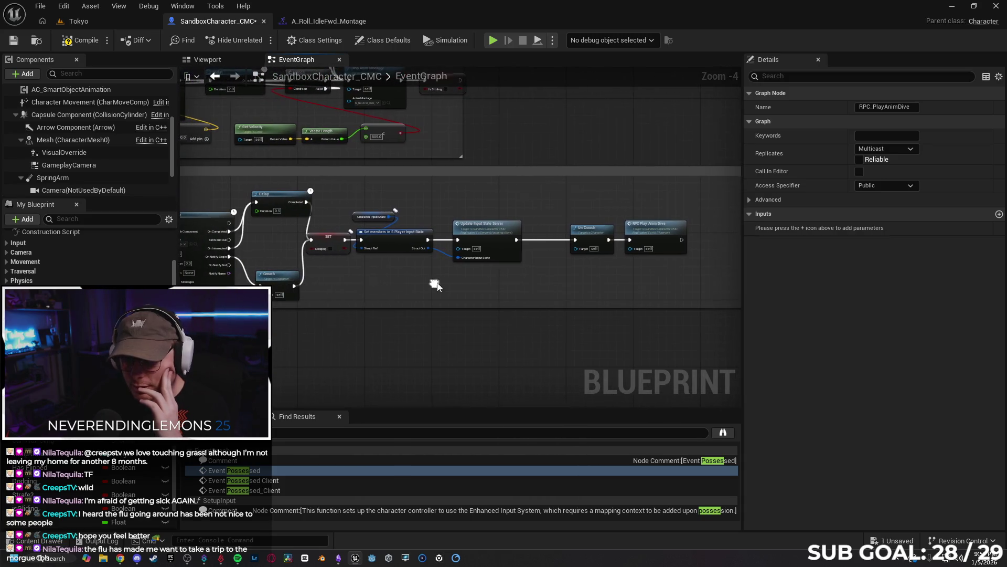
left_click(619, 240, "alt")
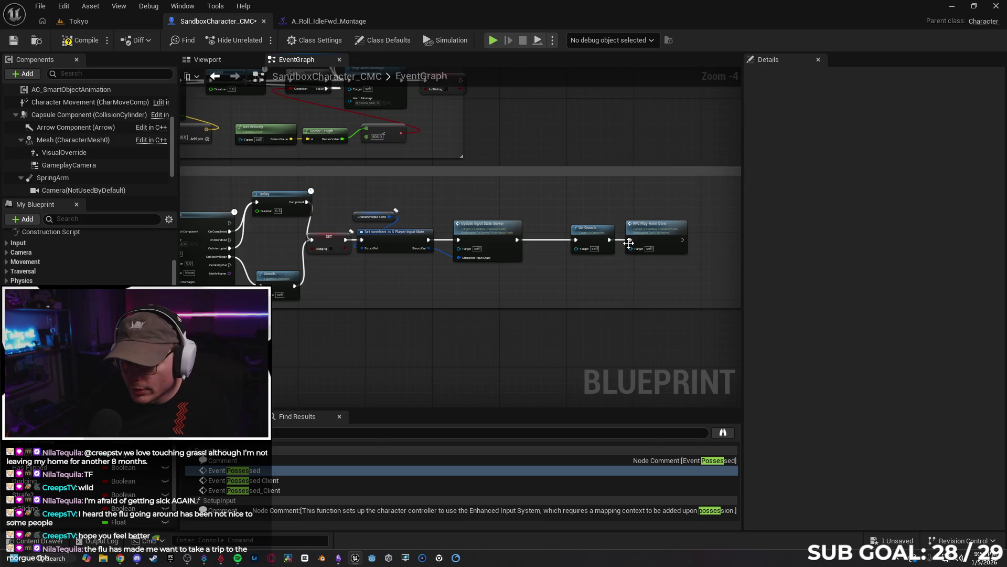
- Shift SET and the following nodes right and place RPC Play Anim Dive in the gap
left_click_drag(635, 228, 358, 233)
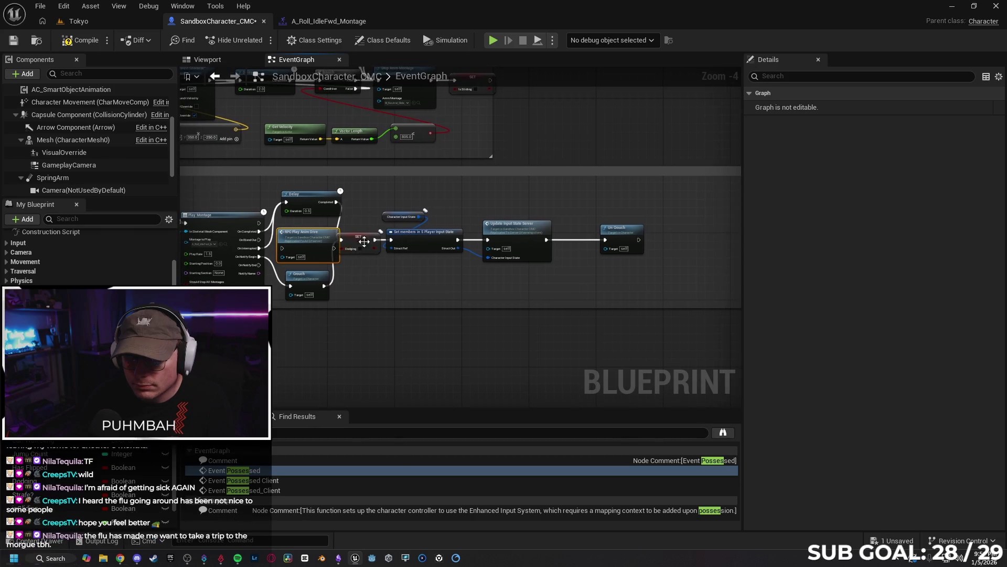
mouse_move(367, 238)
left_mouse_down()
mouse_move(393, 245)
mouse_move(367, 242)
left_mouse_up()
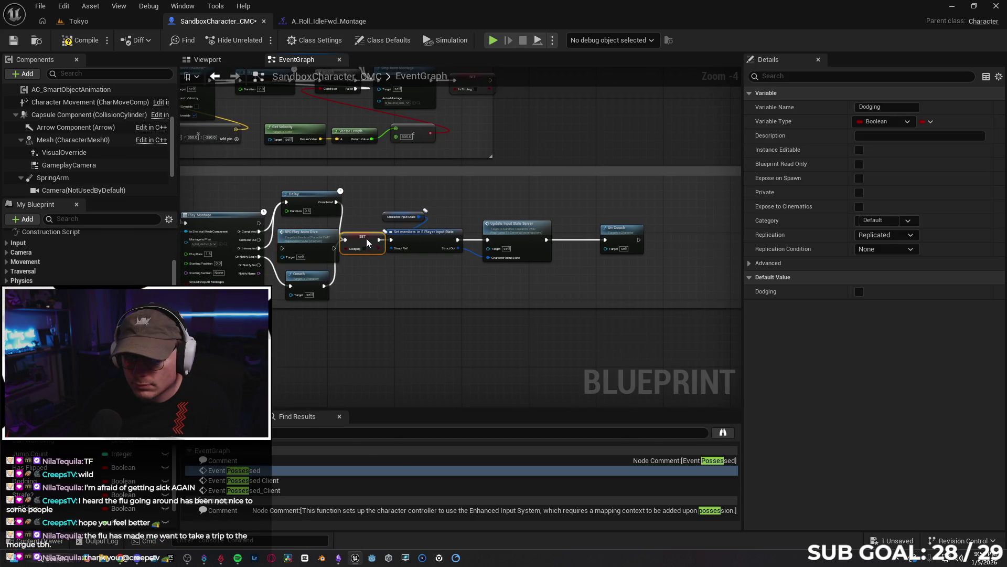
mouse_move(373, 195)
left_mouse_down()
mouse_move(590, 285)
mouse_move(624, 286)
left_mouse_up()
left_click_drag(539, 257, 623, 257)
left_click(403, 265)
mouse_move(320, 234)
left_mouse_down()
mouse_move(382, 223)
mouse_move(358, 240)
left_mouse_up()
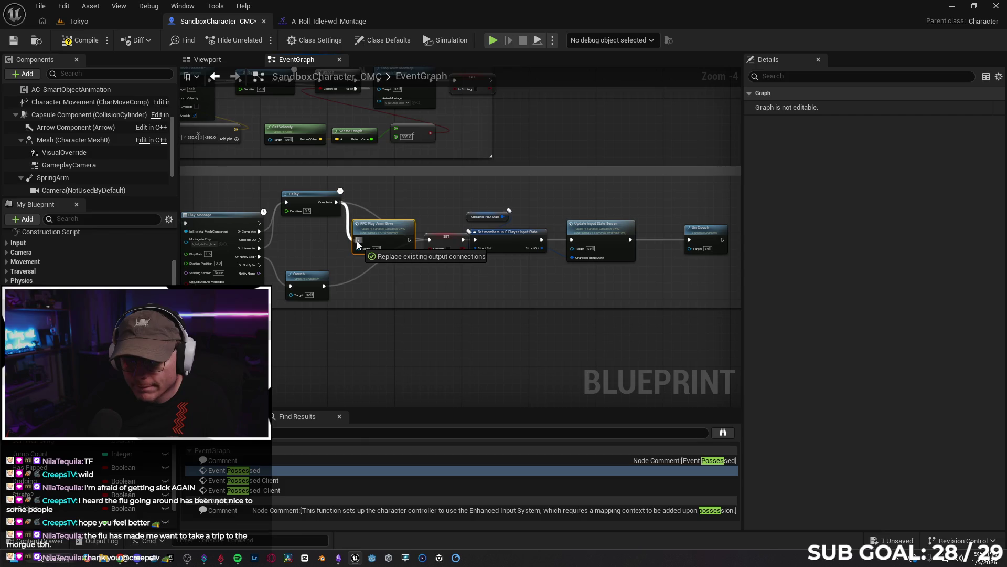
- Wire Delay's completion through RPC Play Anim Dive into SET Dodging, then compile and save
left_click(321, 286, "alt")
left_click_drag(409, 239, 427, 241)
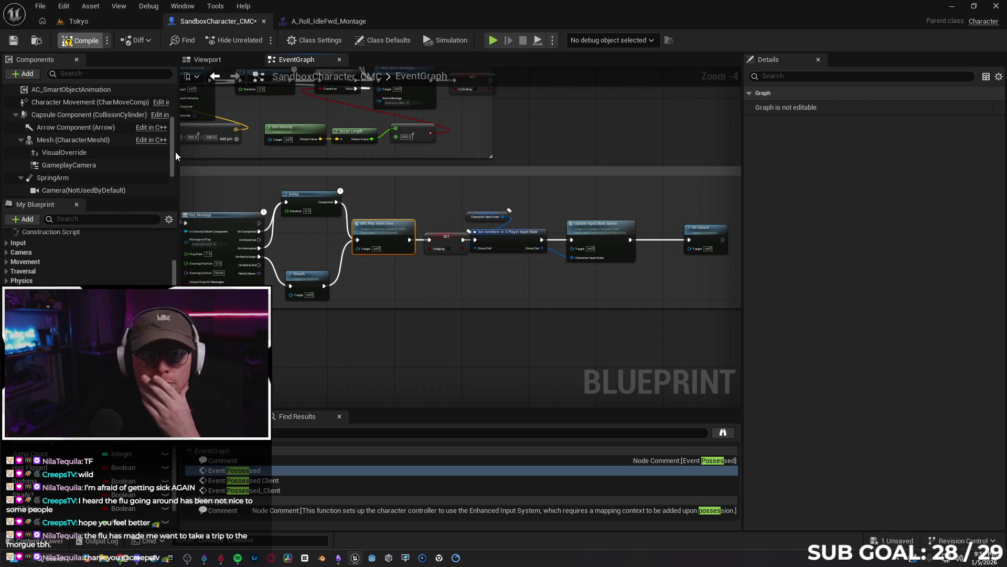
left_click(13, 40)
left_click(116, 20)
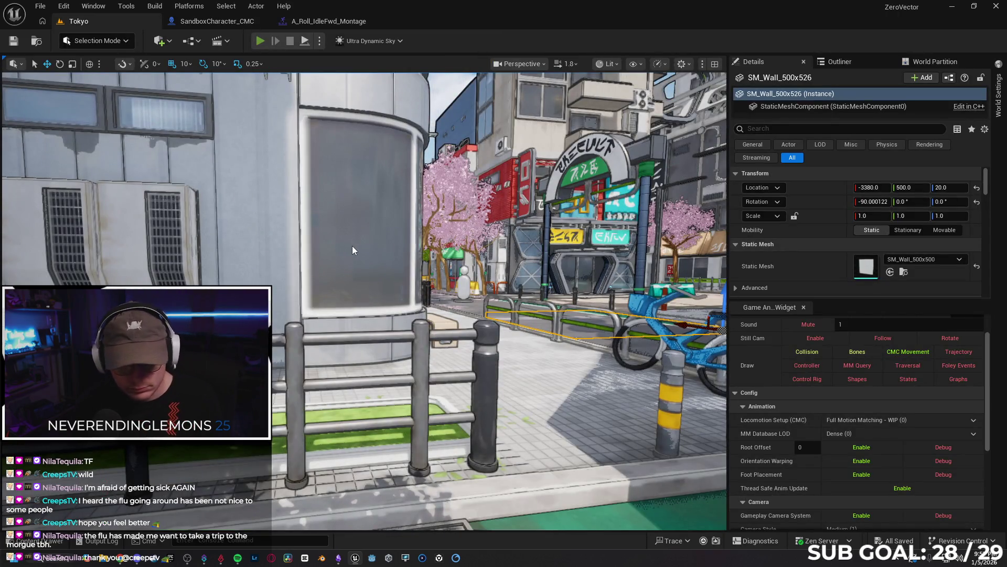
key("alt+p")
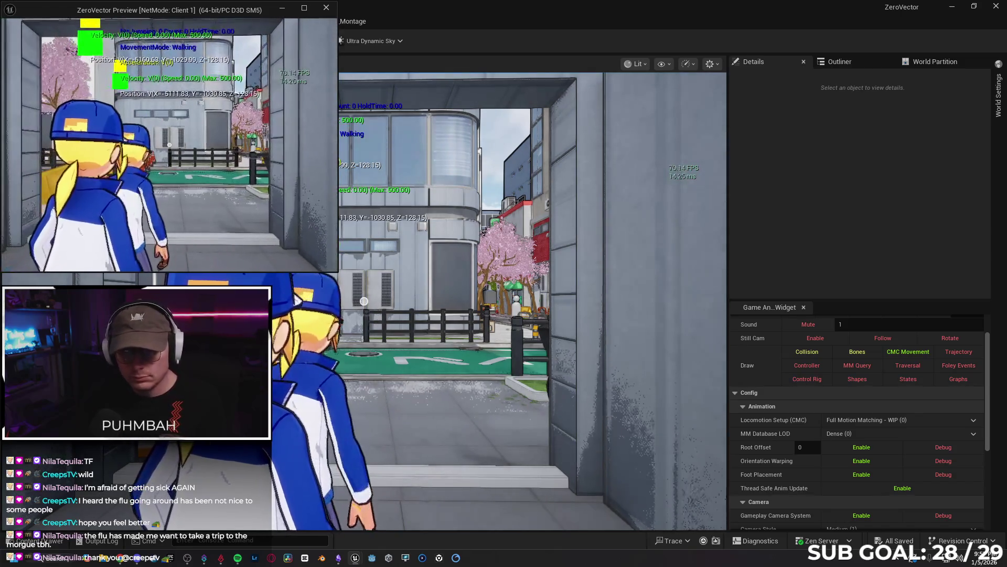
key("w")
key("w")
key("s")
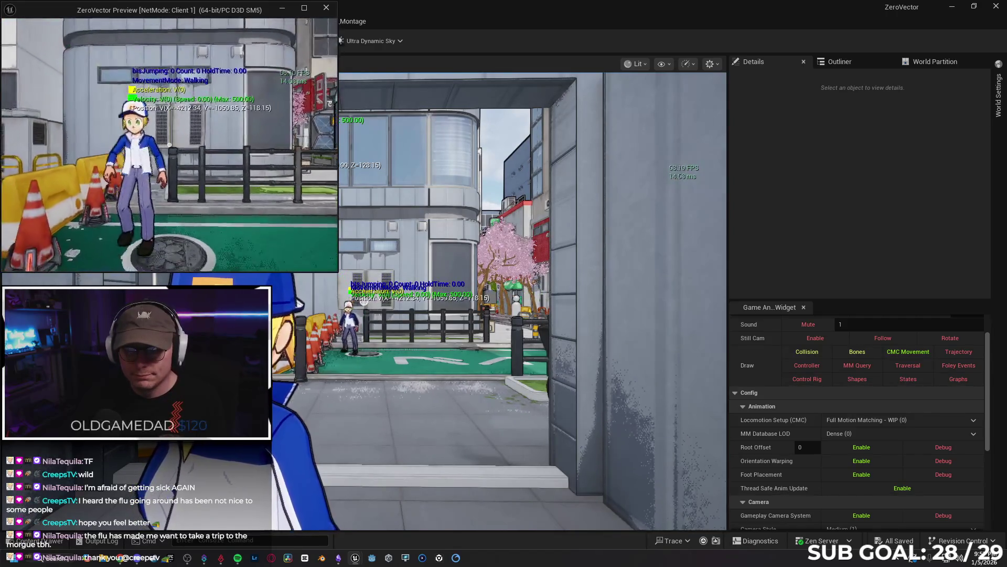
key("Escape")
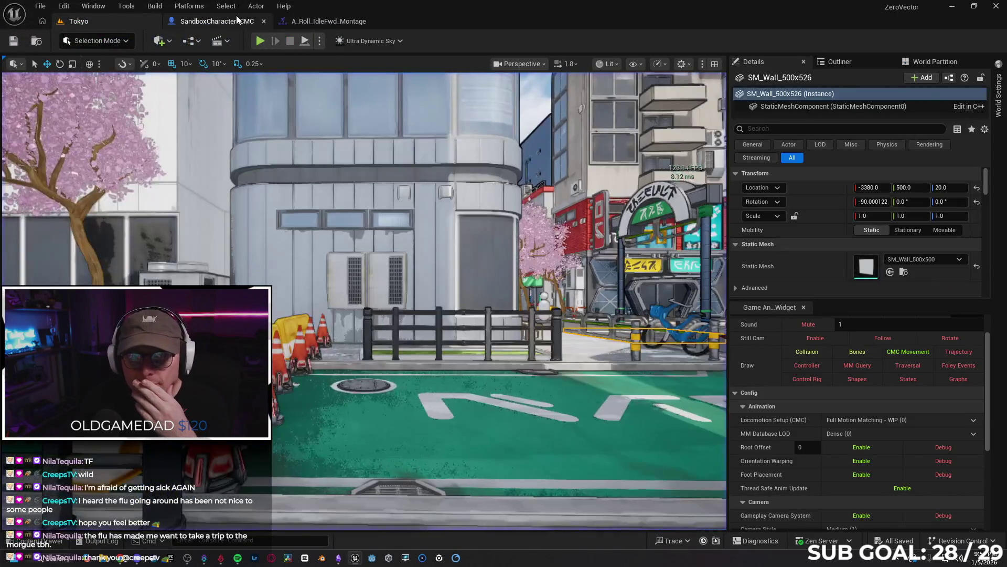
left_click(236, 20)
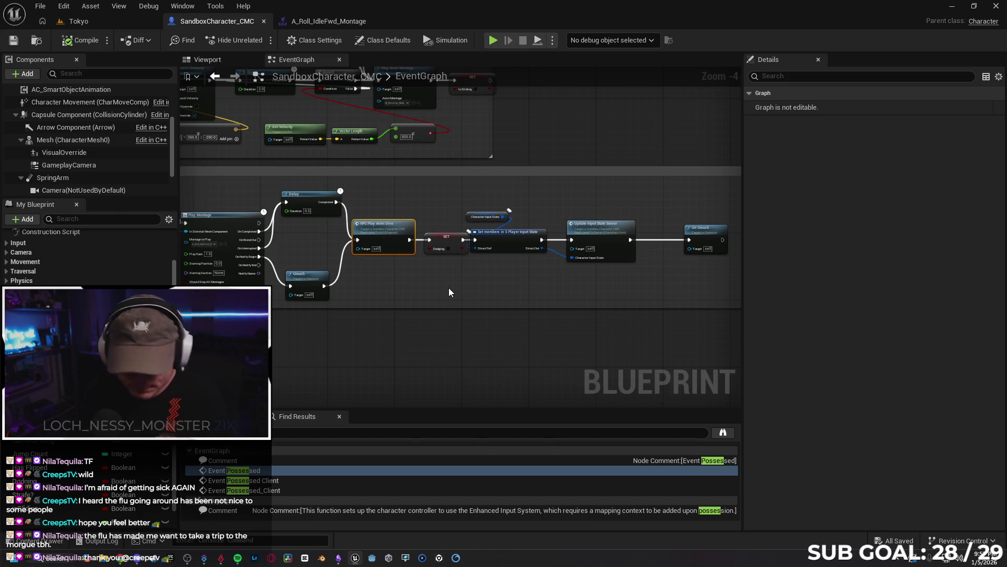
- Pan the EventGraph past Play Montage, Delay and Crouch to Update Input State Server and Un Crouch
mouse_move(373, 285)
left_mouse_down()
mouse_move(522, 264)
mouse_move(512, 265)
left_mouse_up()
scroll(435, 249, "up", 1)
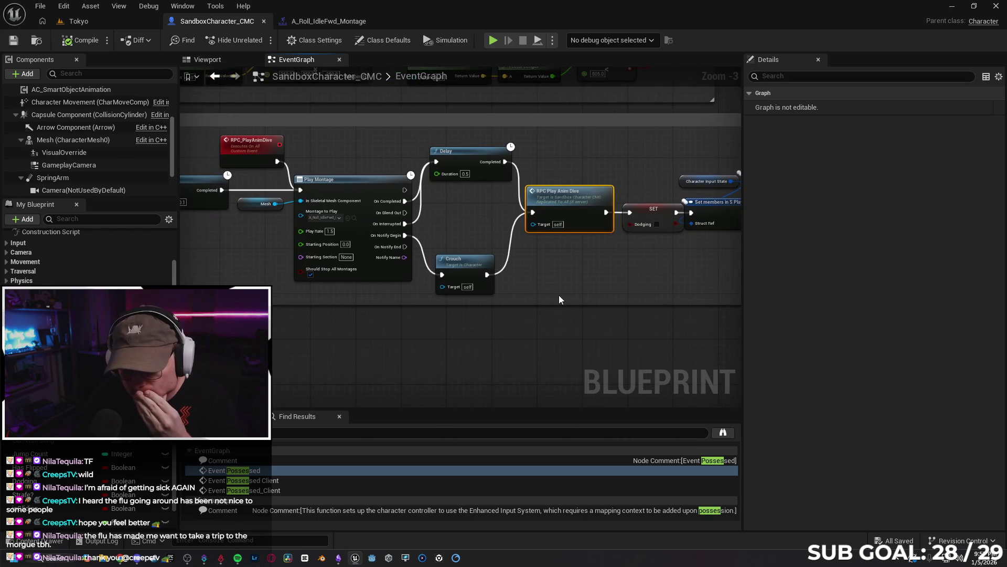
left_click_drag(615, 273, 347, 273)
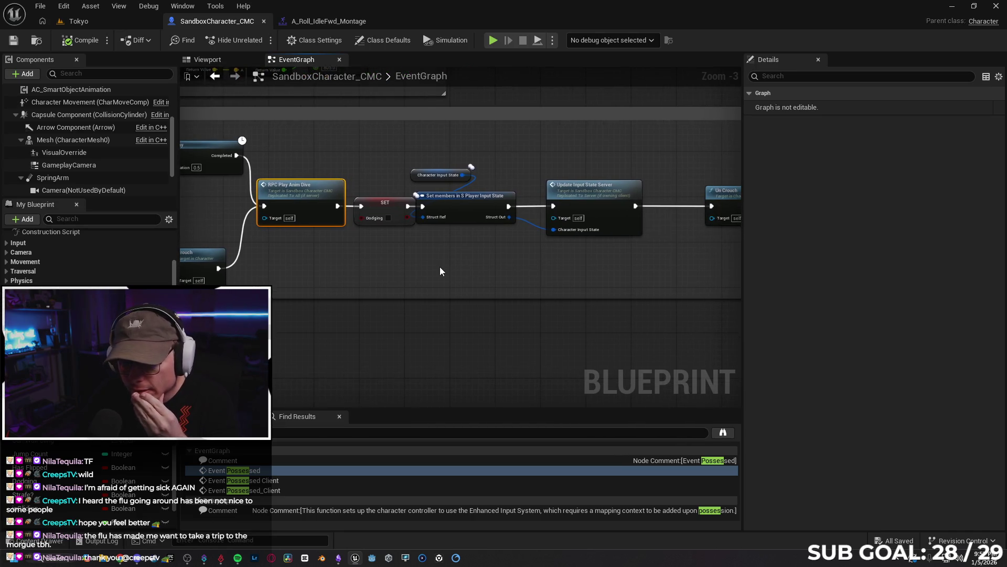
mouse_move(472, 273)
left_mouse_down()
mouse_move(407, 272)
mouse_move(600, 266)
mouse_move(565, 277)
left_mouse_up()
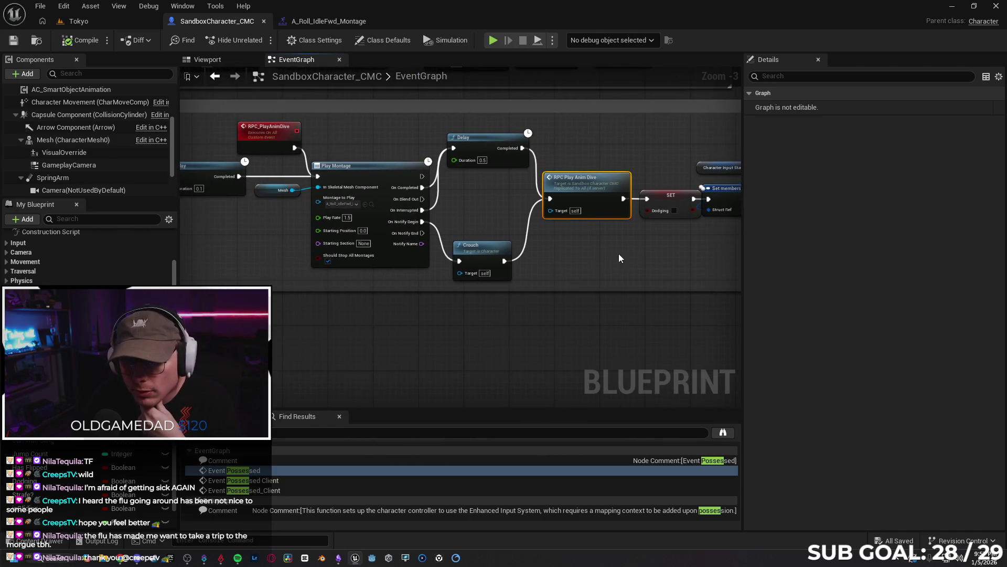
mouse_move(625, 260)
left_mouse_down()
mouse_move(557, 265)
mouse_move(523, 237)
mouse_move(587, 210)
left_mouse_up()
- Search 'rpc' and add an RPC Play Anim Dive call after Un Crouch
type("rpc")
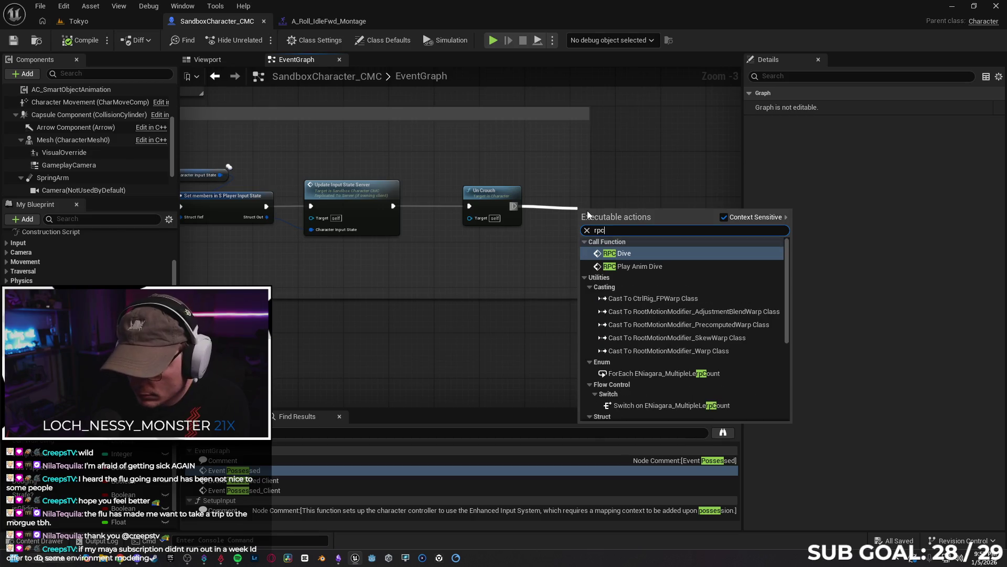
key("Down")
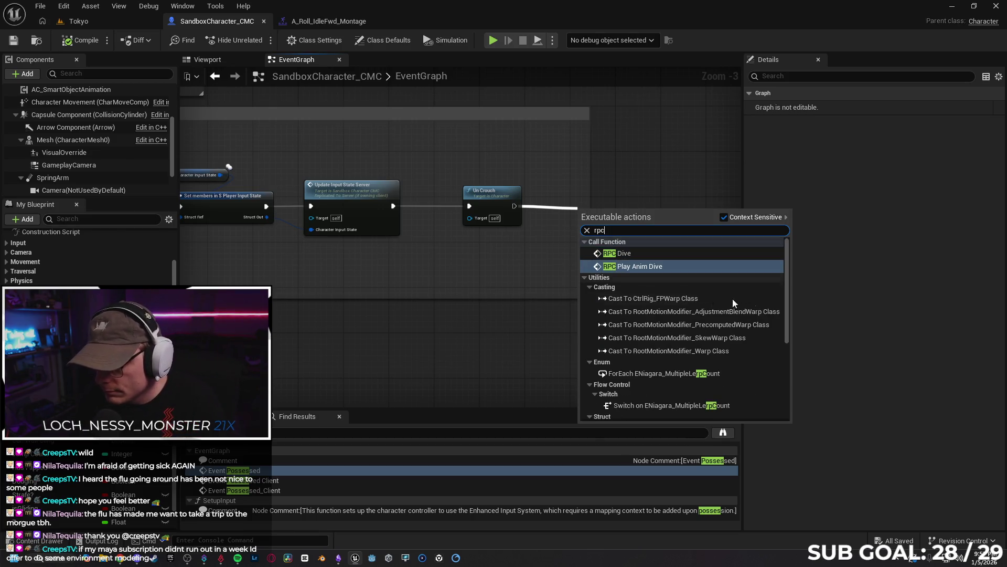
mouse_move(786, 290)
left_mouse_down()
mouse_move(791, 465)
mouse_move(761, 250)
left_mouse_up()
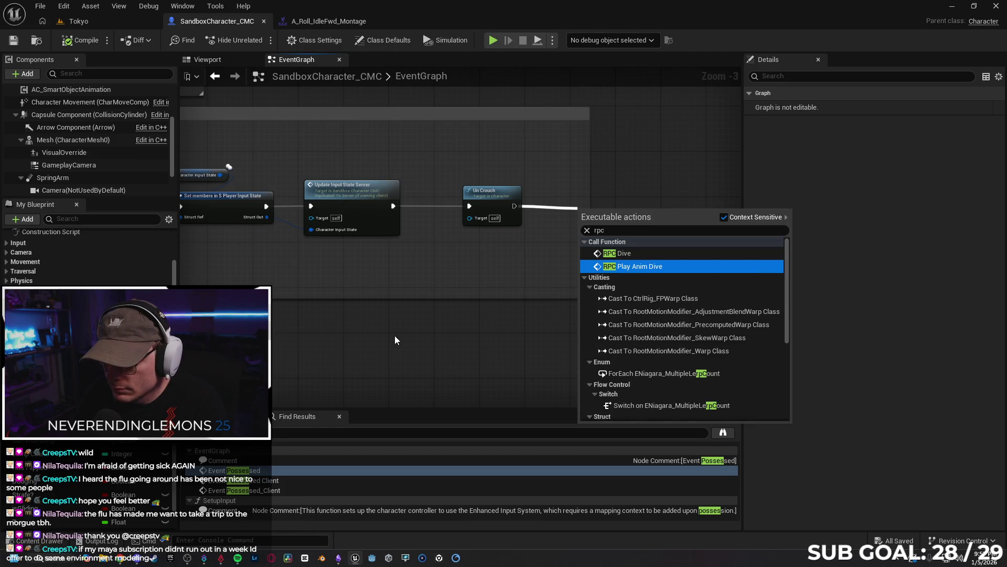
key("Return")
- Undo the RPC-to-SET link and delete the old RPC Play Anim Dive node near Delay
left_click_drag(477, 264, 543, 275)
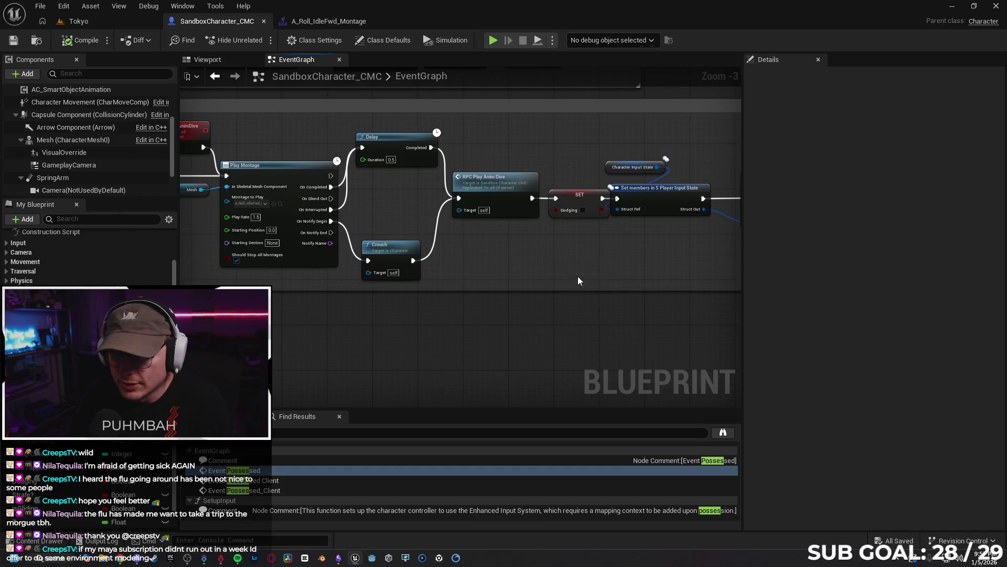
left_click_drag(555, 270, 672, 269)
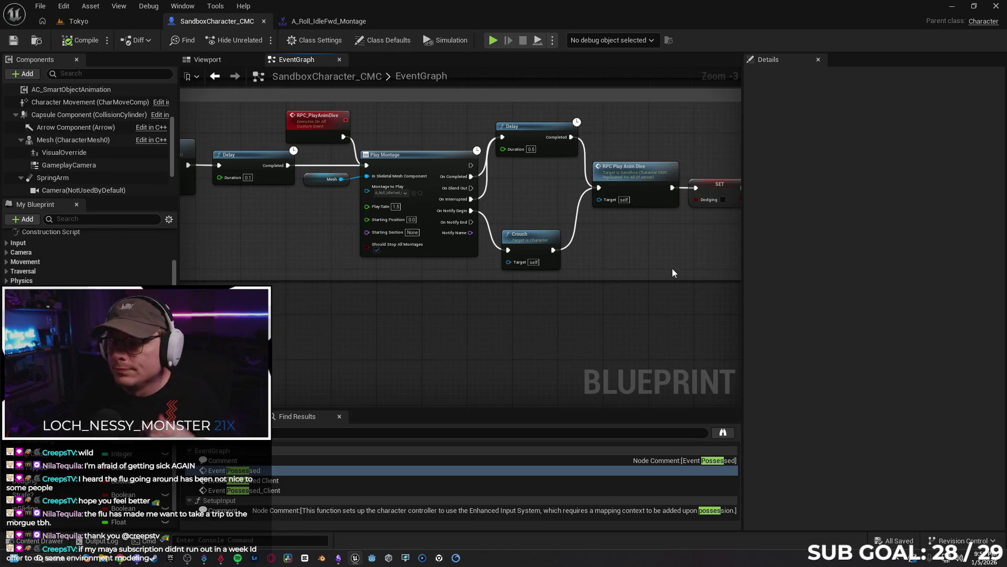
left_click_drag(628, 257, 467, 257)
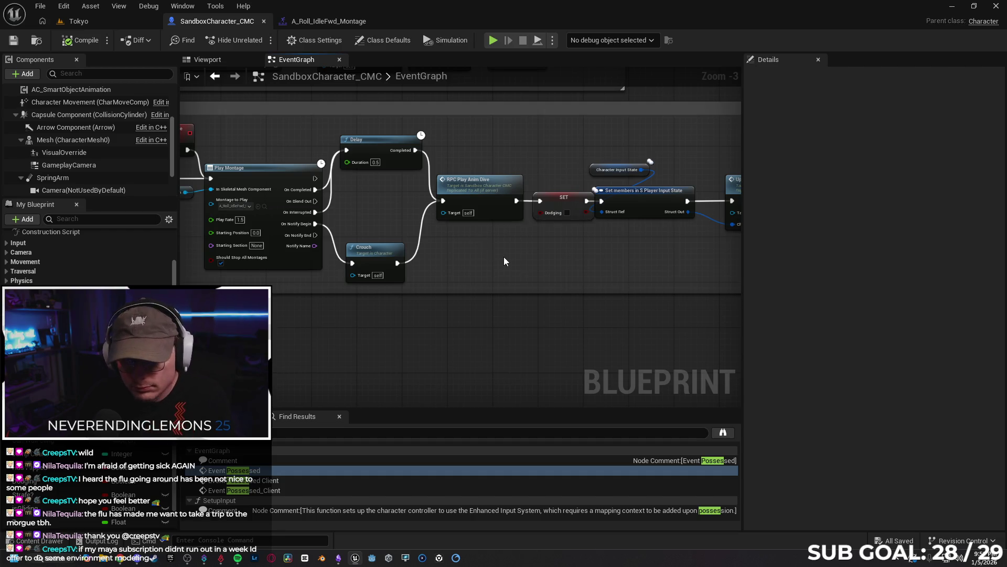
key("ctrl+z")
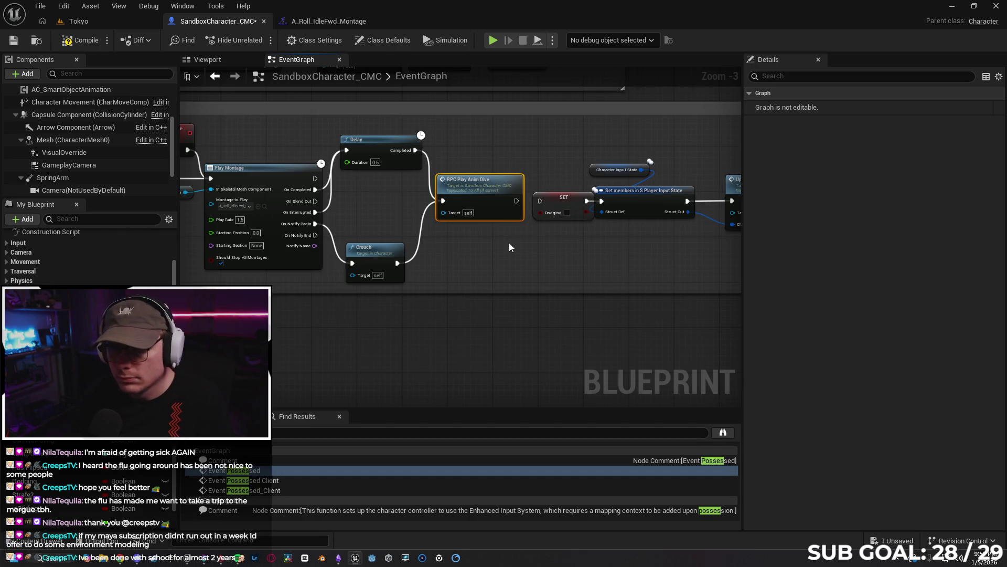
key("Delete")
- Wire Delay Completed and Crouch straight into the Dodging SET and move SET closer
left_click_drag(415, 150, 540, 202)
left_click_drag(397, 263, 457, 244)
mouse_move(546, 201)
left_mouse_down()
mouse_move(483, 201)
mouse_move(507, 201)
left_mouse_up()
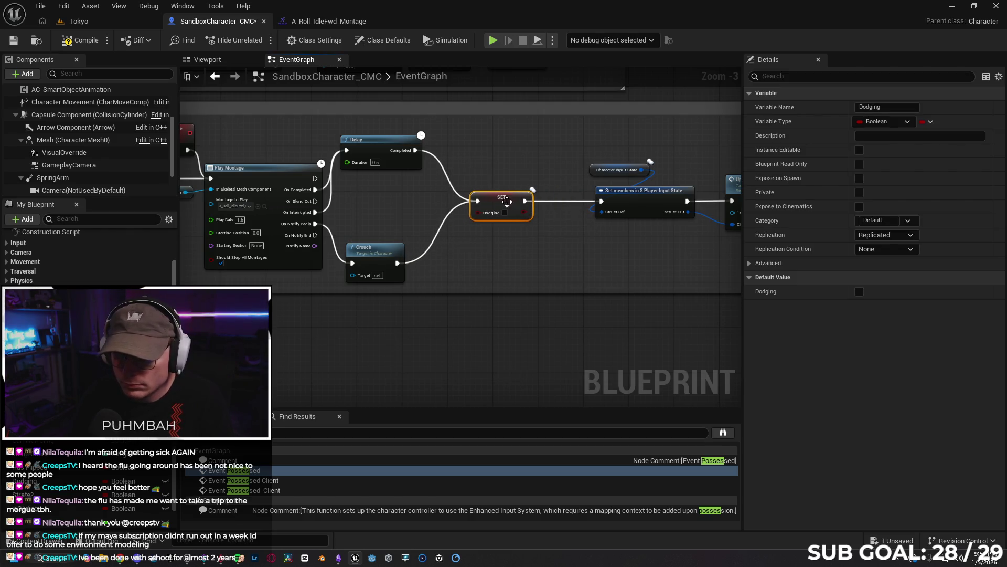
left_click_drag(456, 274, 545, 270)
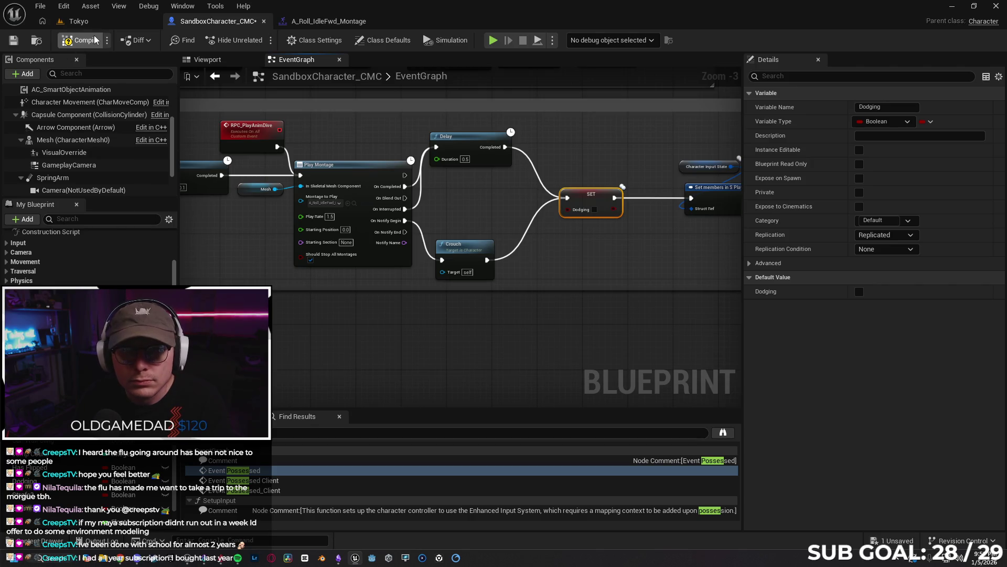
left_click(90, 21)
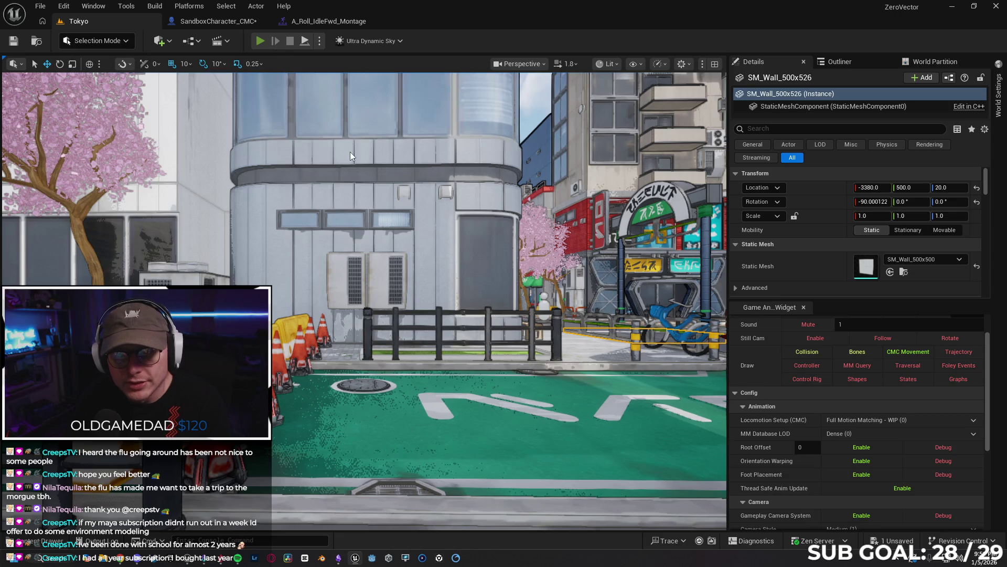
- Run another multiplayer play test, steering the character back and forth, then bring up A_Roll_IdleFwd_Montage
key("alt+p")
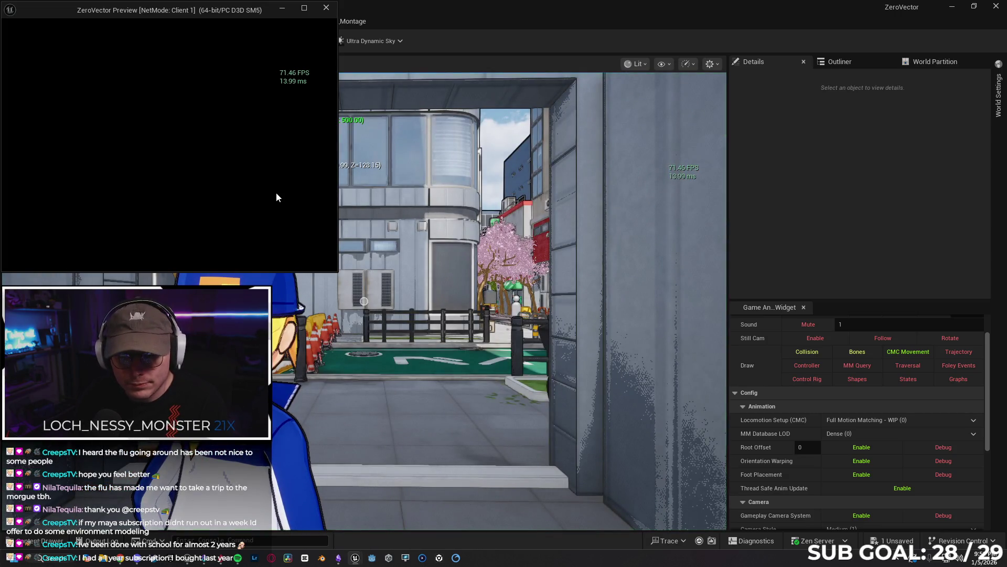
left_click(276, 197)
key("w")
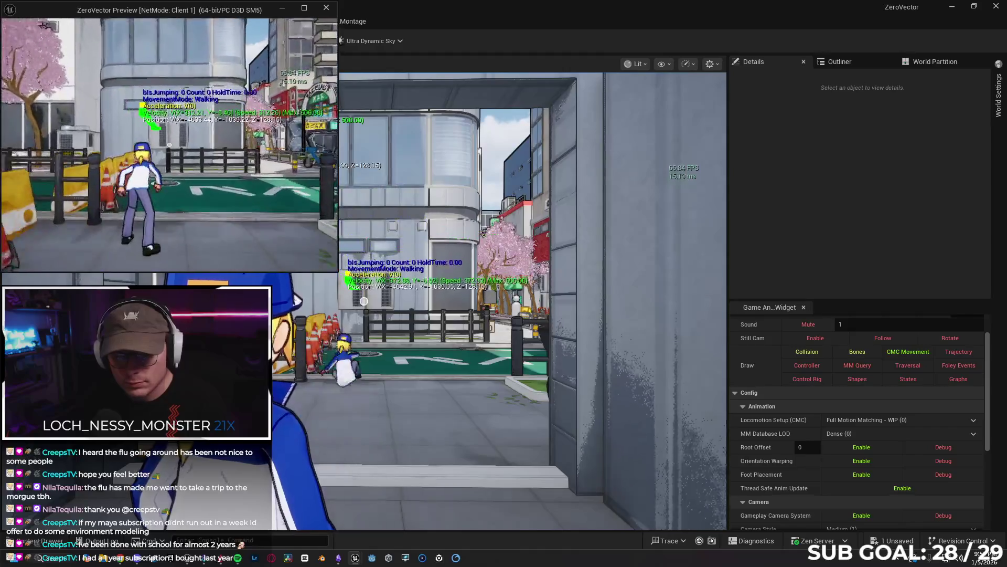
key("s")
key("w")
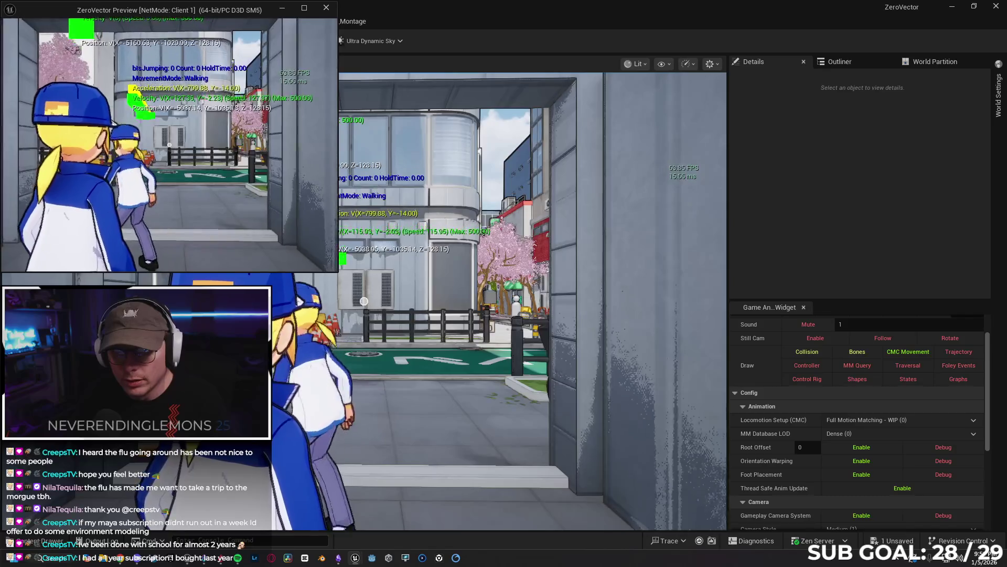
key("s")
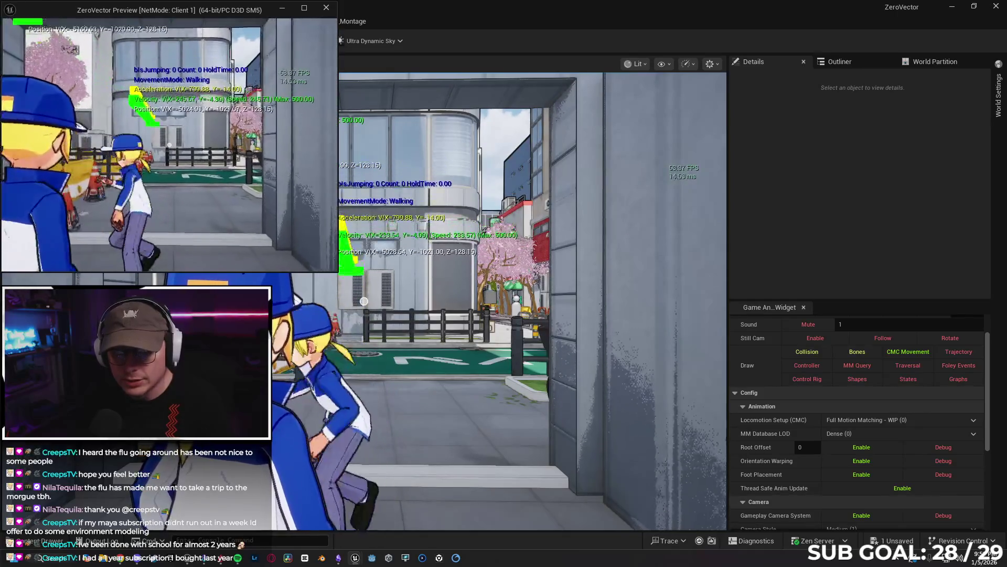
key("s")
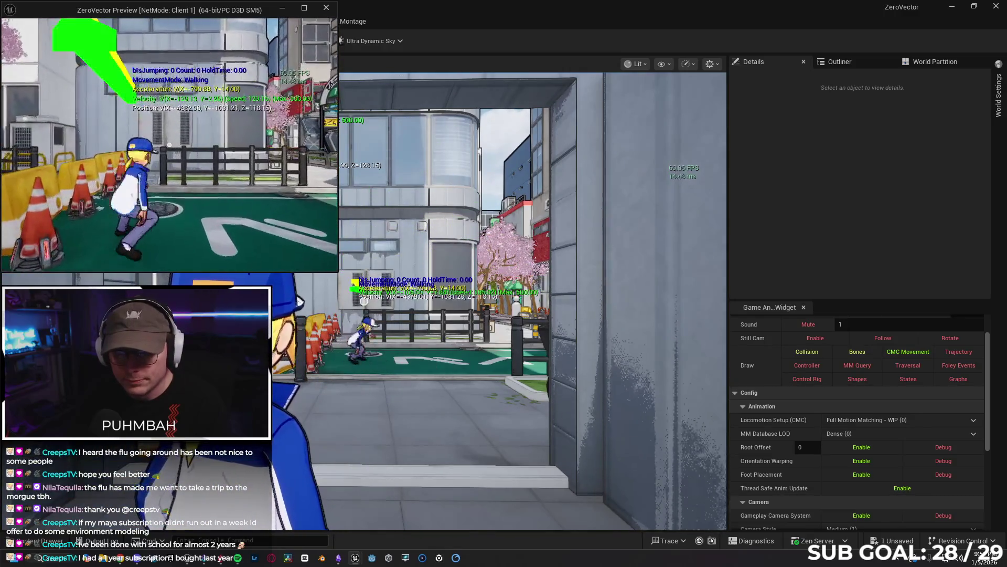
key("w")
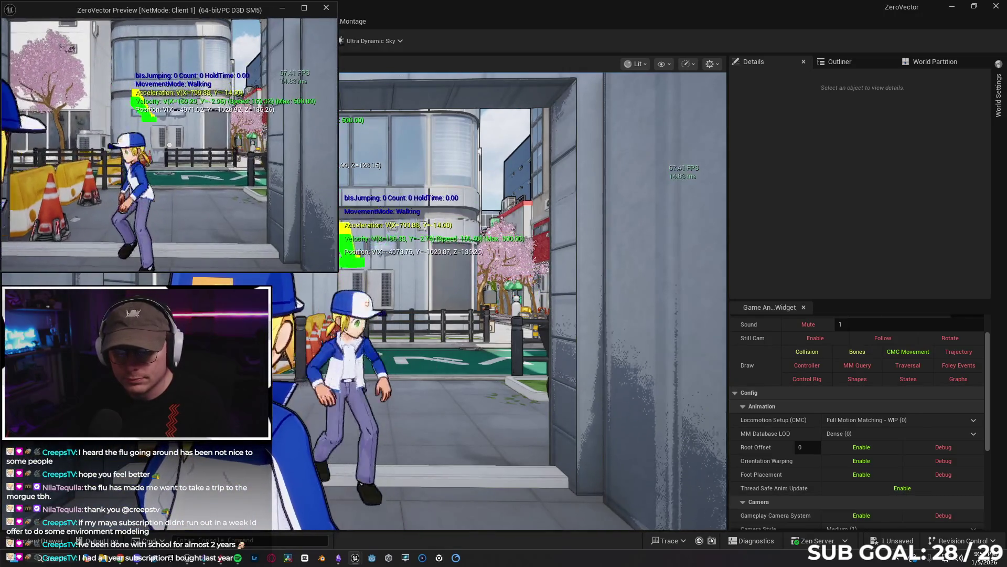
key("s")
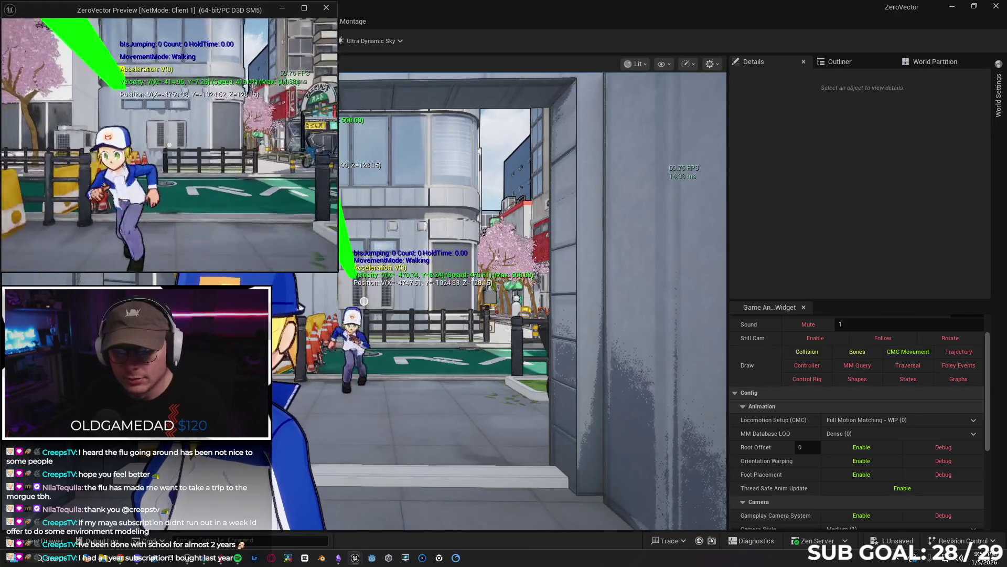
key("Escape")
left_click(318, 25)
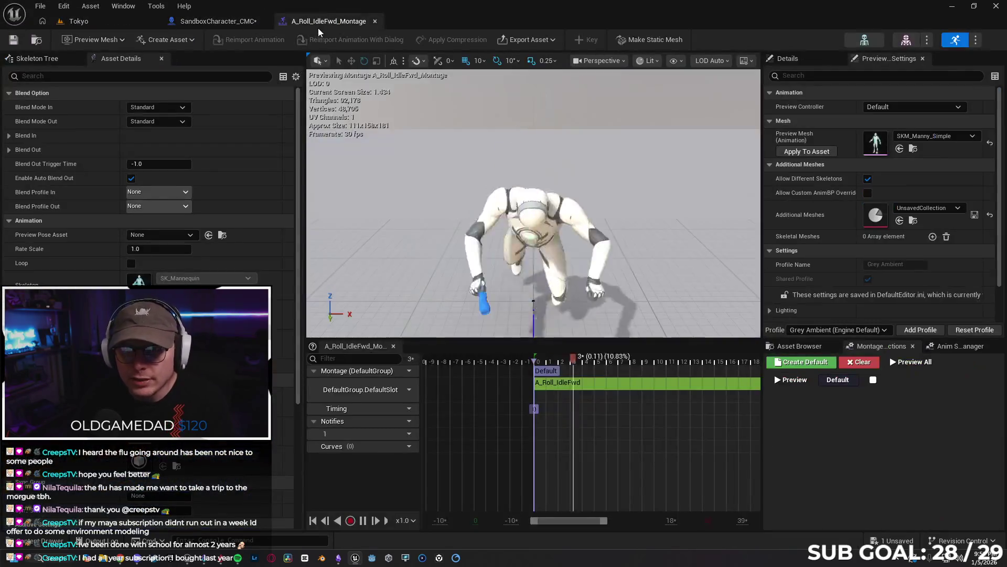
- Set the RPC_Dive event to replicate as Multicast and save the blueprint
left_click(374, 21)
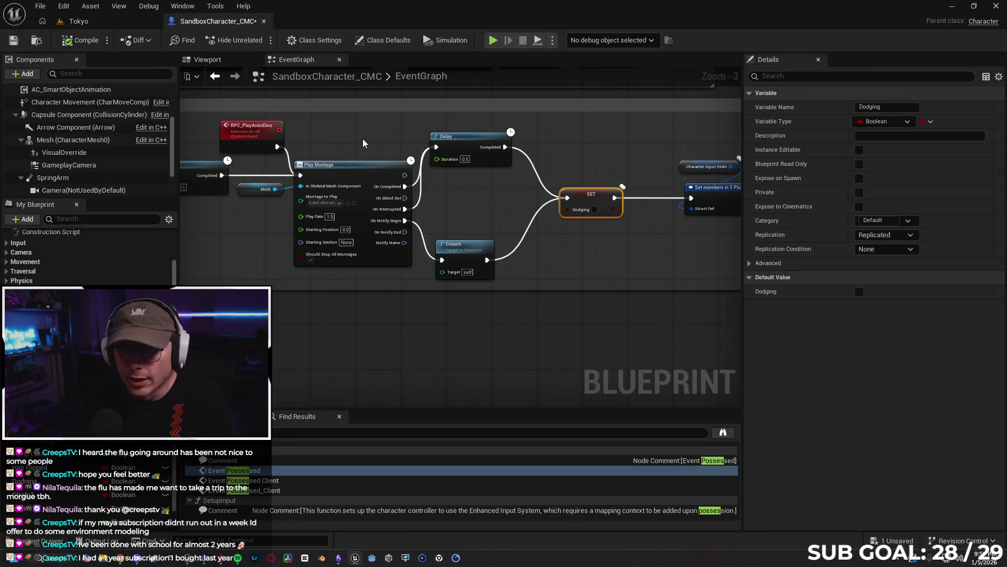
left_click(239, 145)
left_click_drag(351, 325, 410, 149)
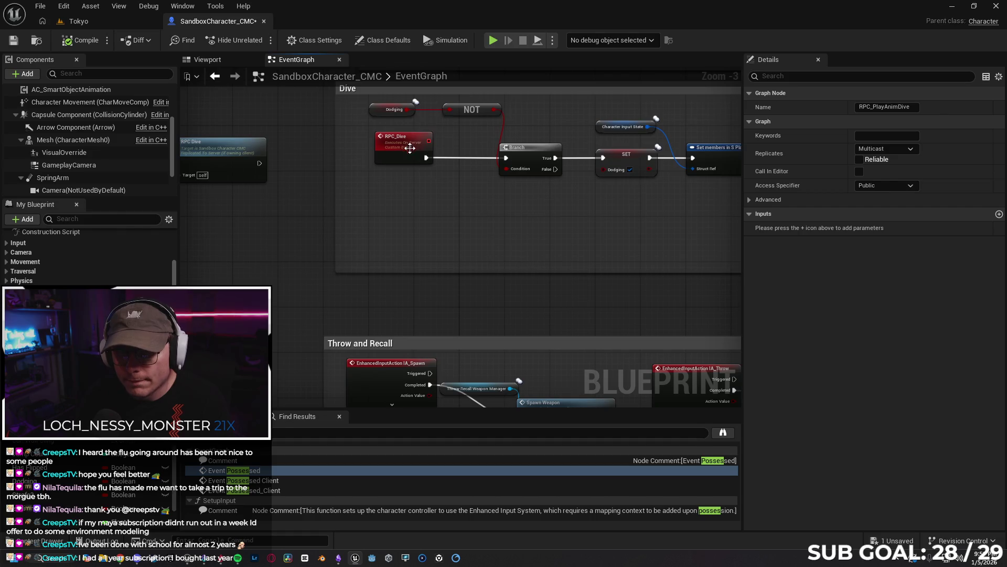
left_click(885, 148)
left_click(885, 177)
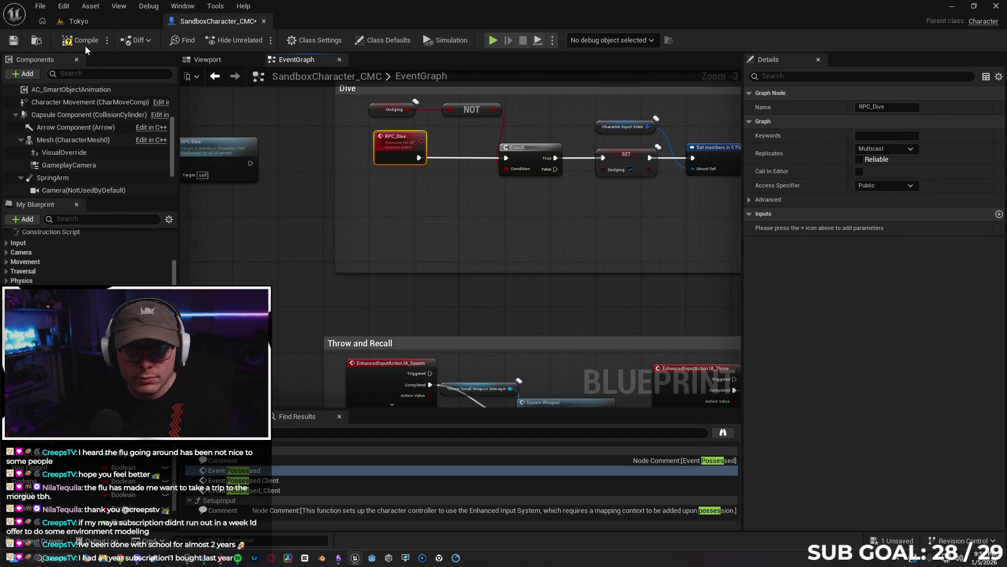
left_click(14, 41)
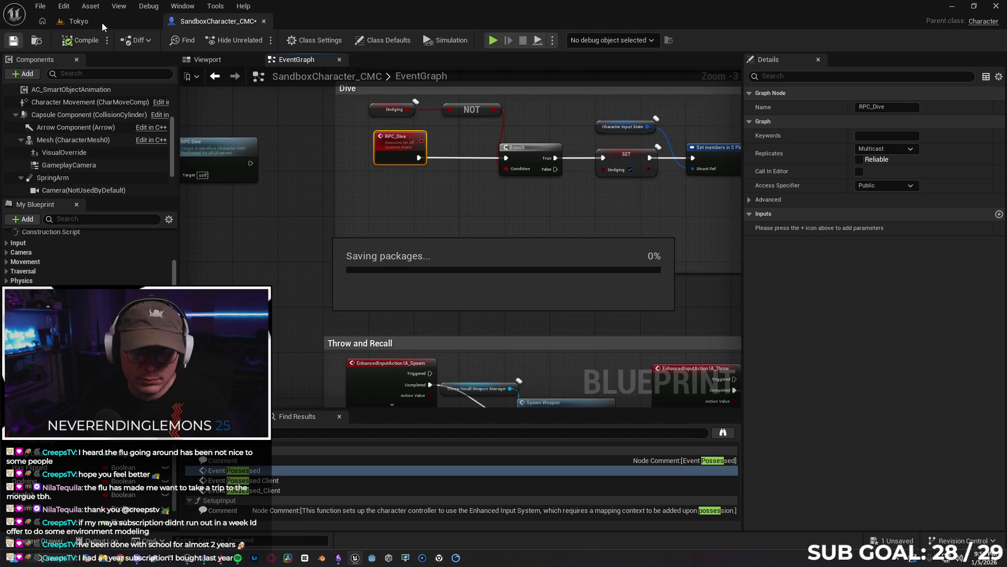
- Play-test the dive in the Tokyo level, then return to the SandboxCharacter_CMC graph
left_click(102, 20)
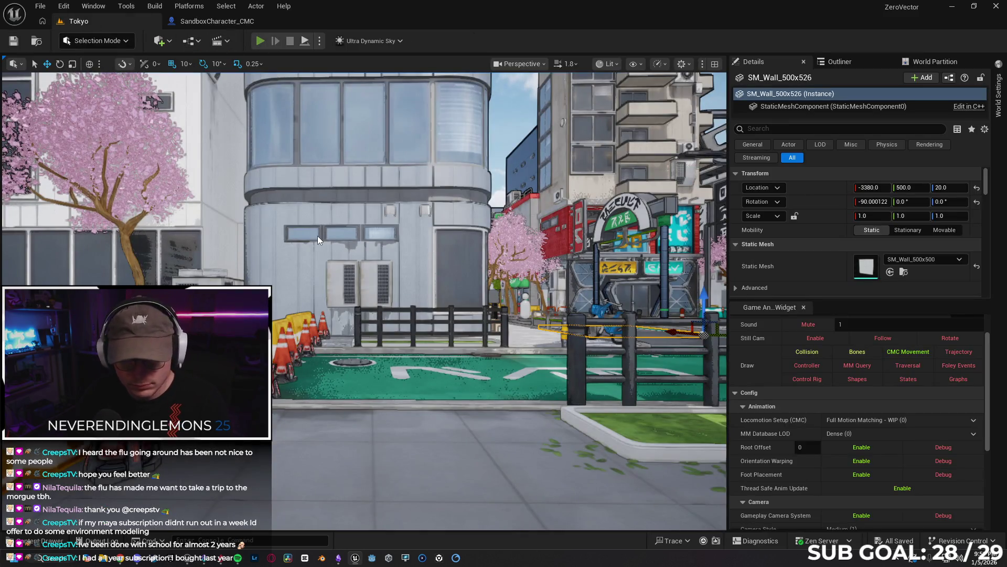
key("alt+p")
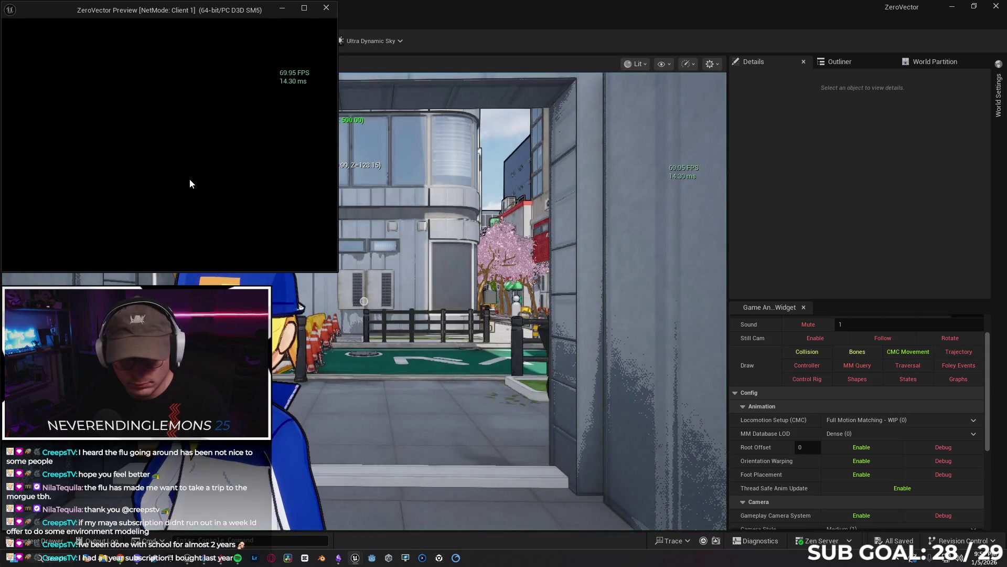
key("s")
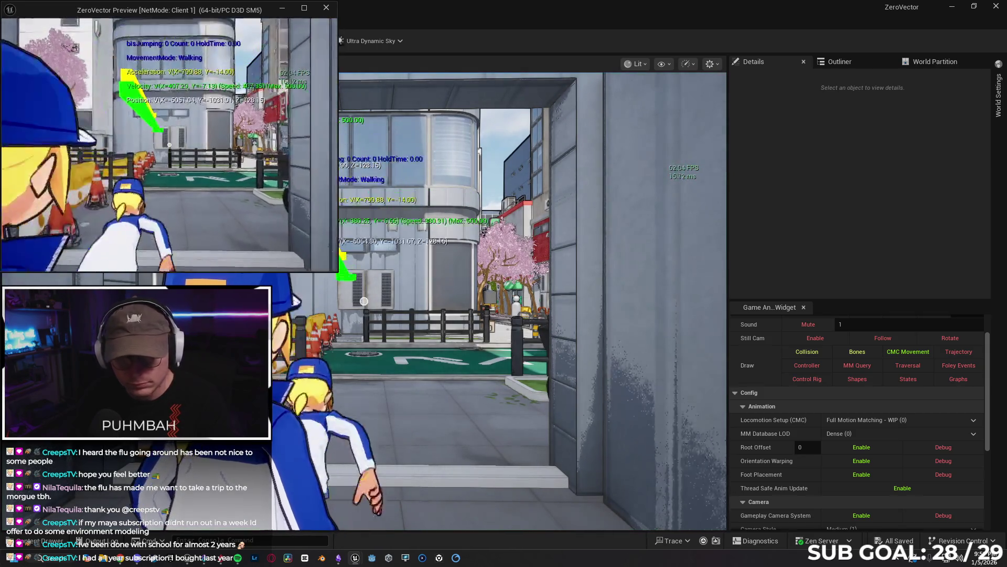
key("w")
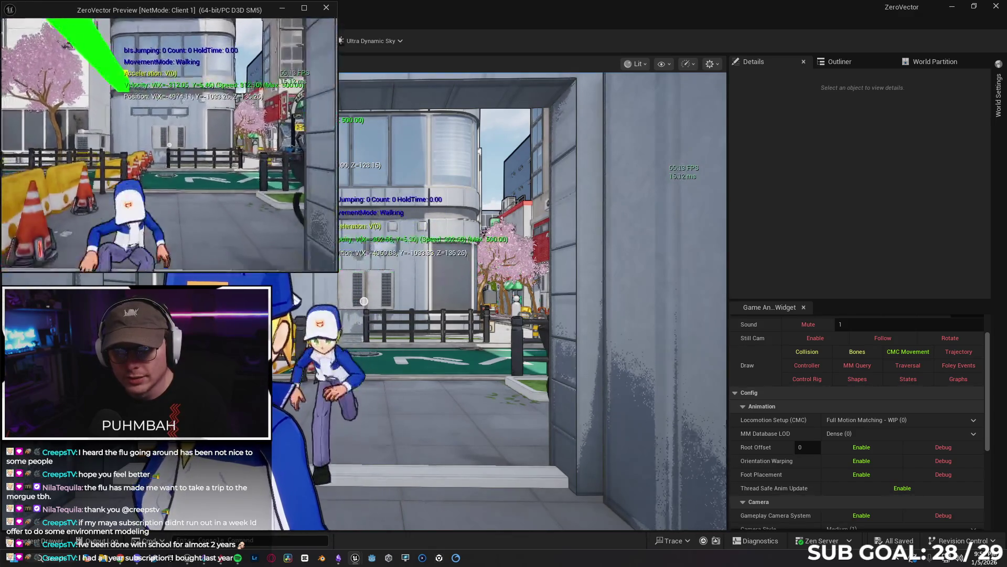
key("s")
key("Escape")
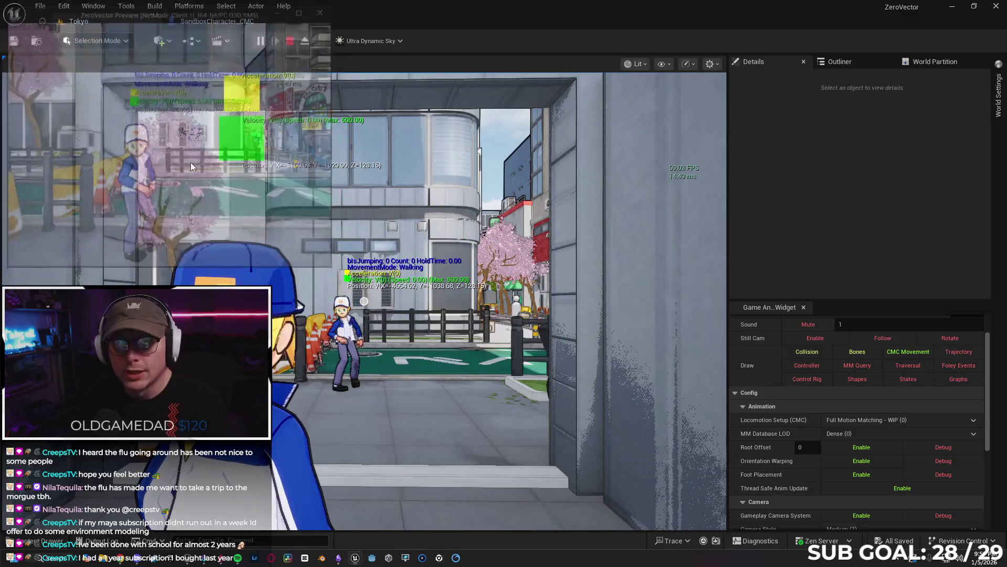
left_click(195, 22)
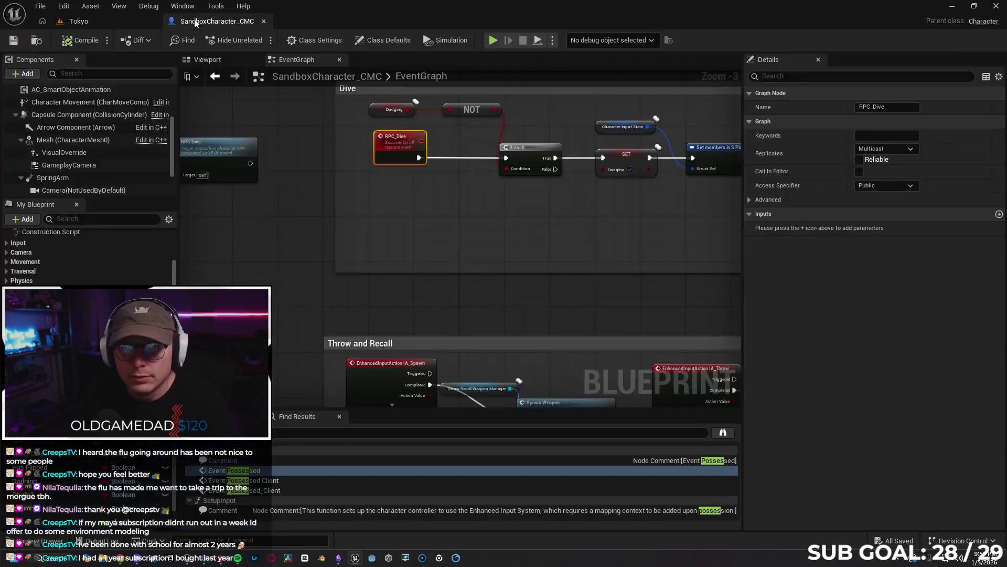
- Set RPC_Dive back to Run on Server and shift RPC_PlayAnimDive left beside the montage nodes
left_click(894, 148)
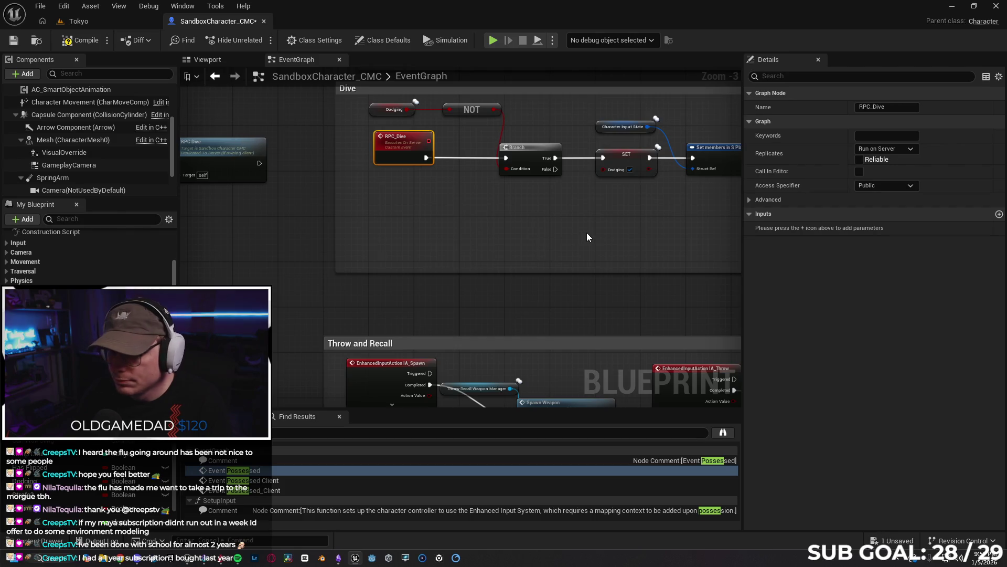
left_click_drag(724, 242, 386, 258)
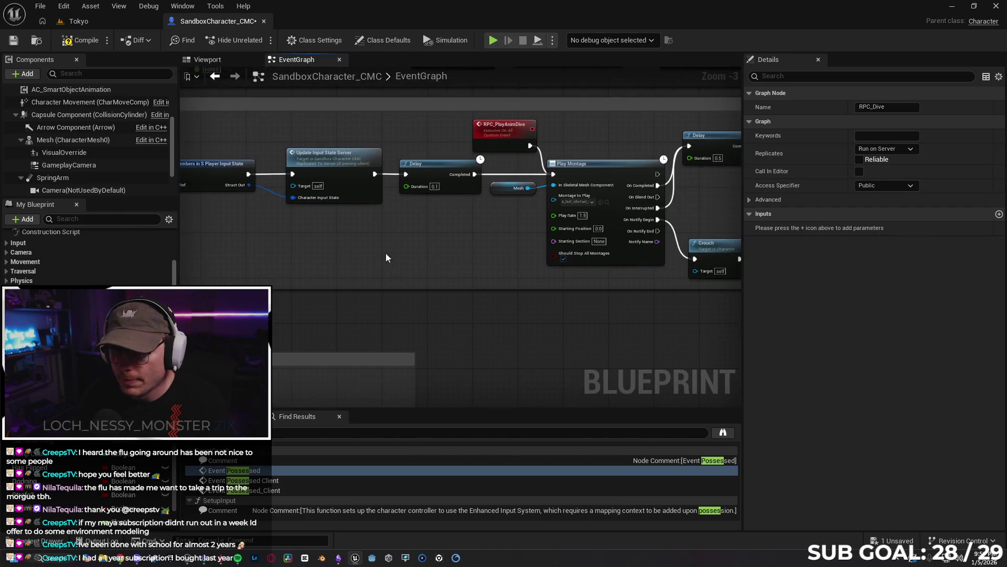
left_click(499, 134)
left_click_drag(464, 262, 347, 265)
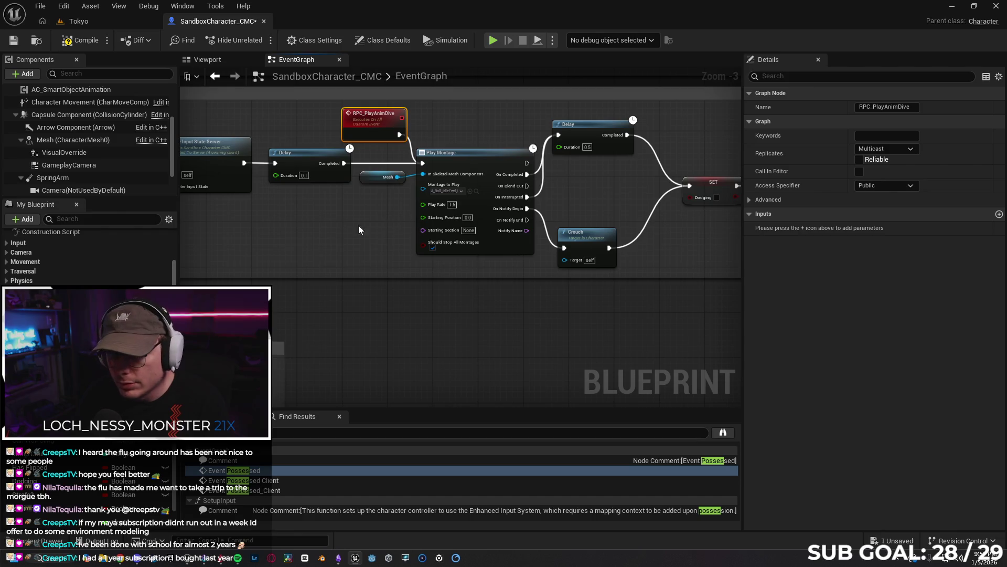
mouse_move(359, 230)
left_mouse_down()
mouse_move(346, 227)
mouse_move(350, 252)
mouse_move(351, 239)
mouse_move(446, 259)
left_mouse_up()
mouse_move(467, 153)
left_mouse_down()
mouse_move(364, 144)
mouse_move(397, 147)
left_mouse_up()
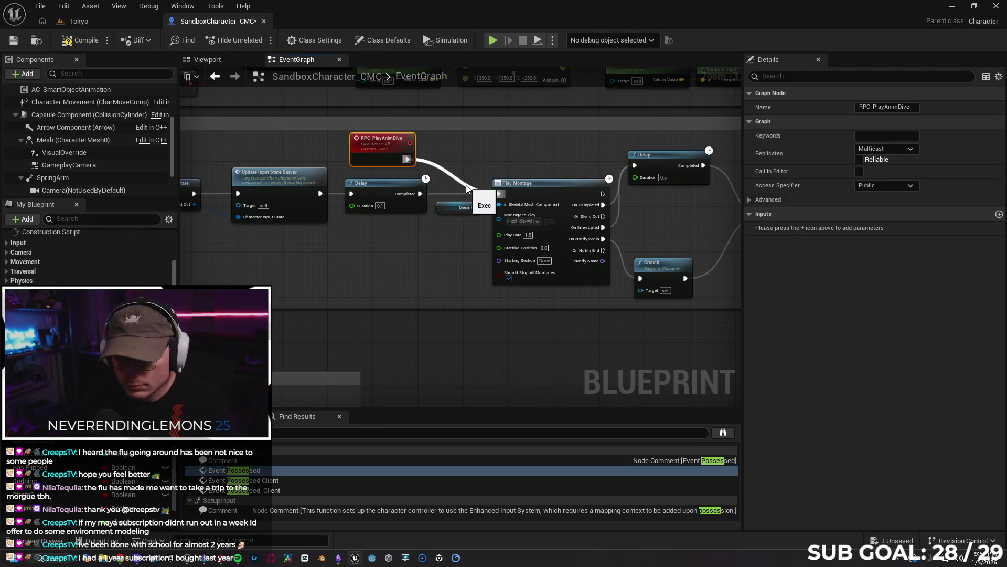
left_click(428, 170)
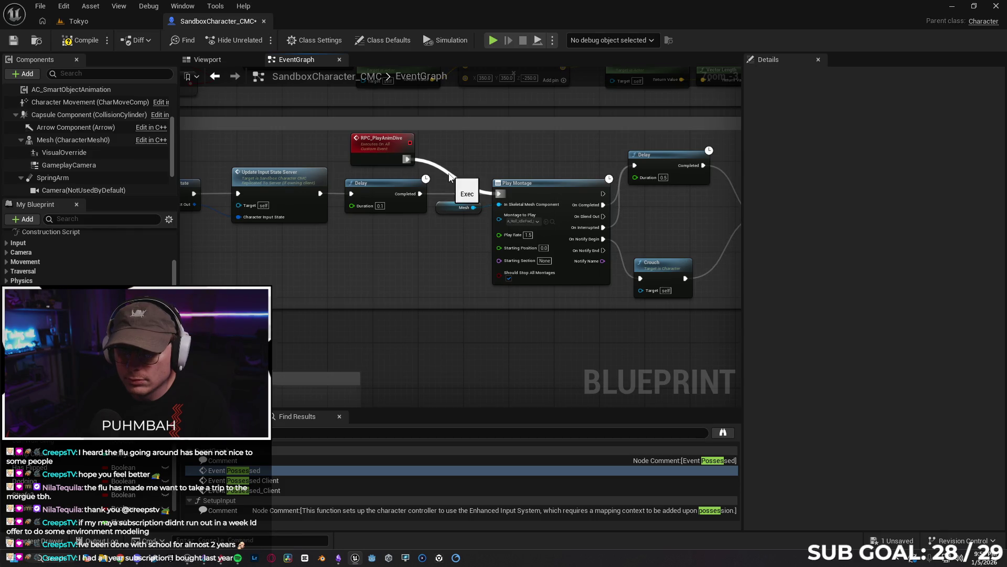
- Replace the RPC_PlayAnimDive-to-Play Montage wire with an RPC Play Anim Dive call, and save
left_click(449, 176, "alt")
left_click_drag(408, 158, 436, 161)
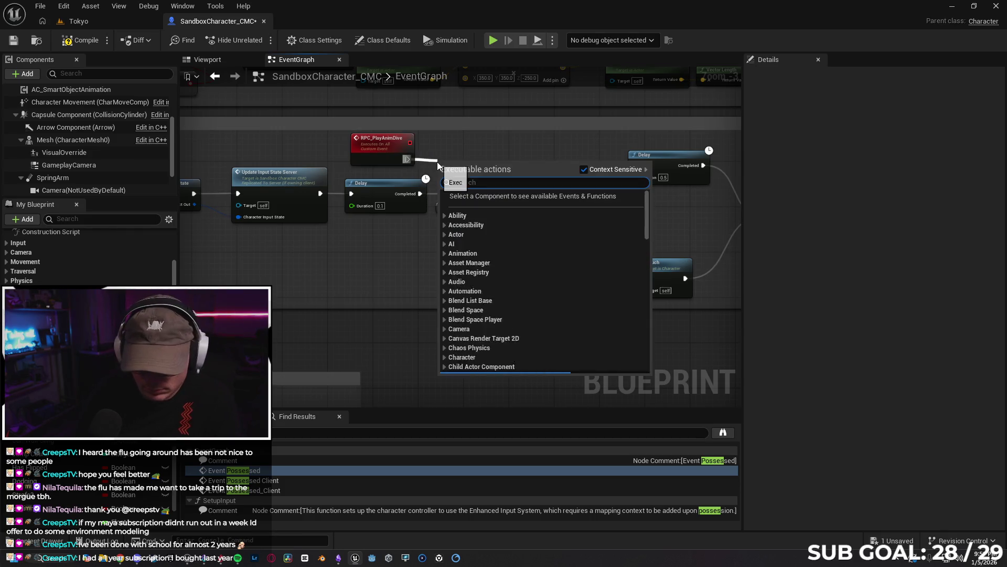
key("Down")
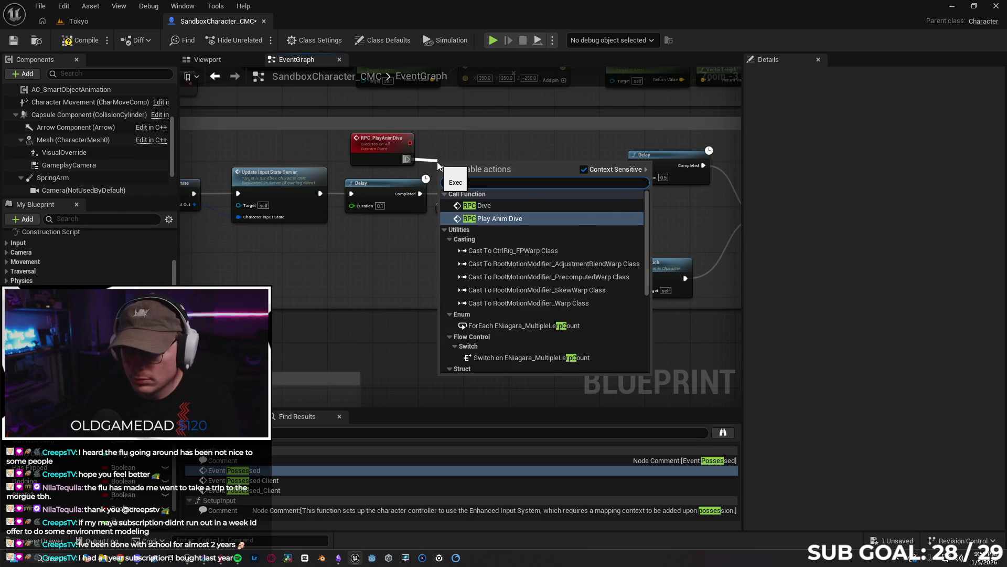
key("Return")
left_click_drag(469, 172, 457, 149)
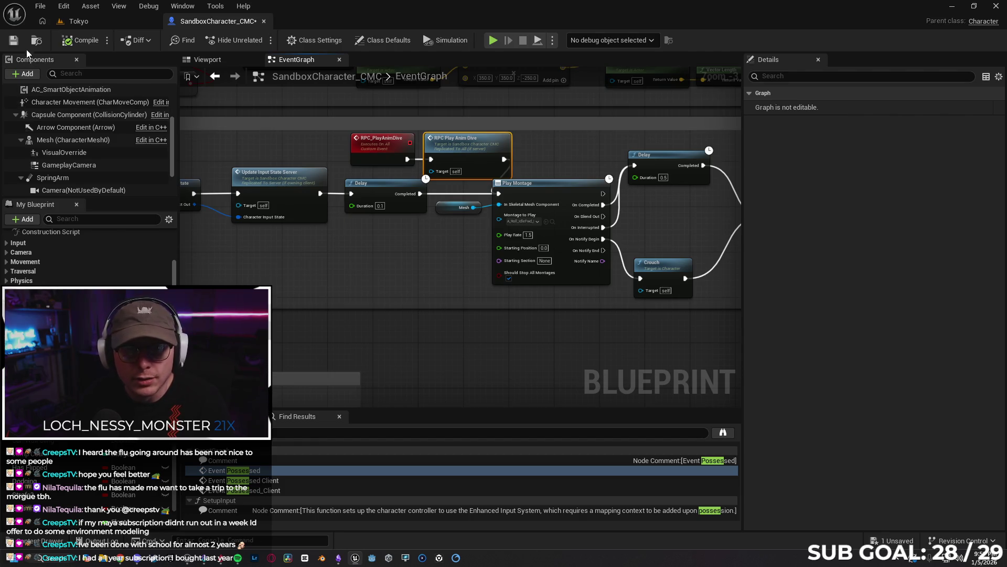
left_click(15, 42)
left_click(114, 20)
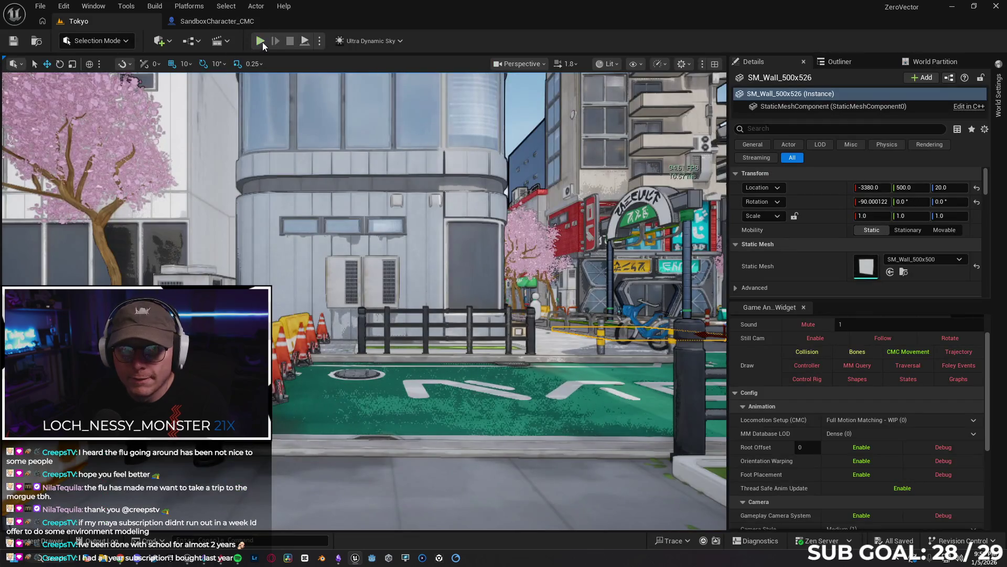
- Play-test the dodge in Tokyo, running the character back and forth, then return to SandboxCharacter_CMC
key("alt+p")
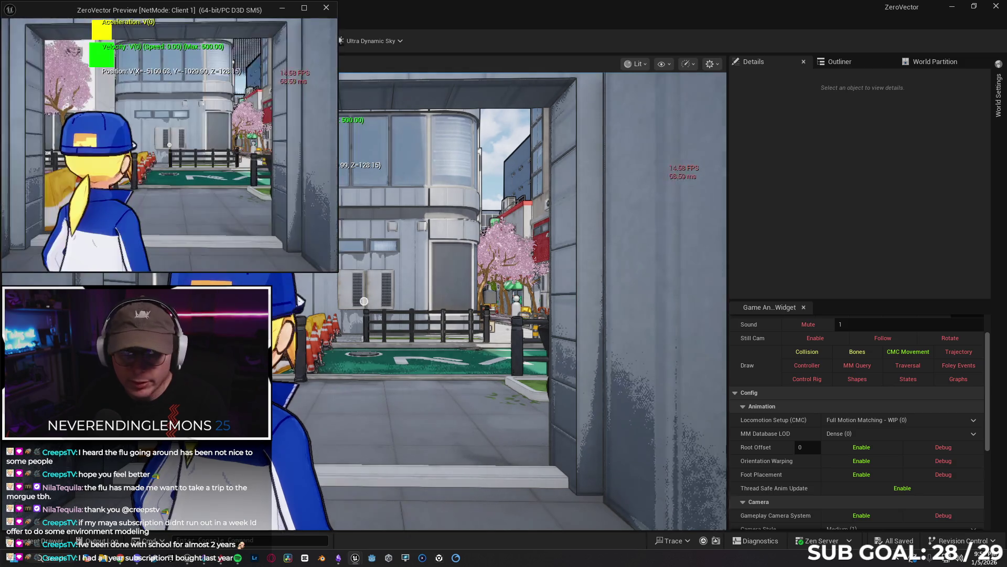
key("w")
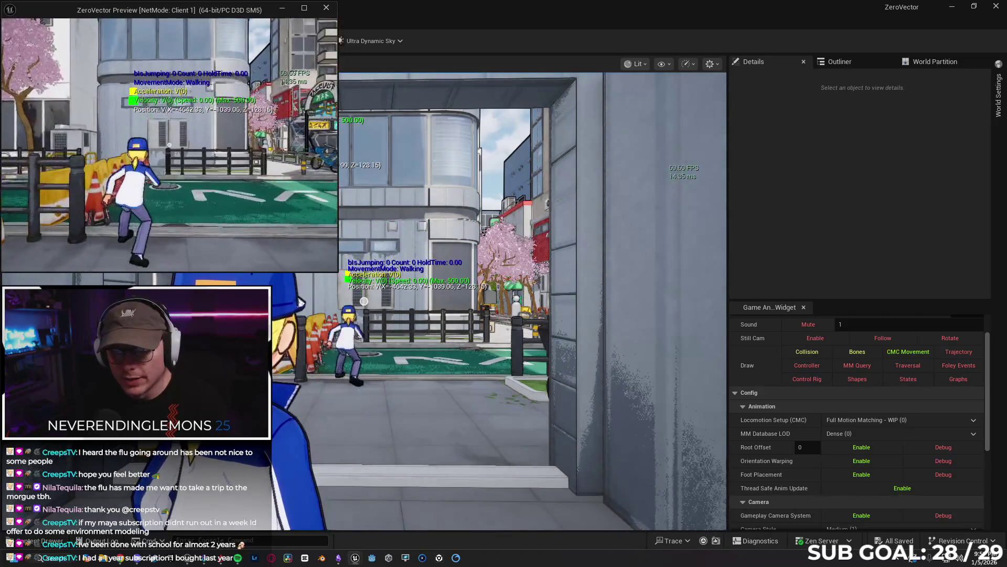
key("s")
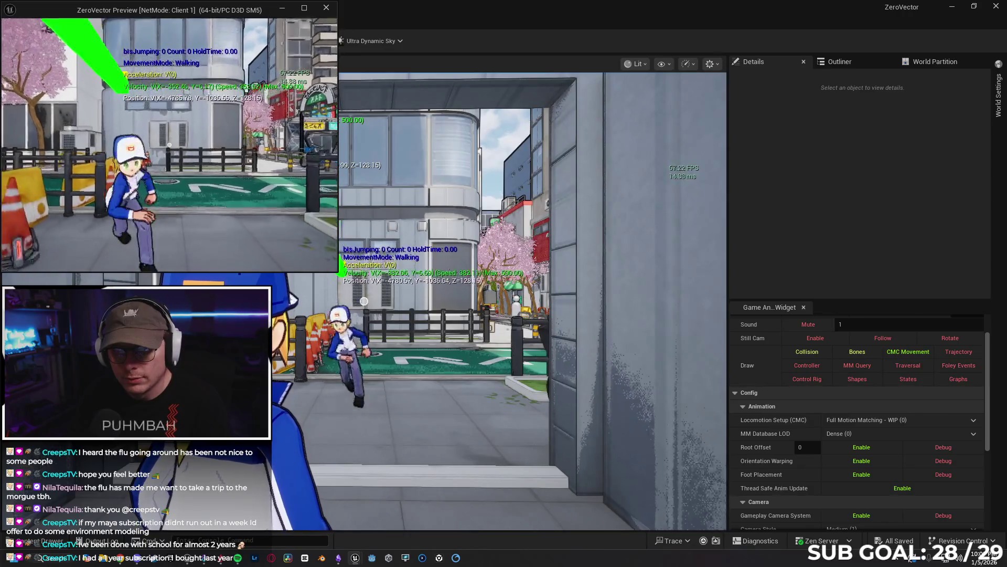
key("w")
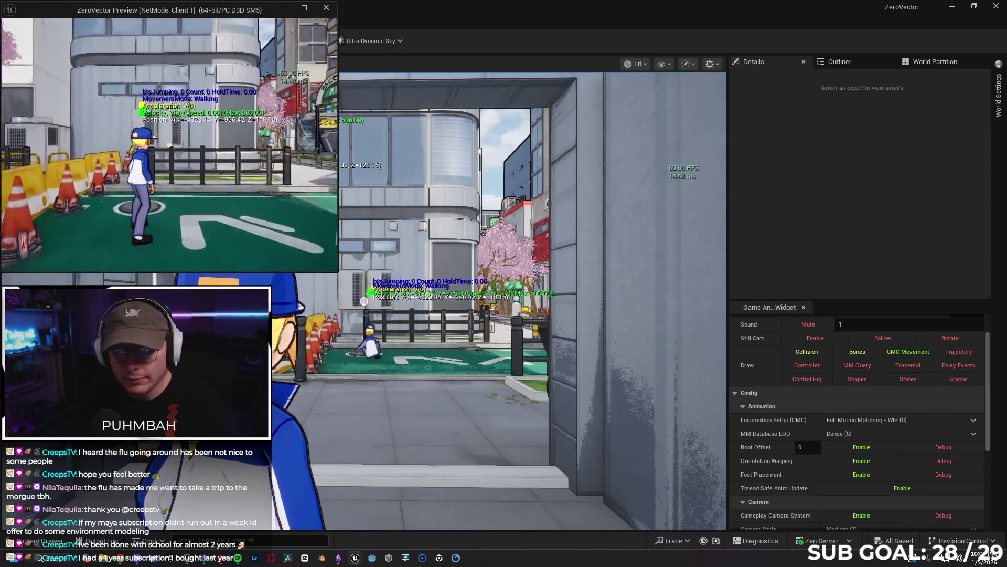
key("s")
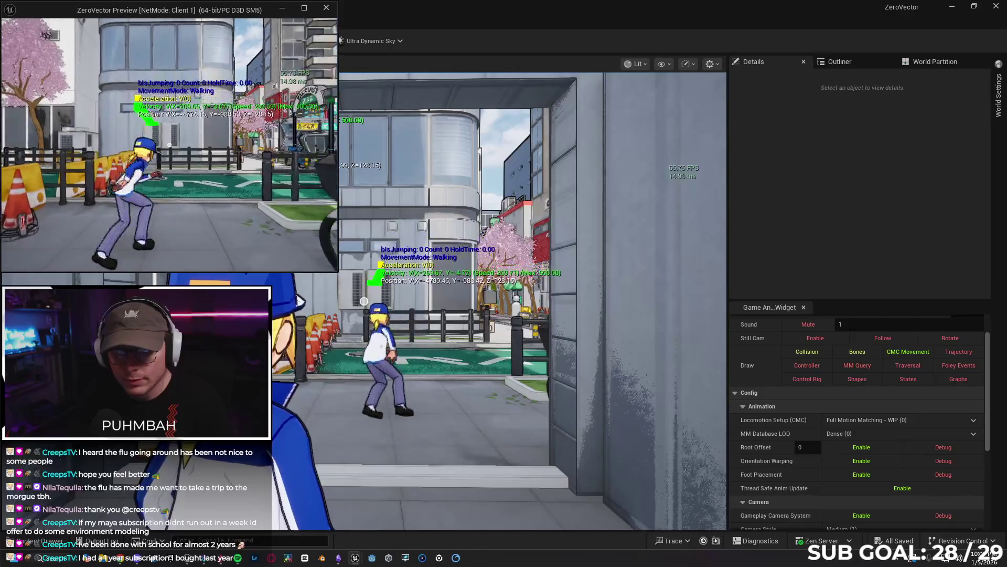
key("s")
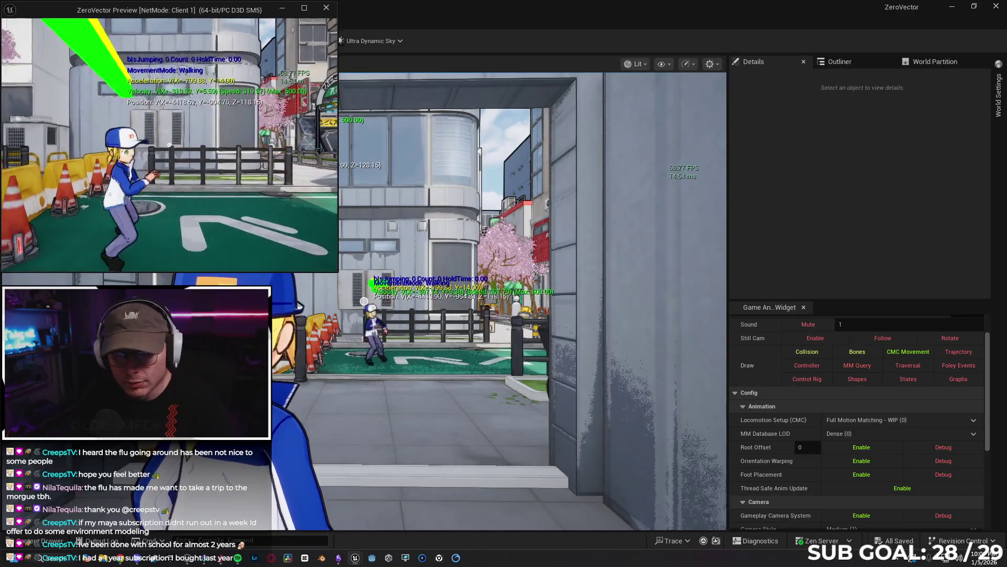
key("w")
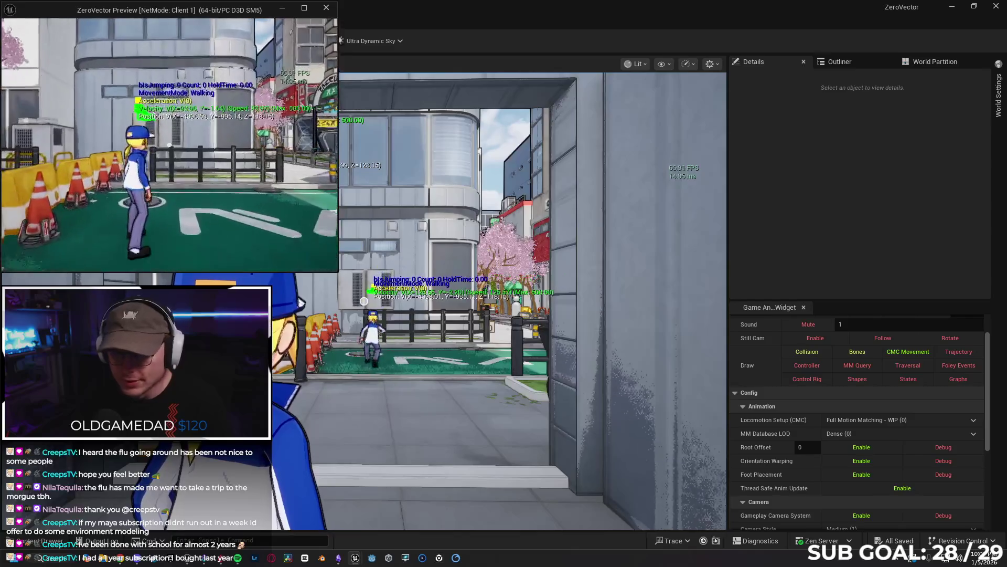
key("s")
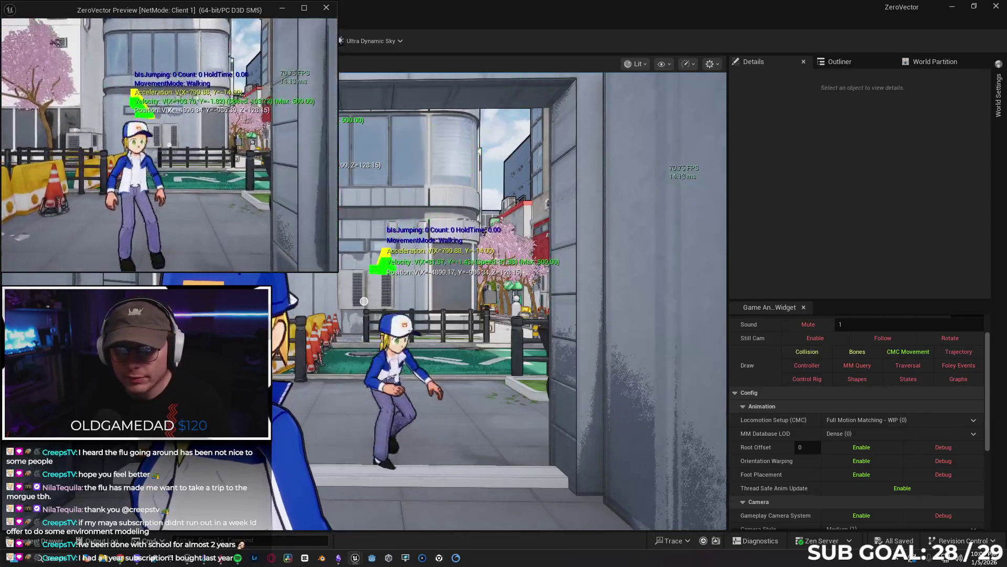
key("w")
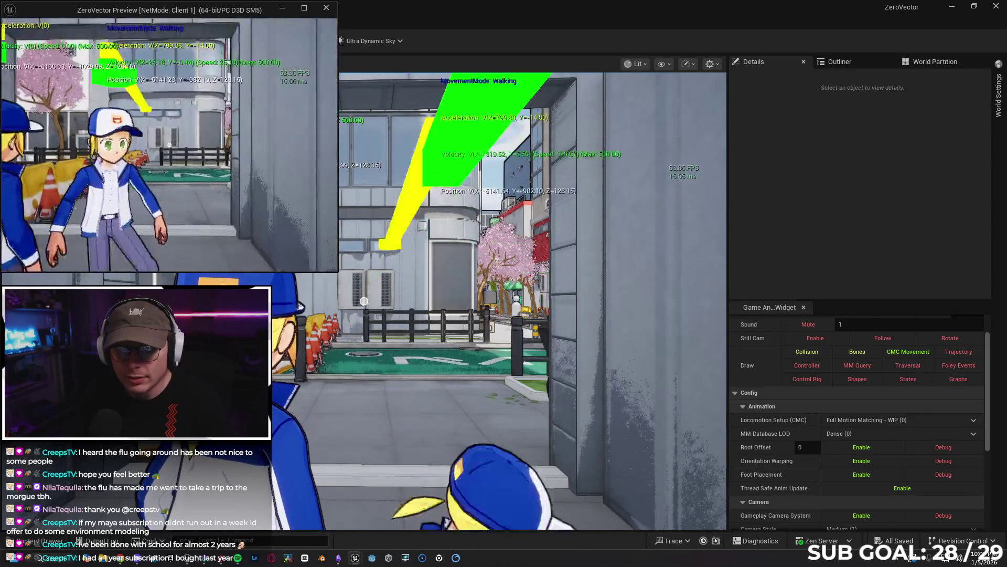
key("w")
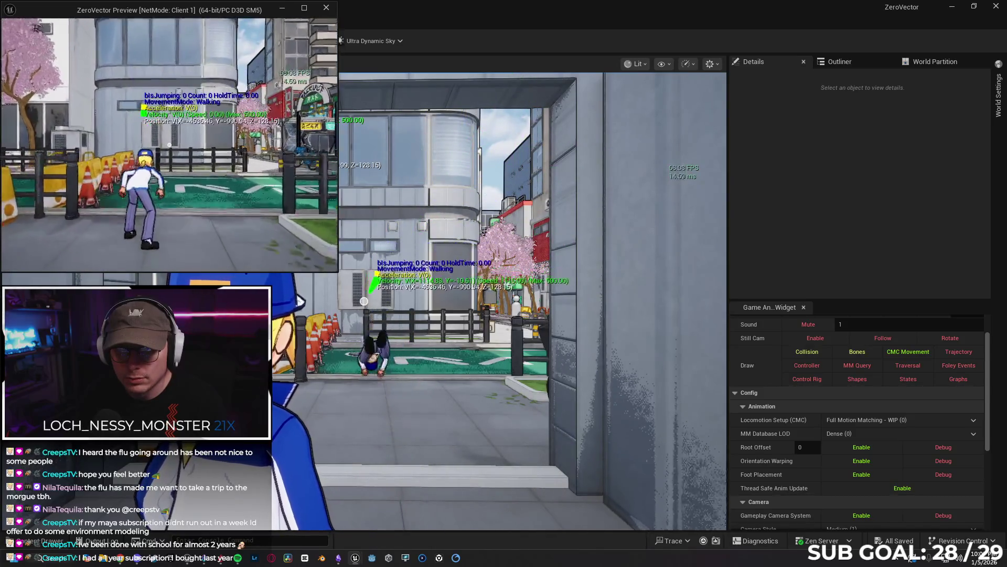
key("s")
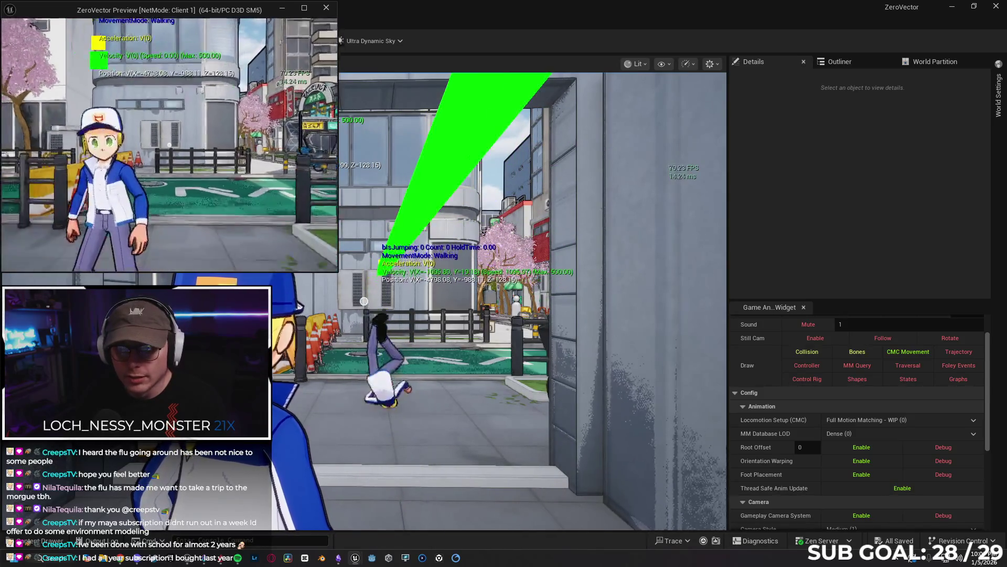
key("Escape")
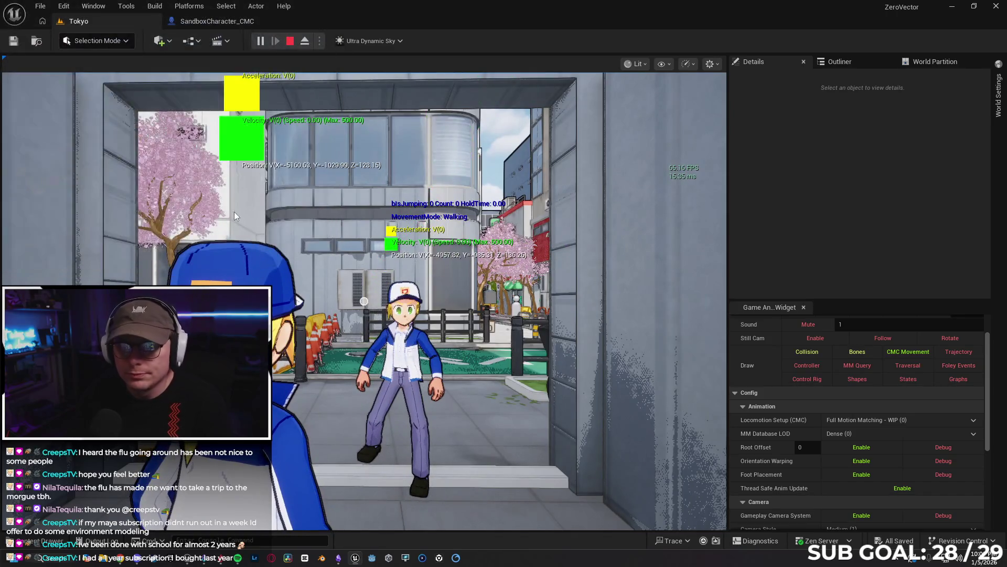
left_click(203, 23)
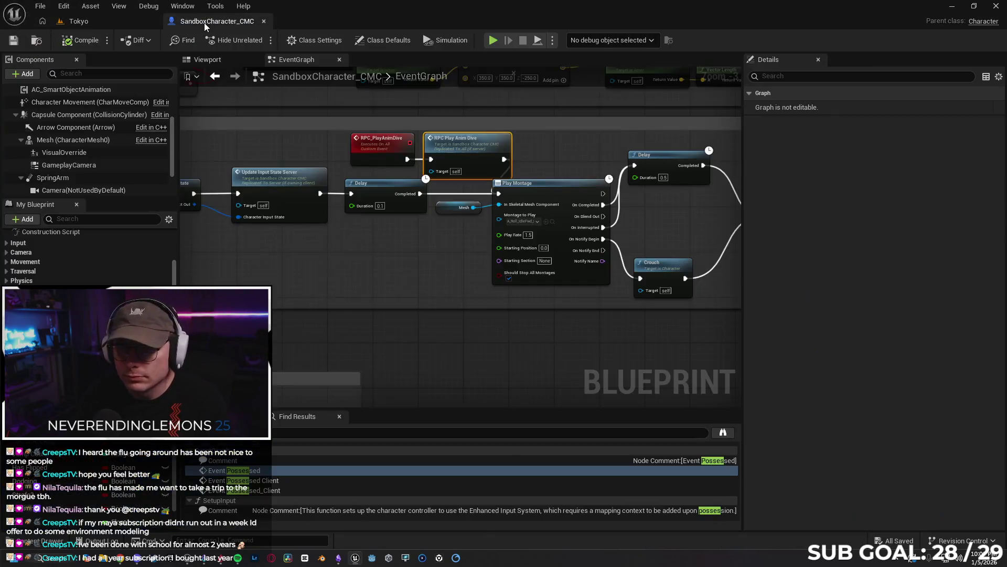
- Unlink the RPC Play Anim Dive call from RPC_PlayAnimDive and its outgoing link, moving it aside
left_click(397, 147)
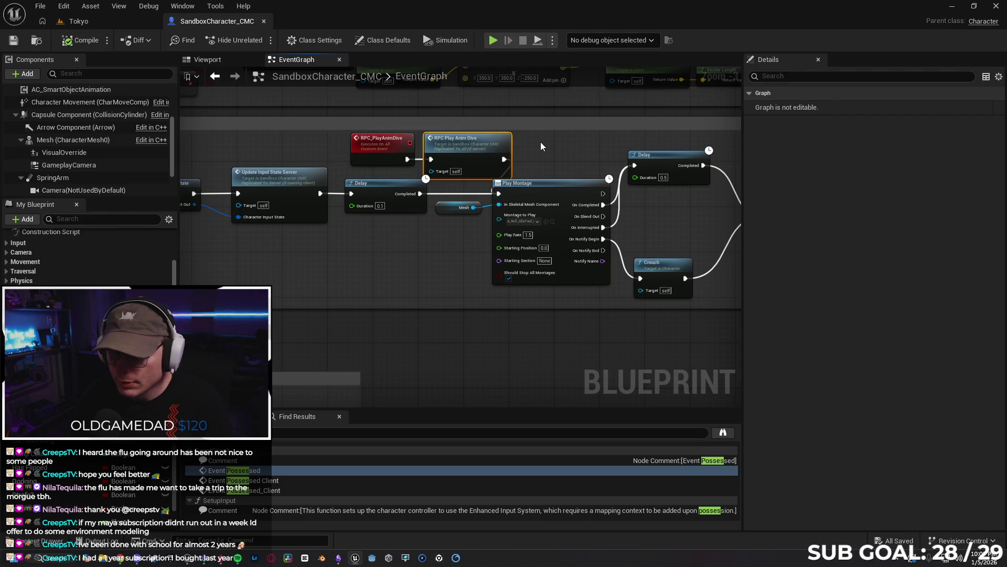
mouse_move(431, 171)
left_mouse_down()
mouse_move(527, 196)
mouse_move(605, 262)
mouse_move(506, 260)
mouse_move(499, 242)
mouse_move(580, 269)
mouse_move(606, 259)
mouse_move(488, 260)
mouse_move(504, 273)
mouse_move(419, 199)
mouse_move(400, 238)
left_mouse_up()
left_click(368, 252)
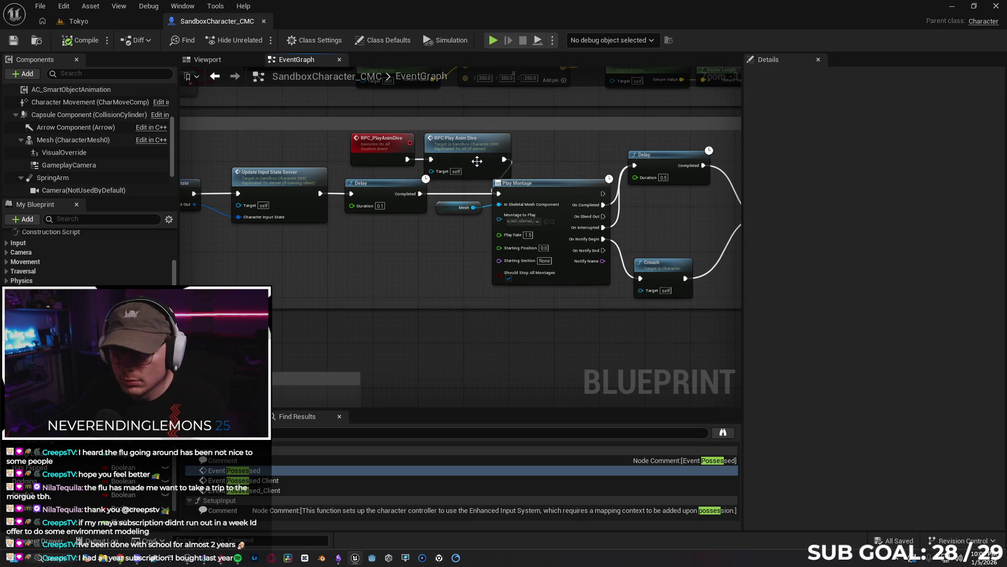
left_click(475, 145)
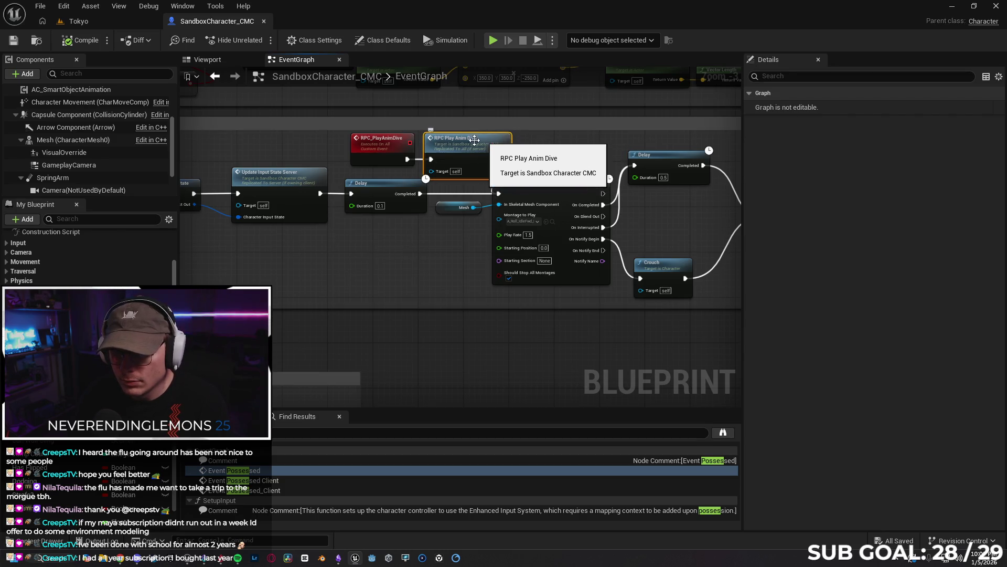
left_click(430, 159, "alt")
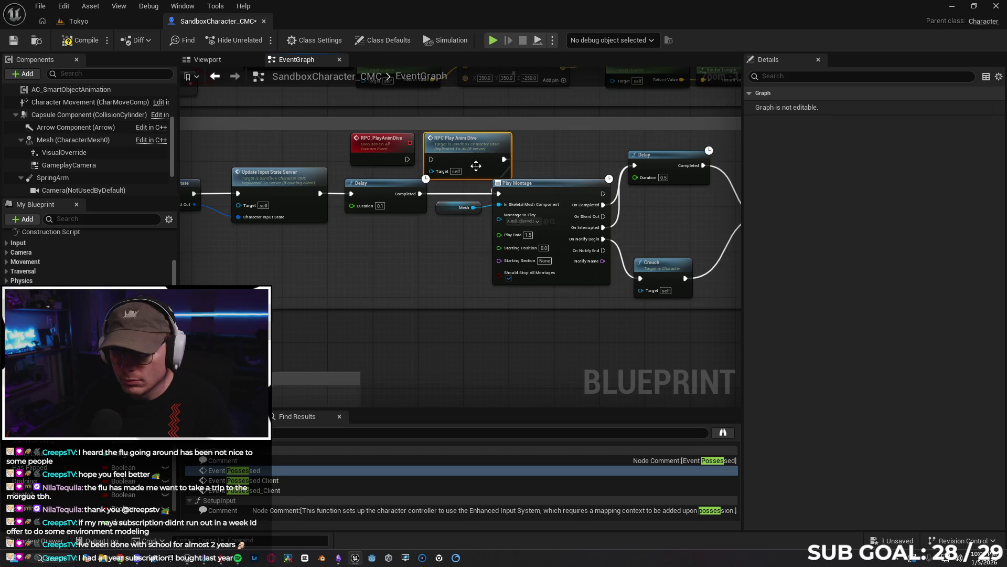
left_click_drag(486, 154, 472, 134)
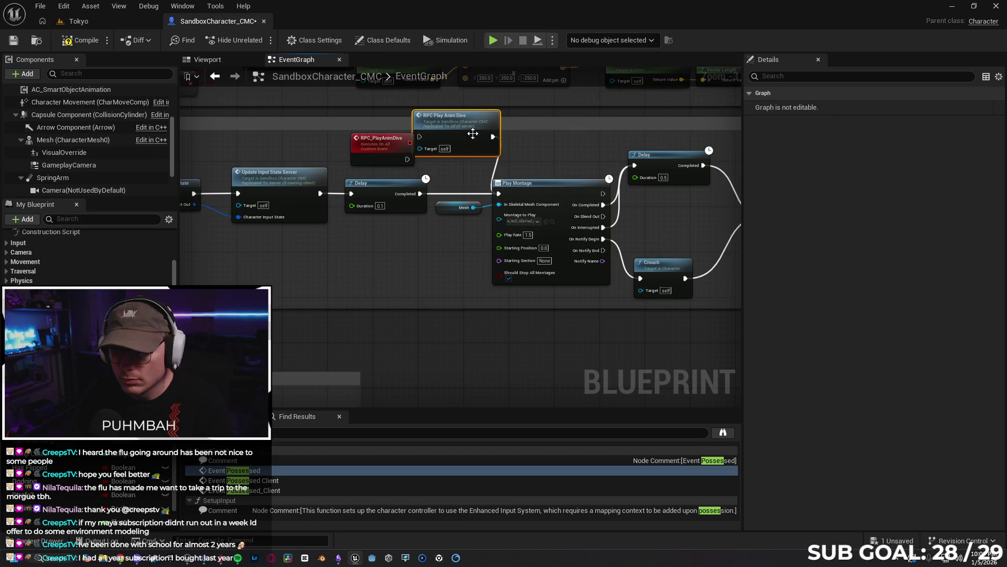
left_click(494, 174)
left_click_drag(480, 138, 530, 142)
- Wire RPC_PlayAnimDive into Play Montage, then Play Montage into RPC Play Anim Dive and SET Dodging
left_click_drag(406, 159, 498, 193)
left_click_drag(378, 146, 418, 151)
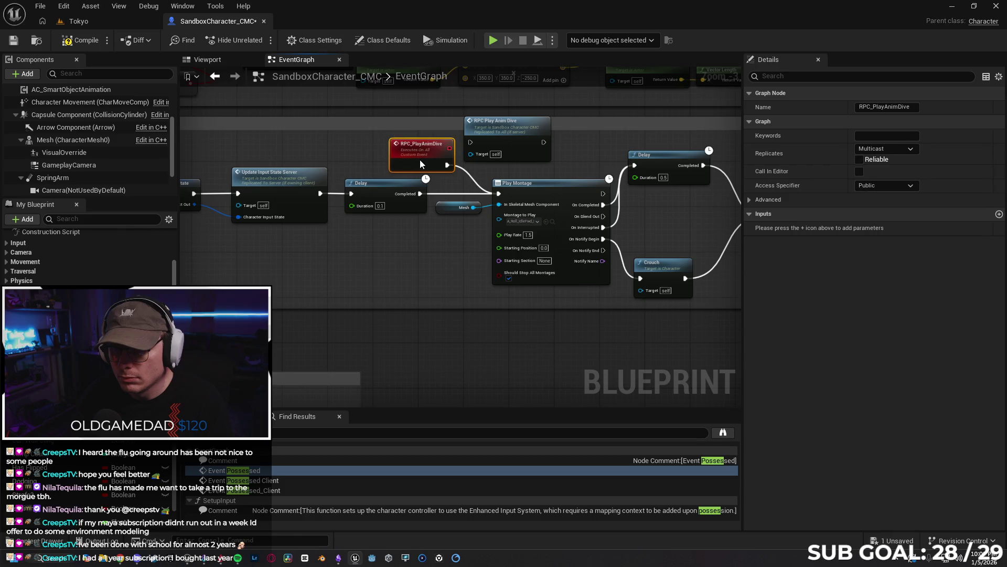
mouse_move(551, 168)
left_mouse_down()
mouse_move(432, 176)
mouse_move(441, 151)
mouse_move(557, 143)
mouse_move(557, 191)
left_mouse_up()
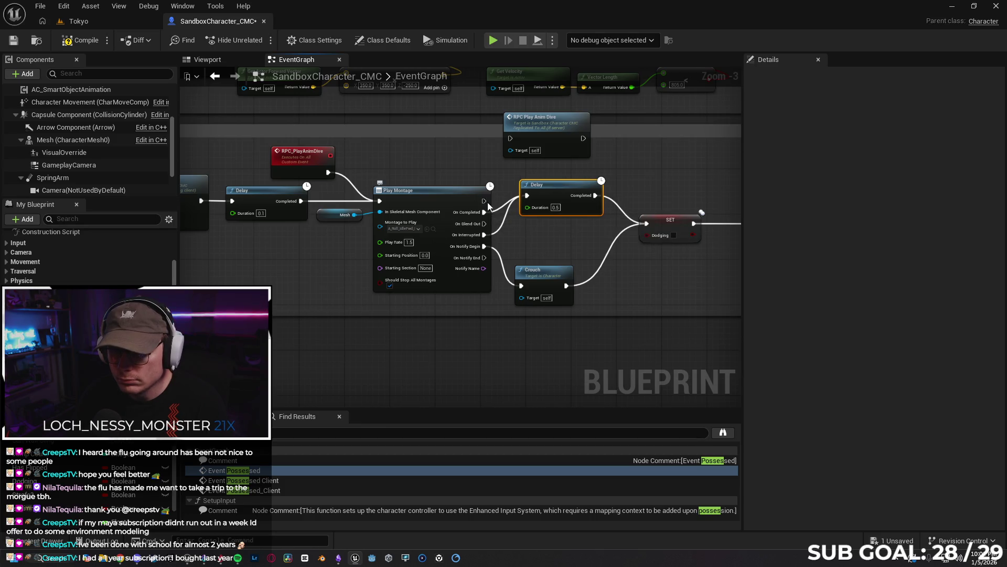
left_click_drag(483, 200, 510, 138)
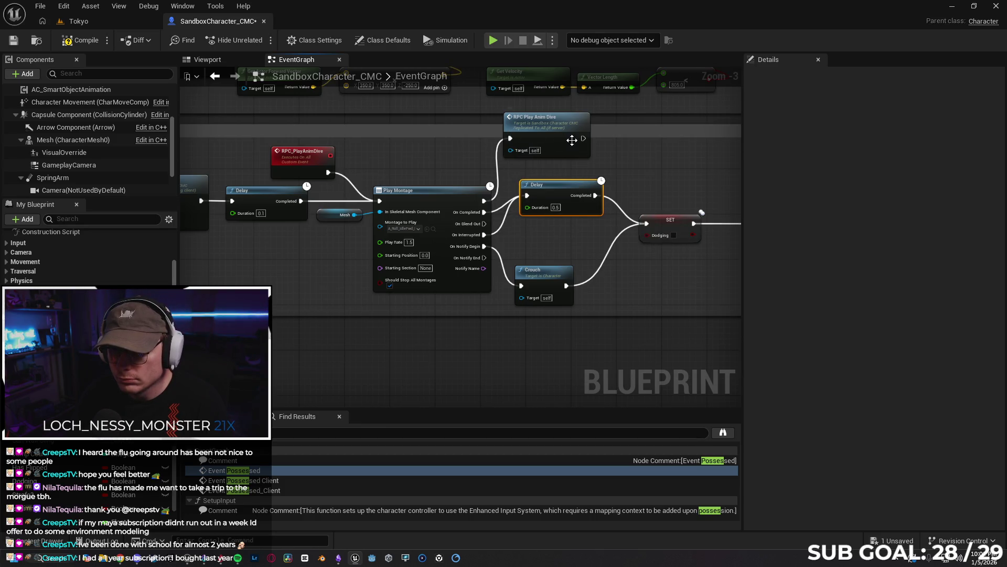
left_click_drag(583, 139, 647, 223)
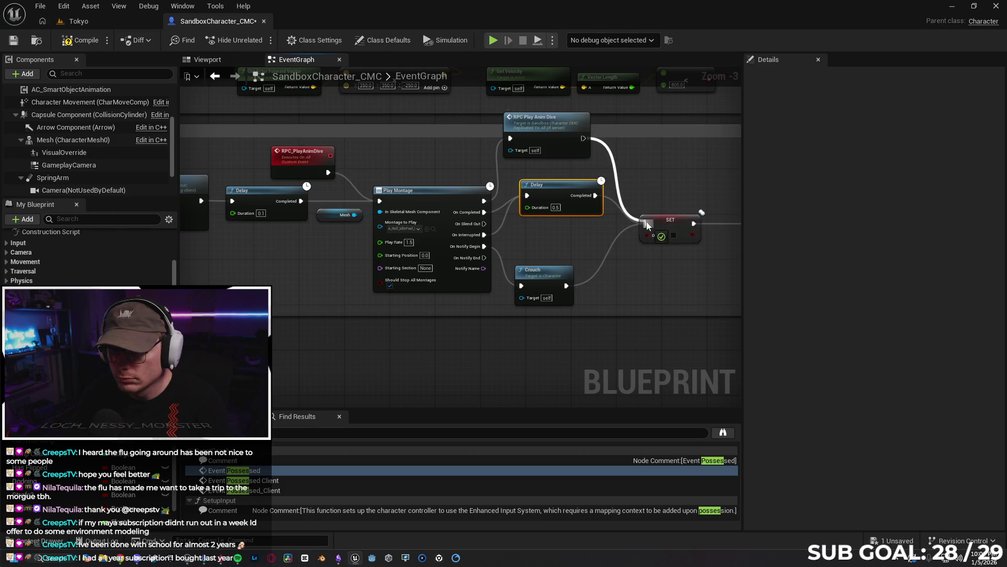
left_click_drag(558, 143, 569, 153)
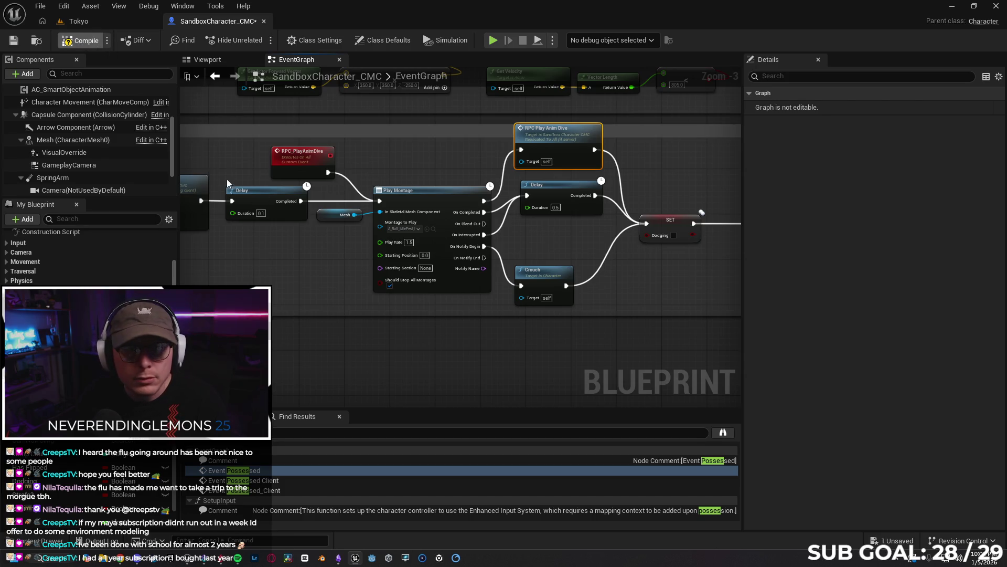
left_click(89, 23)
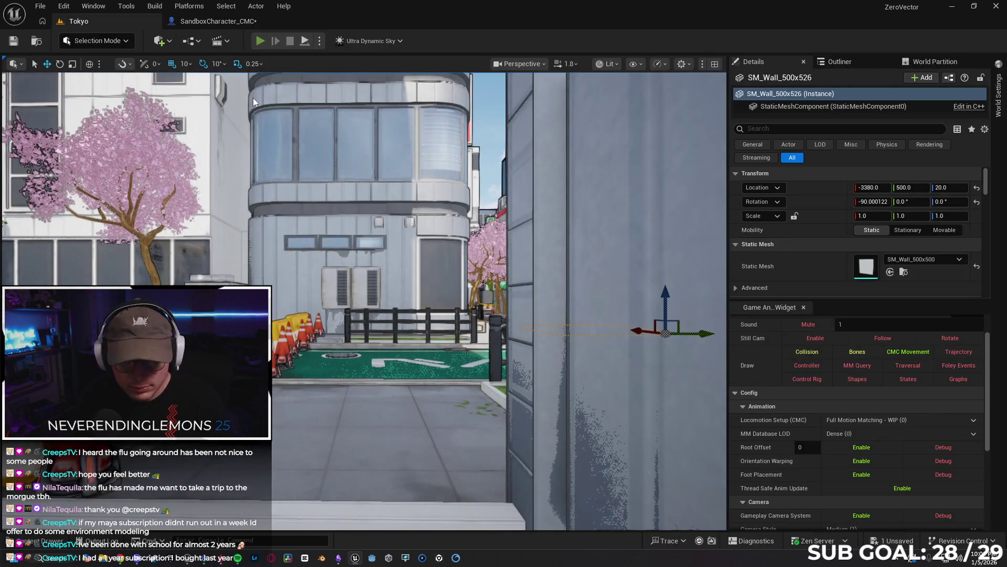
- Run a quick play test and inspect the call stacks of both infinite-loop errors
key("alt+p")
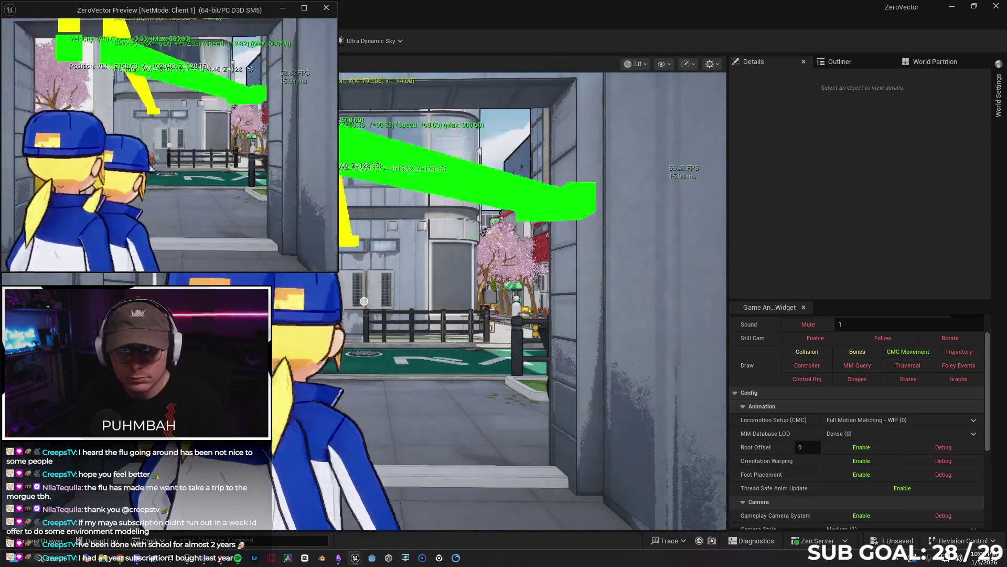
key("Escape")
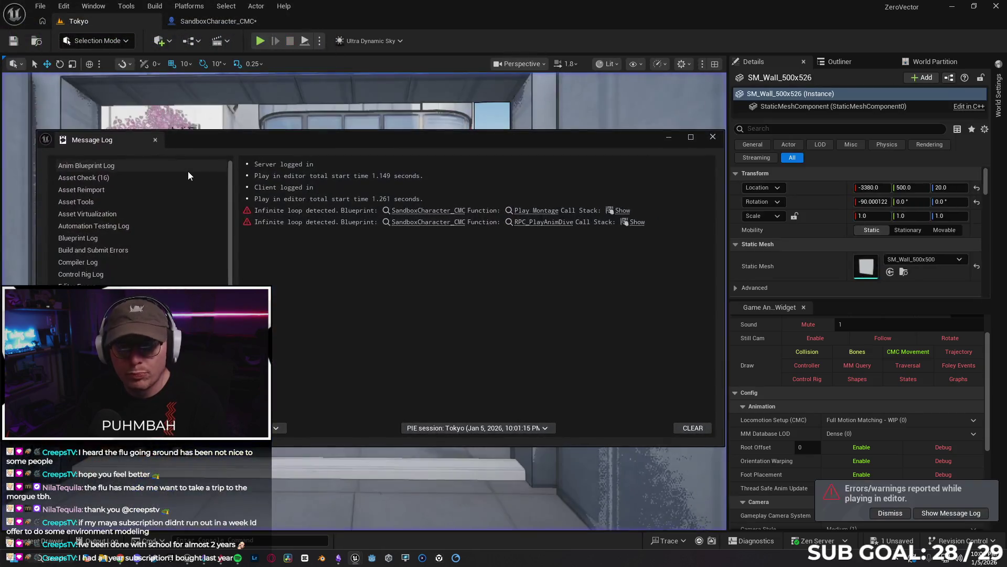
left_click(615, 211)
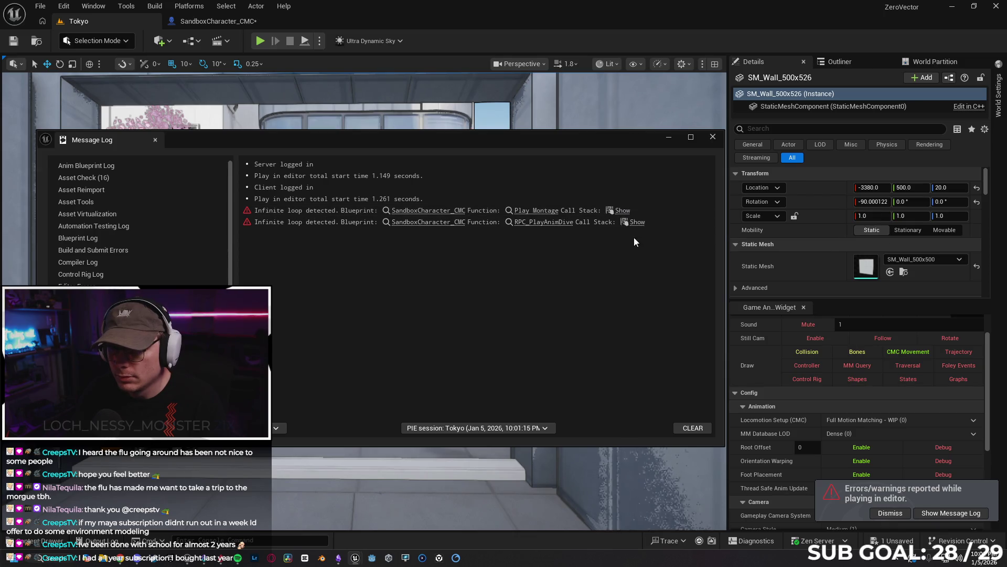
left_click(629, 223)
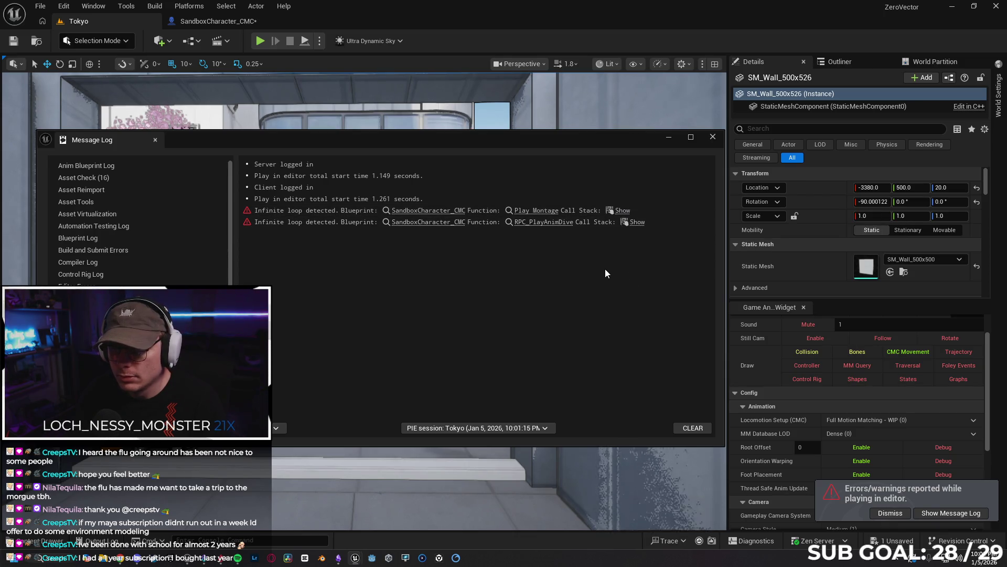
left_click(224, 24)
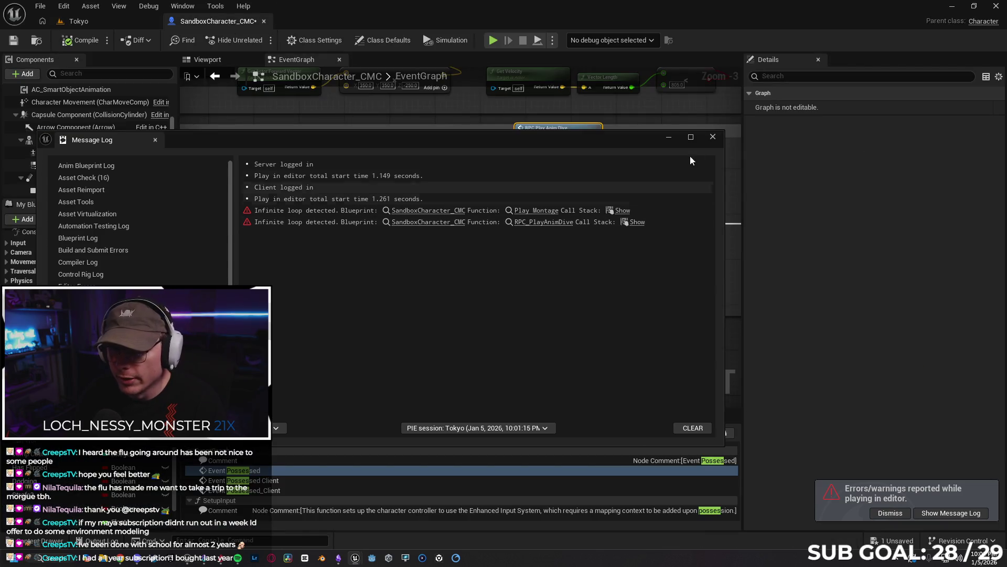
- Rewire so montage completion calls RPC Play Anim Dive, chained into the Delay before SET Dodging
left_click(713, 137)
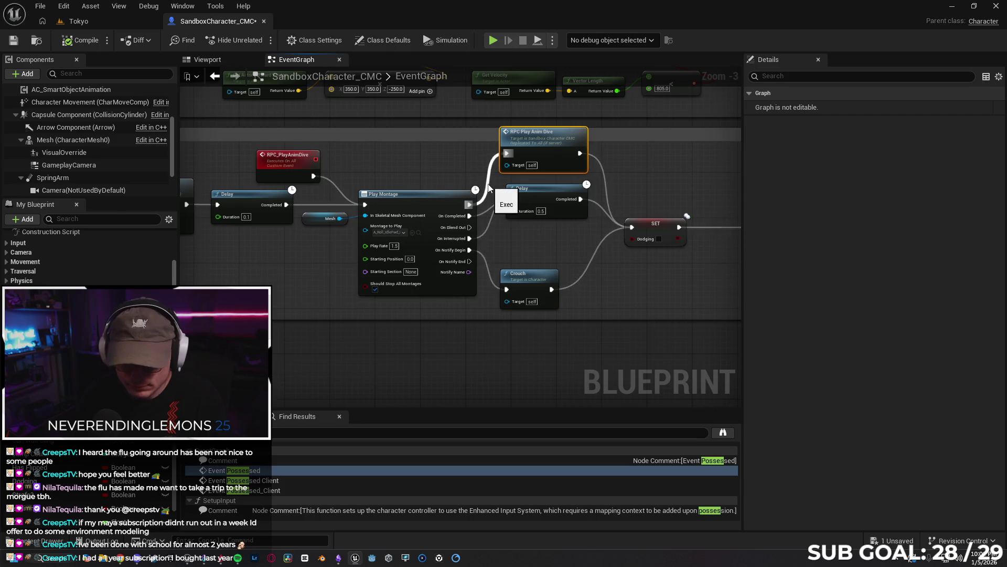
left_click(496, 188, "alt")
left_click(607, 195, "alt")
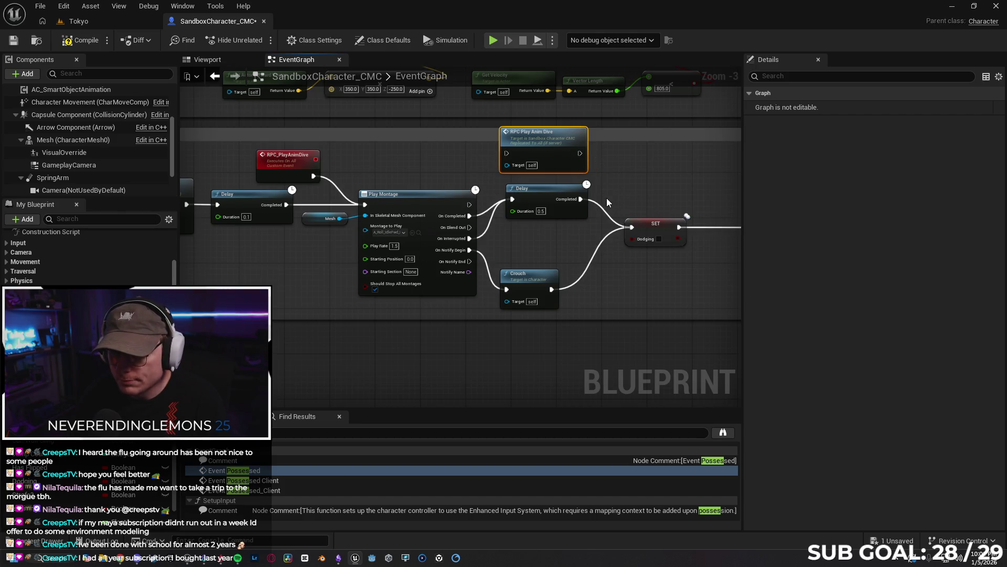
left_click_drag(546, 199, 569, 197)
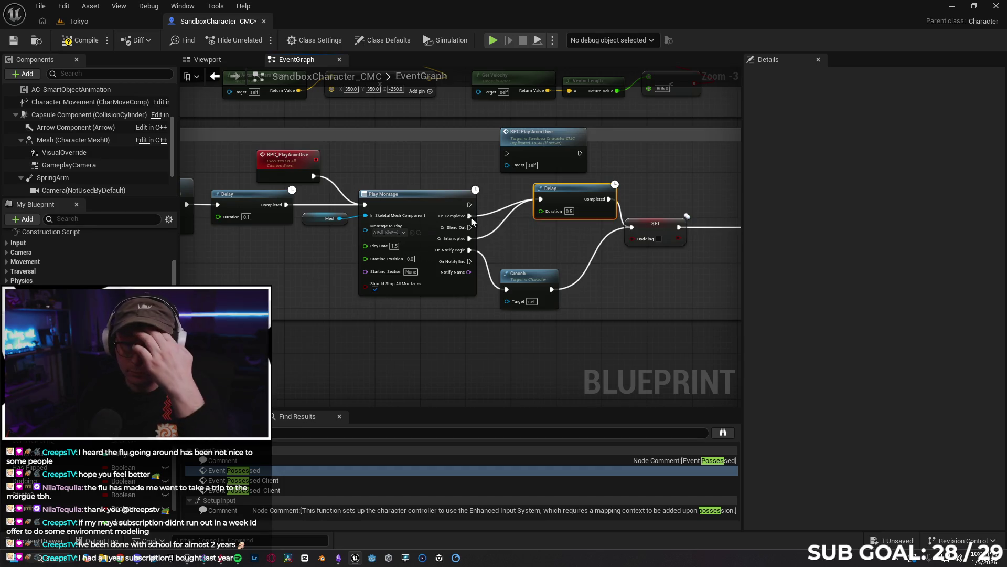
mouse_move(470, 216)
left_mouse_down()
mouse_move(506, 183)
mouse_move(507, 153)
left_mouse_up()
mouse_move(577, 188)
left_mouse_down()
mouse_move(566, 188)
mouse_move(639, 167)
left_mouse_up()
mouse_move(580, 153)
left_mouse_down()
mouse_move(604, 177)
mouse_move(599, 196)
mouse_move(548, 205)
left_mouse_up()
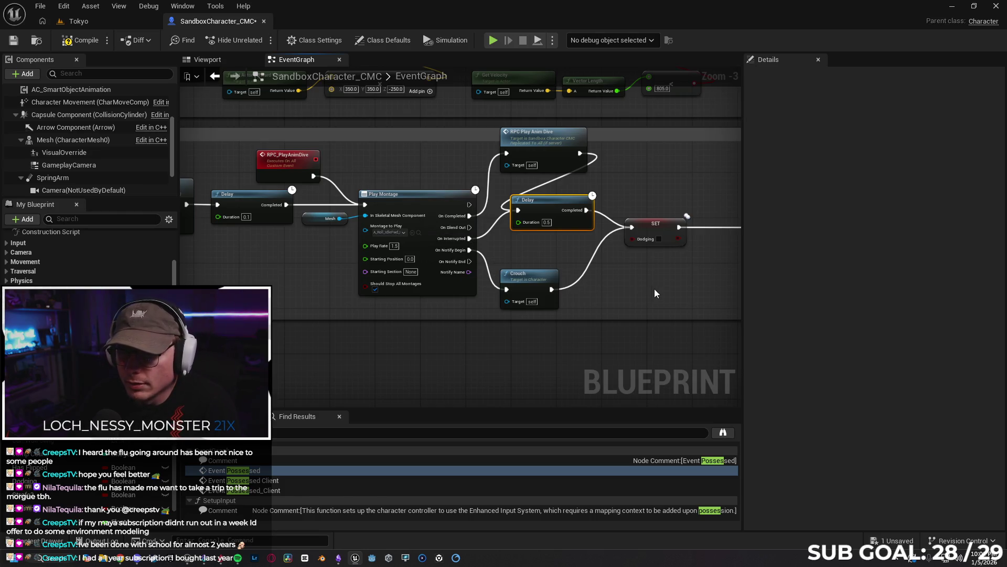
mouse_move(576, 297)
left_mouse_down()
mouse_move(508, 290)
mouse_move(556, 288)
mouse_move(519, 275)
mouse_move(526, 287)
mouse_move(526, 278)
left_mouse_up()
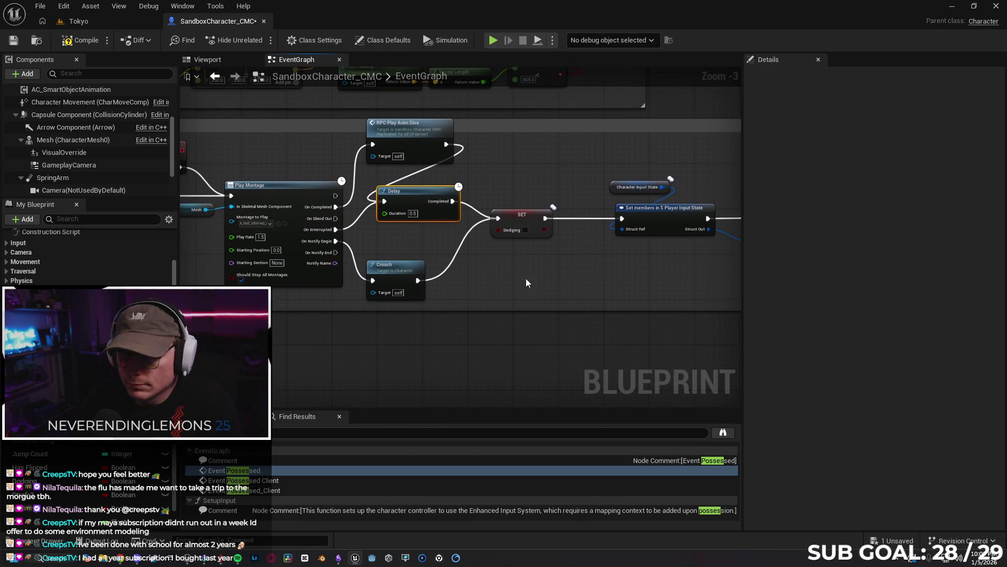
- After a quick test, detach Crouch from the notify begin event and reposition Crouch and Delay
left_click(108, 22)
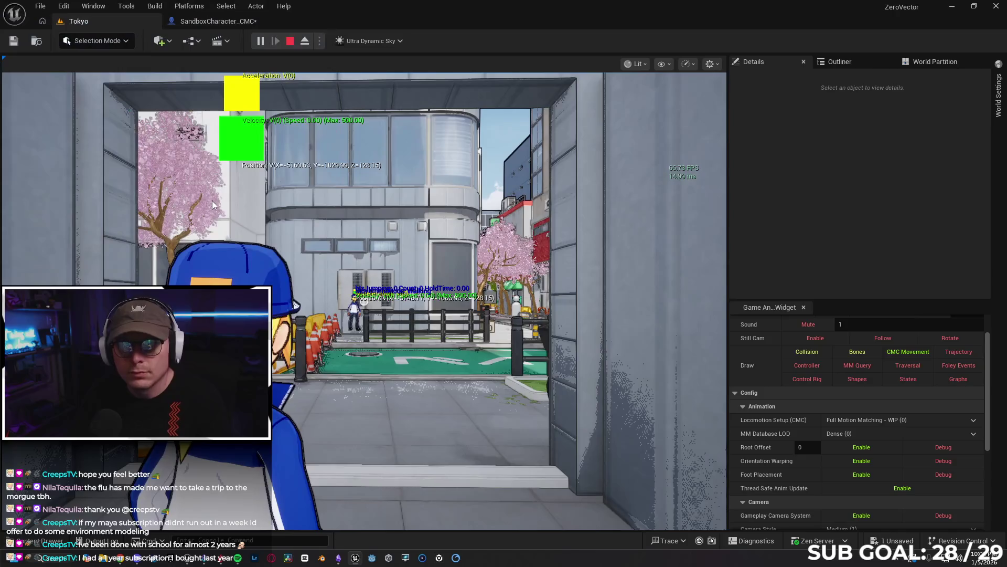
key("Escape")
left_click(218, 21)
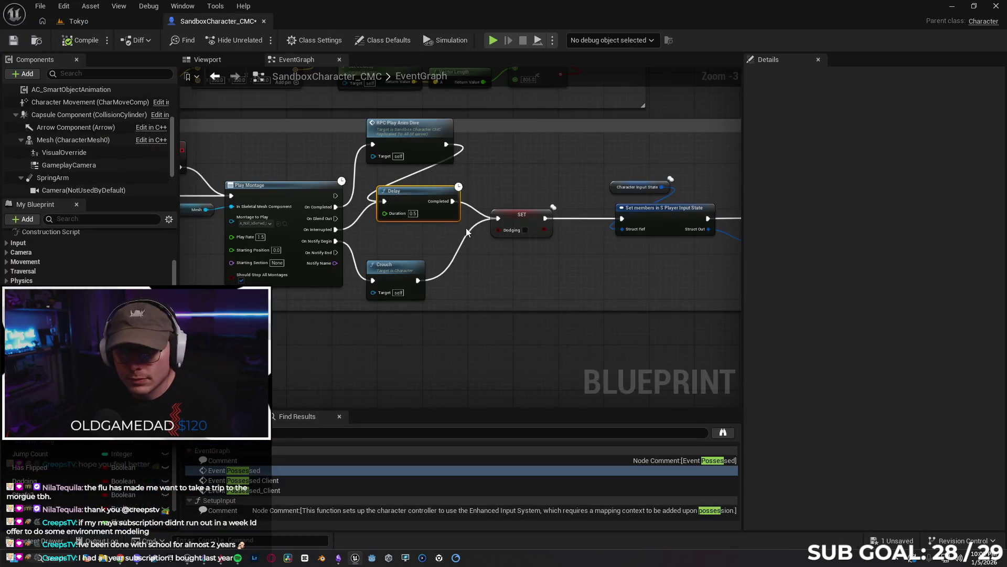
left_click(353, 267, "alt")
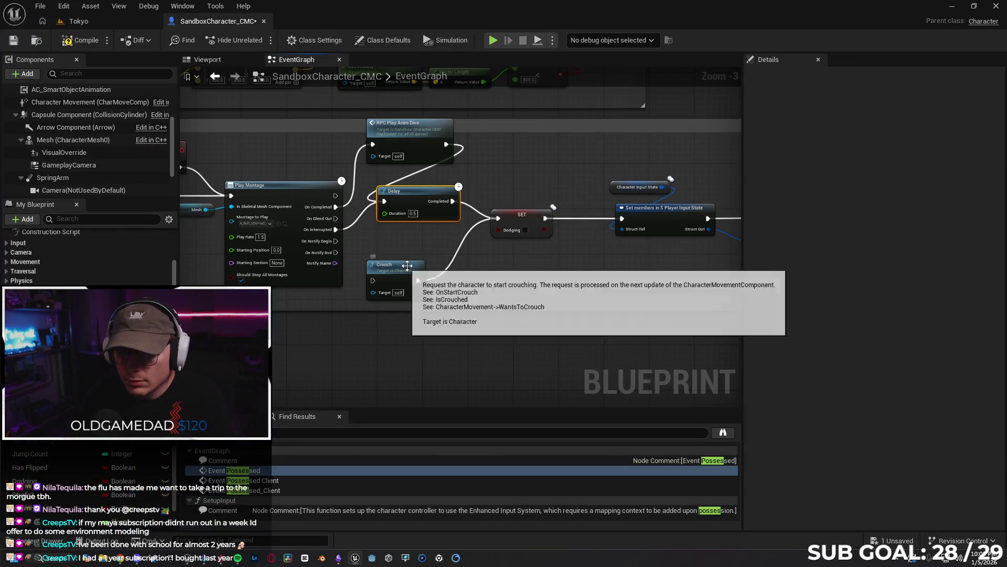
left_click_drag(407, 266, 423, 266)
left_click_drag(410, 200, 411, 228)
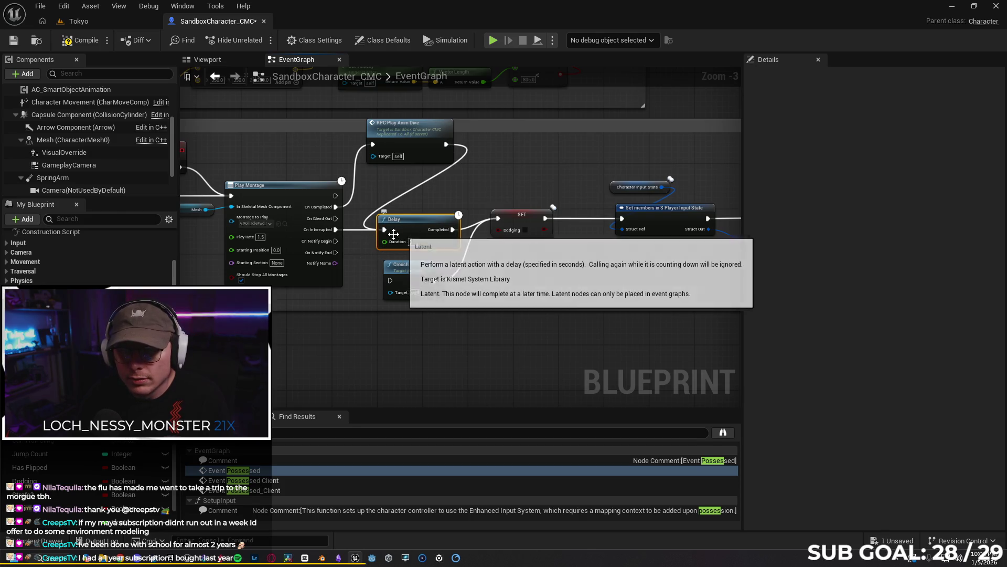
left_click(101, 21)
key("alt+Tab")
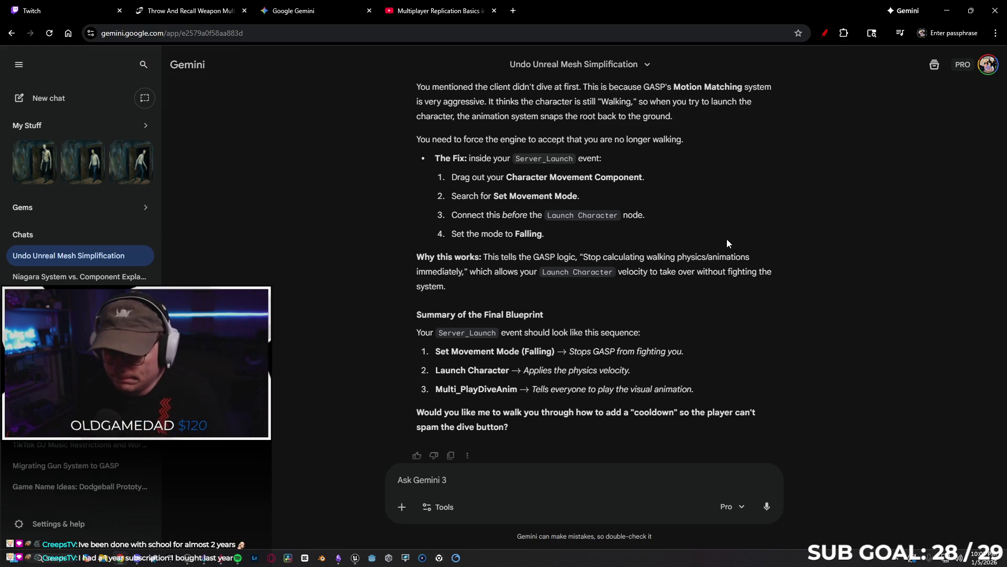
- Read through Gemini's reply to find the Slot node advice
scroll(739, 242, "up", 5)
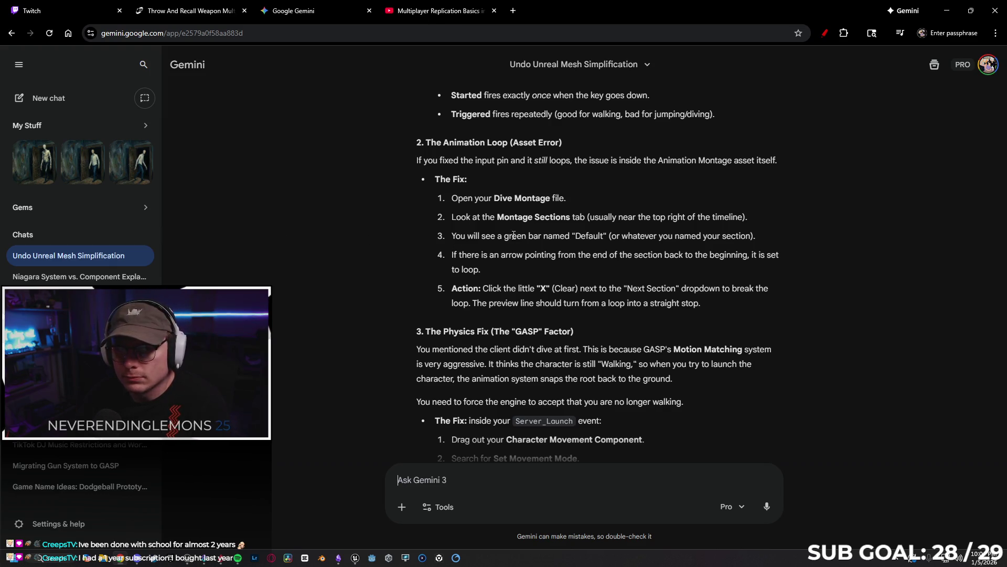
scroll(374, 243, "up", 4)
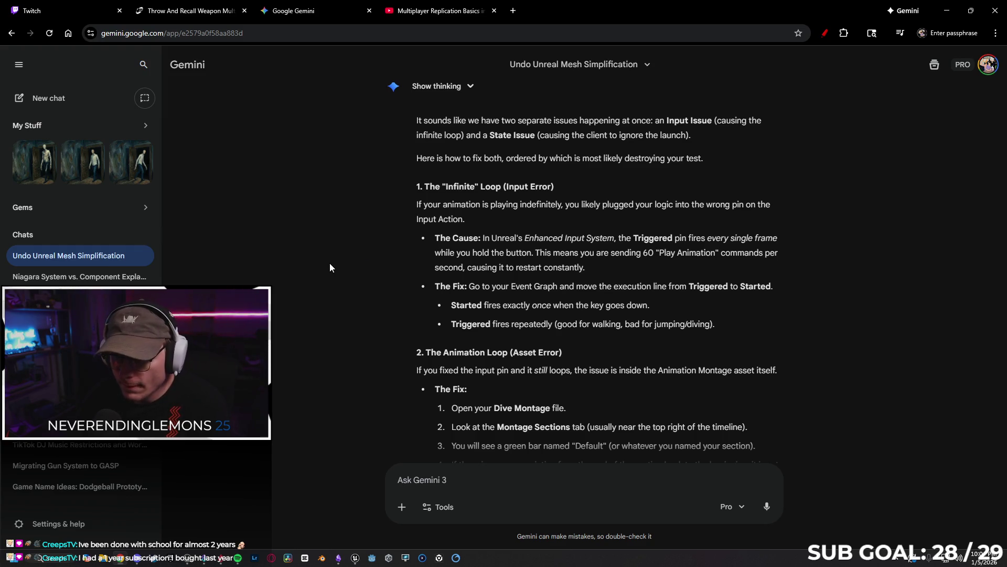
scroll(363, 269, "up", 3)
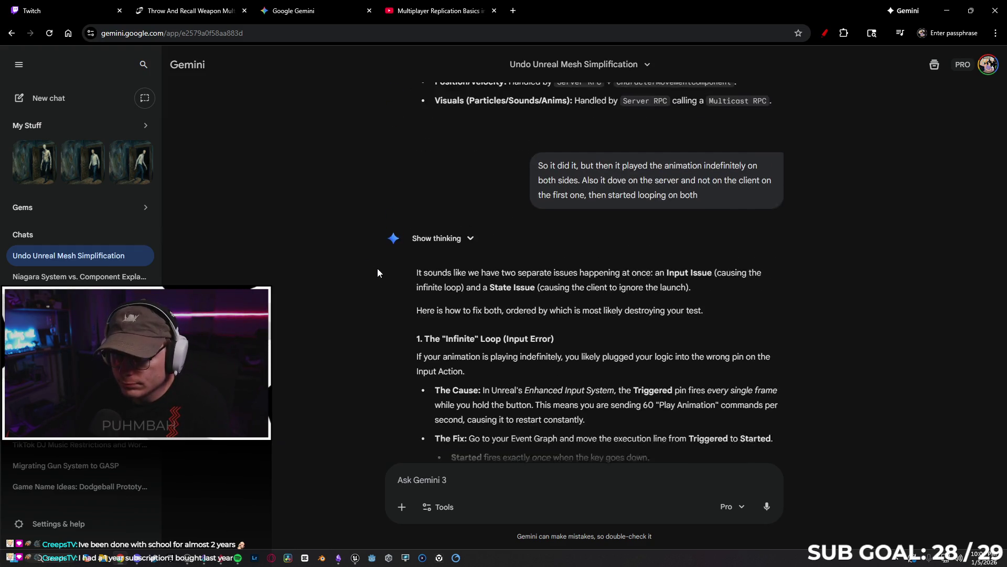
scroll(354, 275, "down", 4)
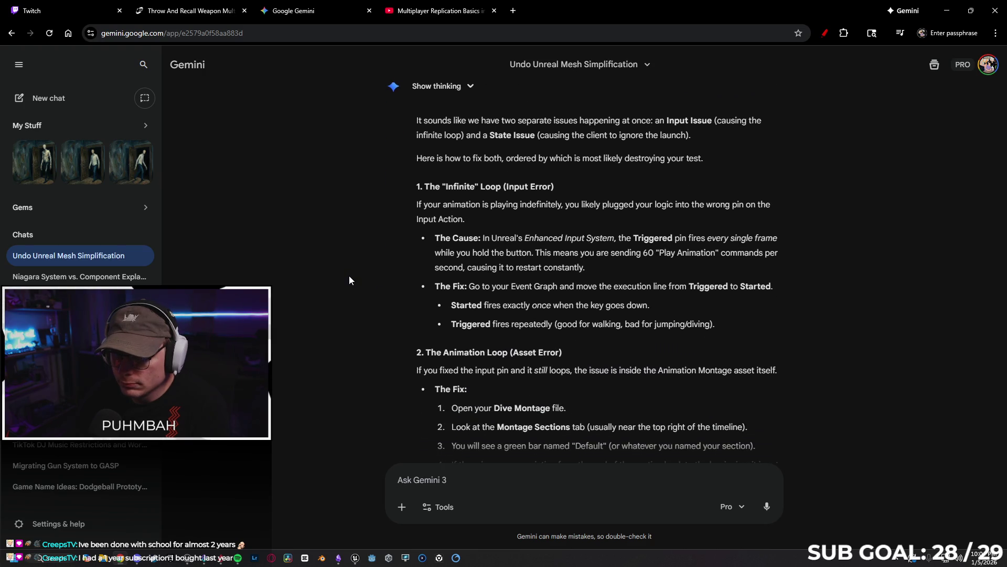
scroll(352, 272, "down", 2)
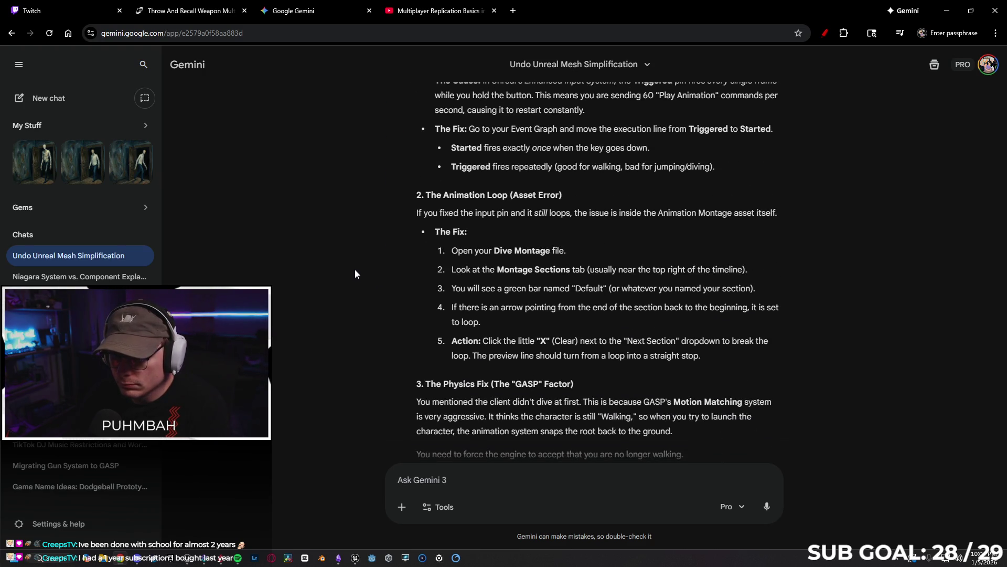
scroll(369, 278, "down", 1)
scroll(367, 278, "down", 5)
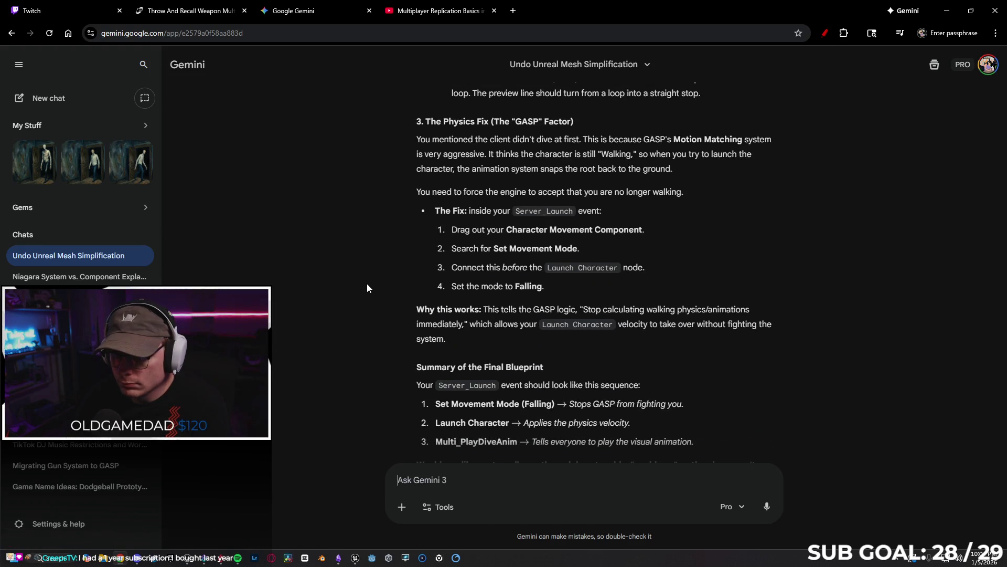
scroll(367, 282, "down", 2)
scroll(360, 279, "up", 15)
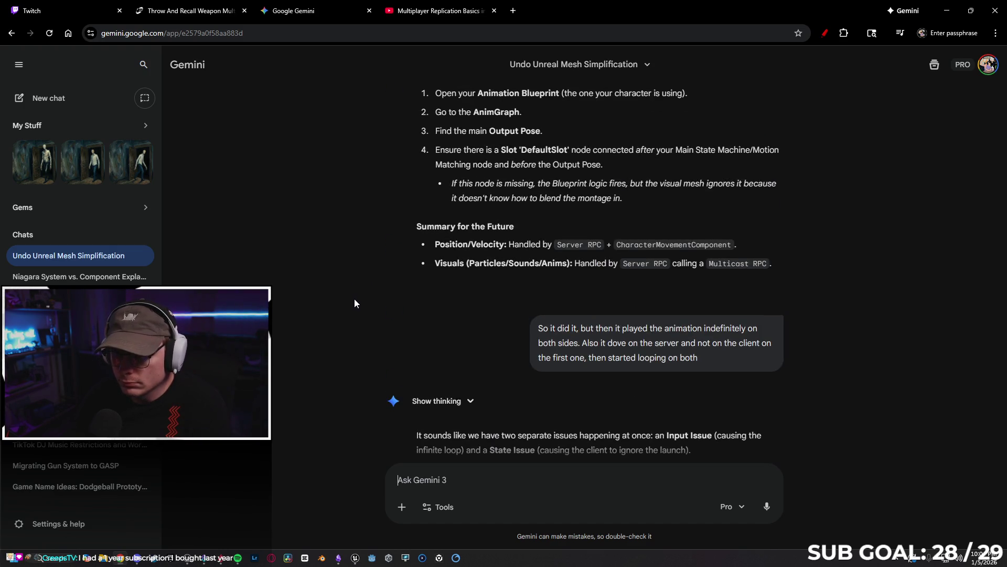
scroll(357, 297, "up", 3)
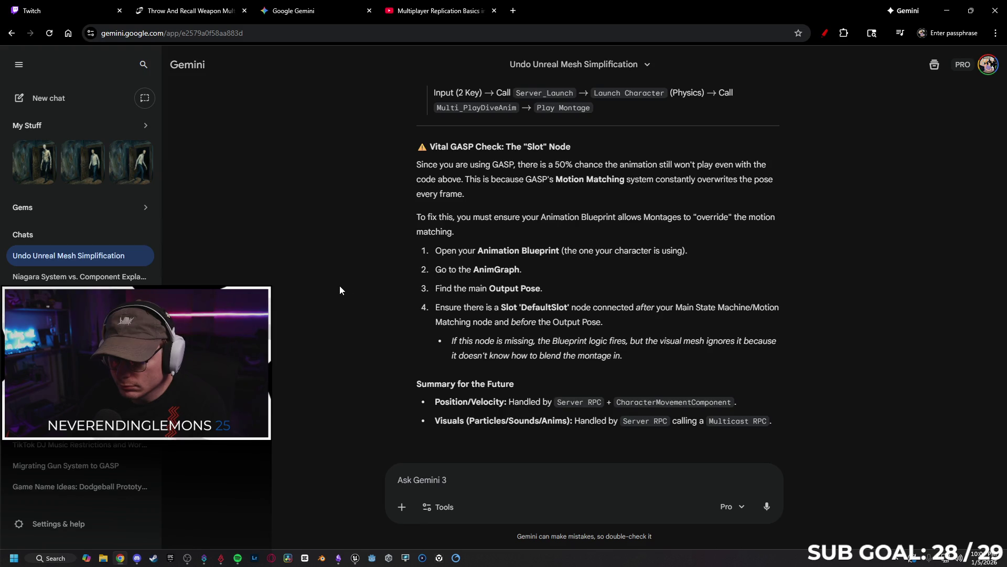
right_click(839, 300)
left_click(566, 287)
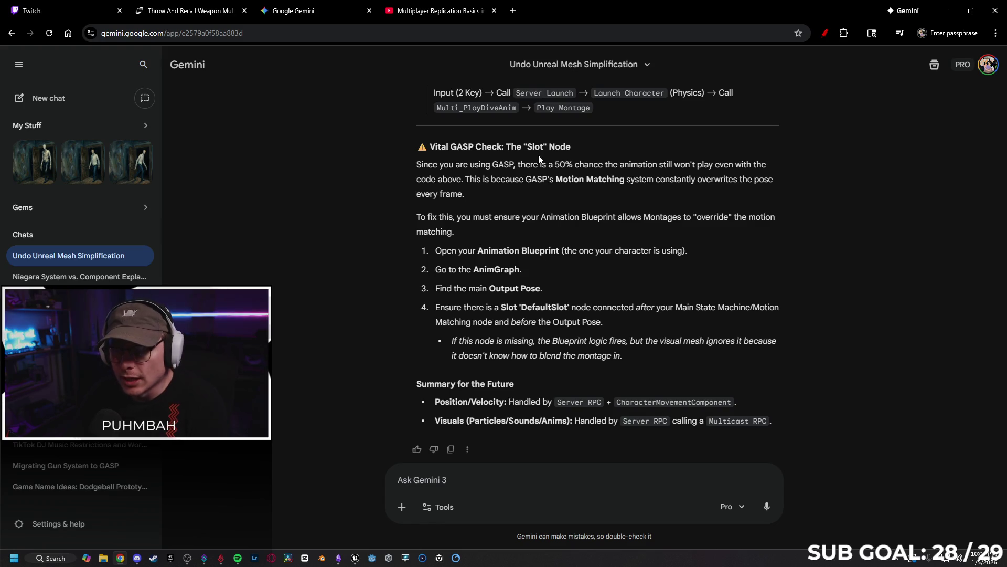
scroll(593, 195, "up", 1)
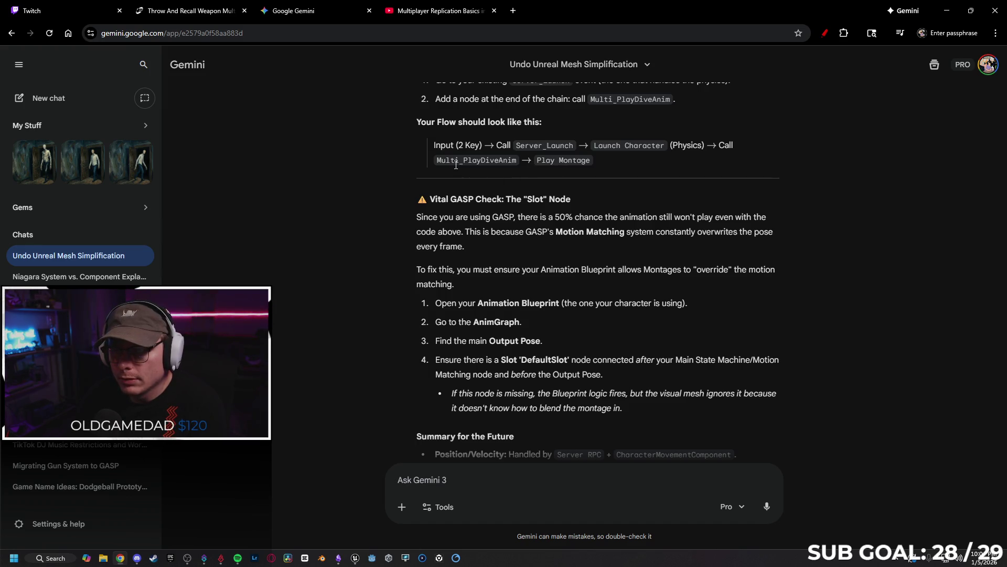
scroll(484, 179, "up", 1)
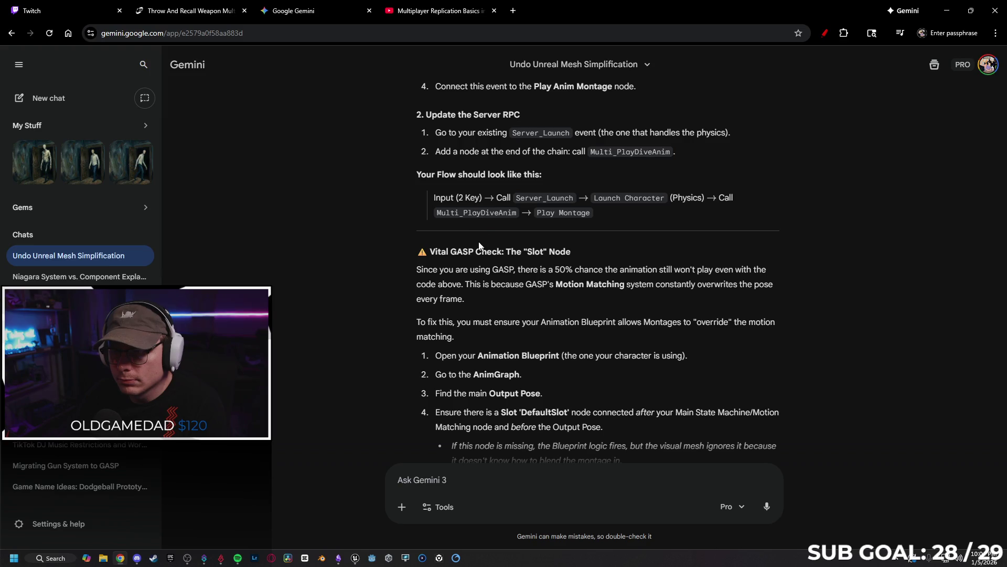
scroll(599, 225, "up", 1)
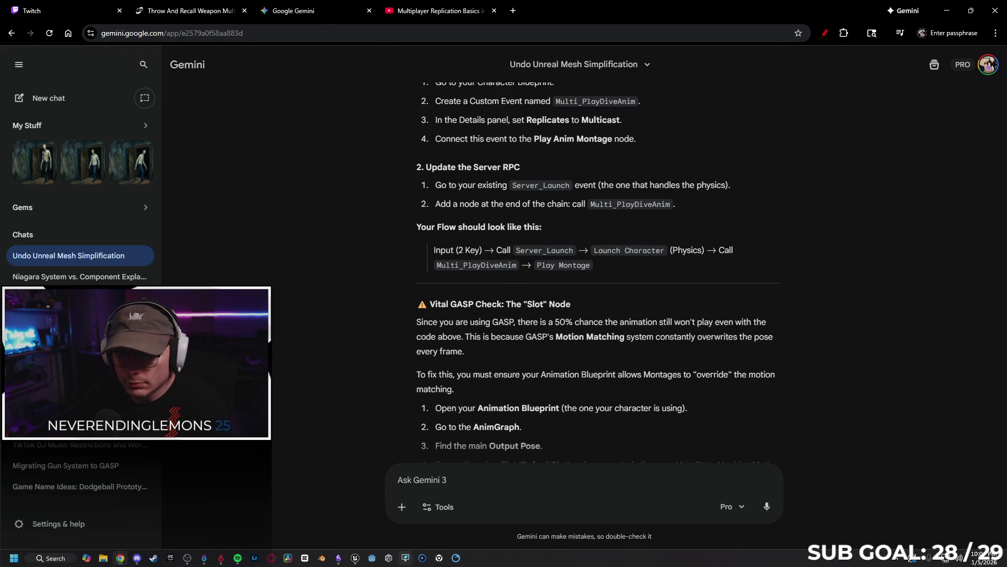
- In the event graph, move RPC Play Anim Dive so it follows Un Crouch
key("alt+Tab")
mouse_move(528, 331)
left_mouse_down()
mouse_move(472, 310)
mouse_move(467, 230)
mouse_move(233, 171)
mouse_move(558, 161)
mouse_move(382, 171)
mouse_move(340, 209)
mouse_move(283, 221)
left_mouse_up()
mouse_move(265, 186)
left_mouse_down()
mouse_move(674, 198)
mouse_move(519, 262)
mouse_move(530, 217)
mouse_move(580, 257)
left_mouse_up()
left_click_drag(483, 256, 528, 257)
left_click(496, 269)
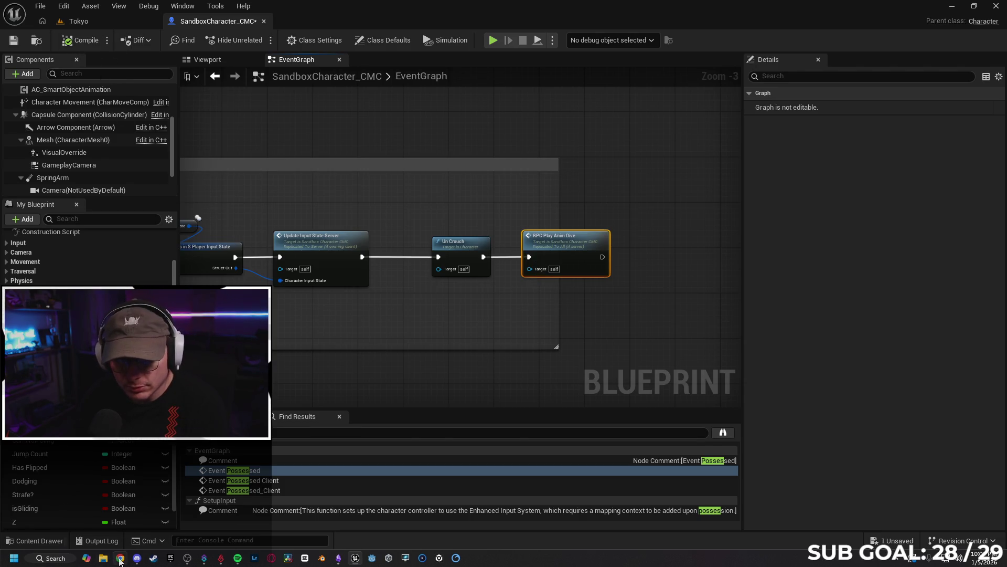
- Read further down Gemini's reply, then return to the Unreal blueprint editor
key("alt+Tab")
scroll(509, 286, "down", 2)
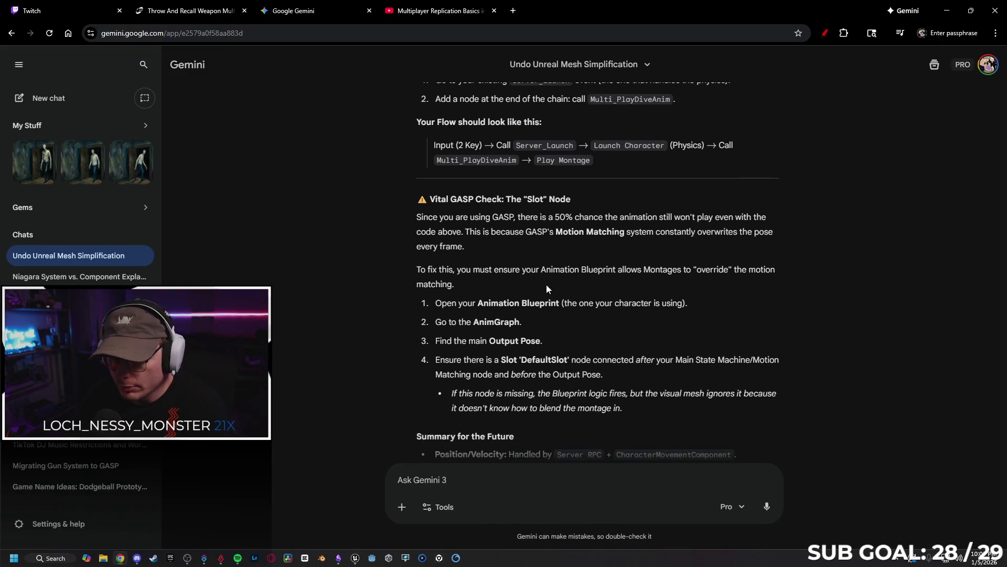
scroll(543, 281, "down", 1)
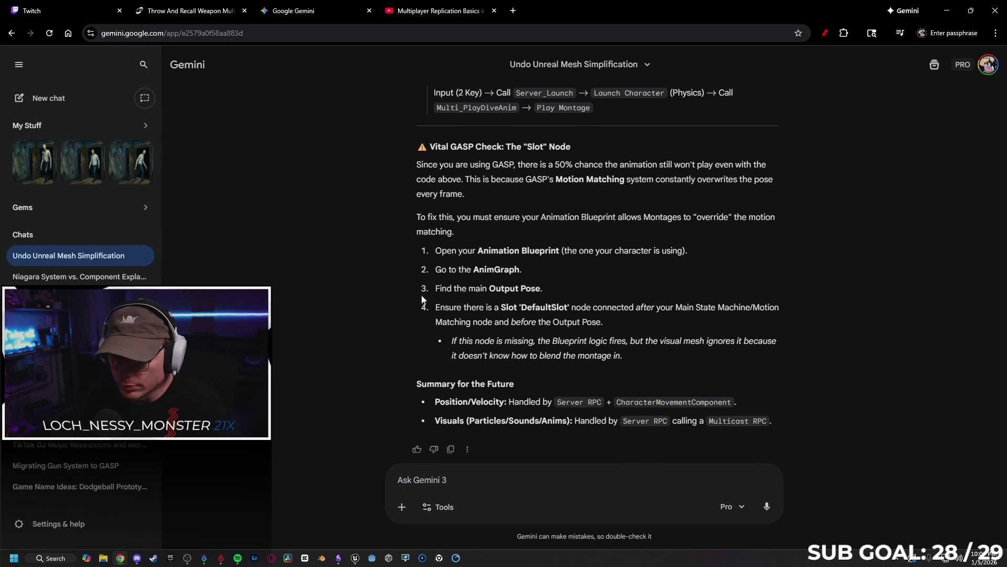
scroll(436, 270, "down", 1)
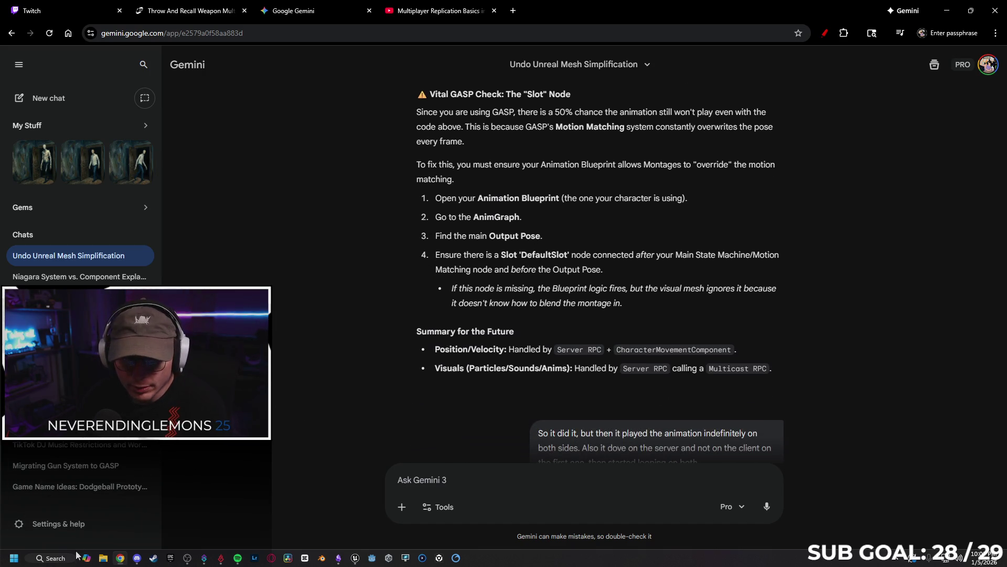
left_click(355, 558)
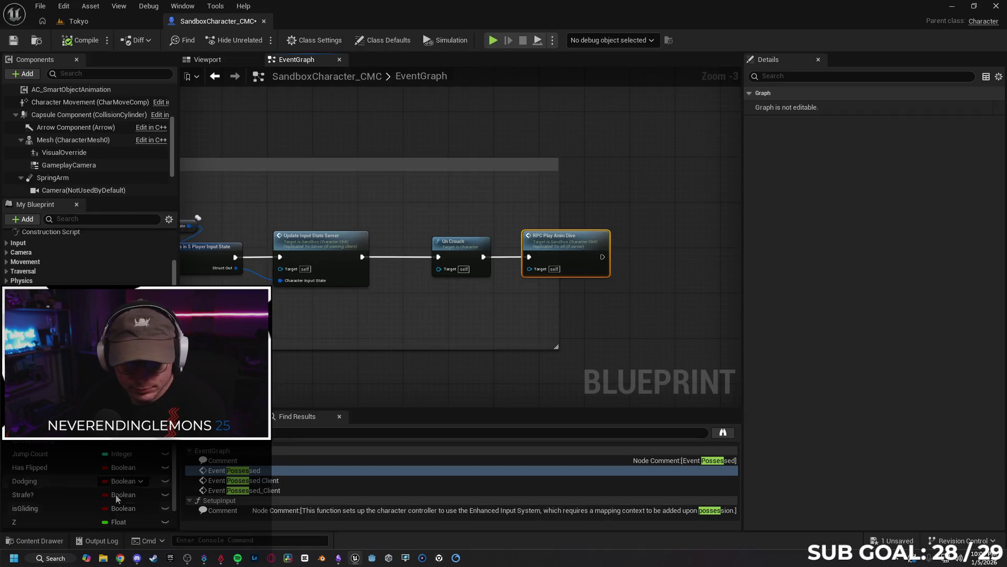
left_click(35, 540)
left_click(277, 466)
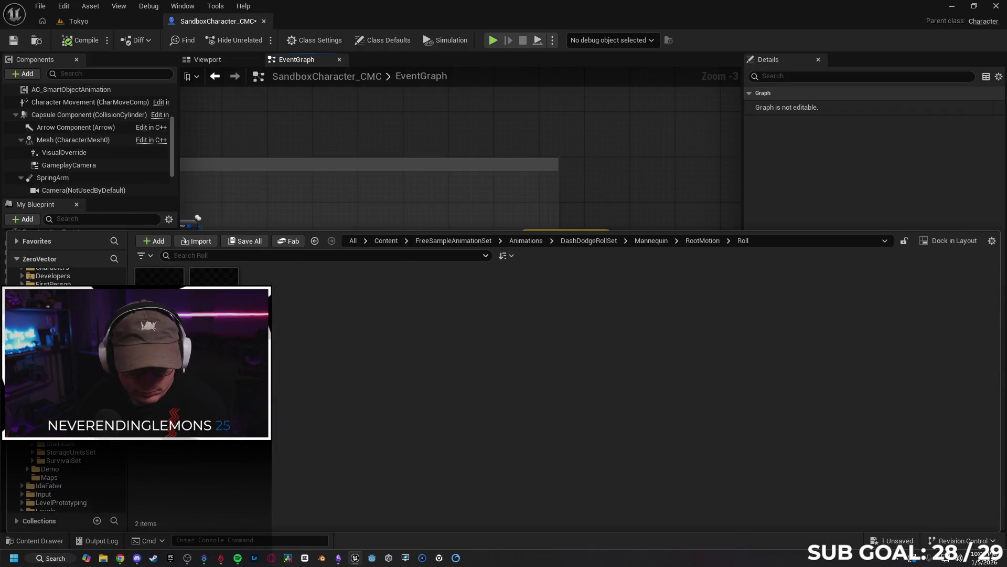
key("alt+Left")
key("alt+Left")
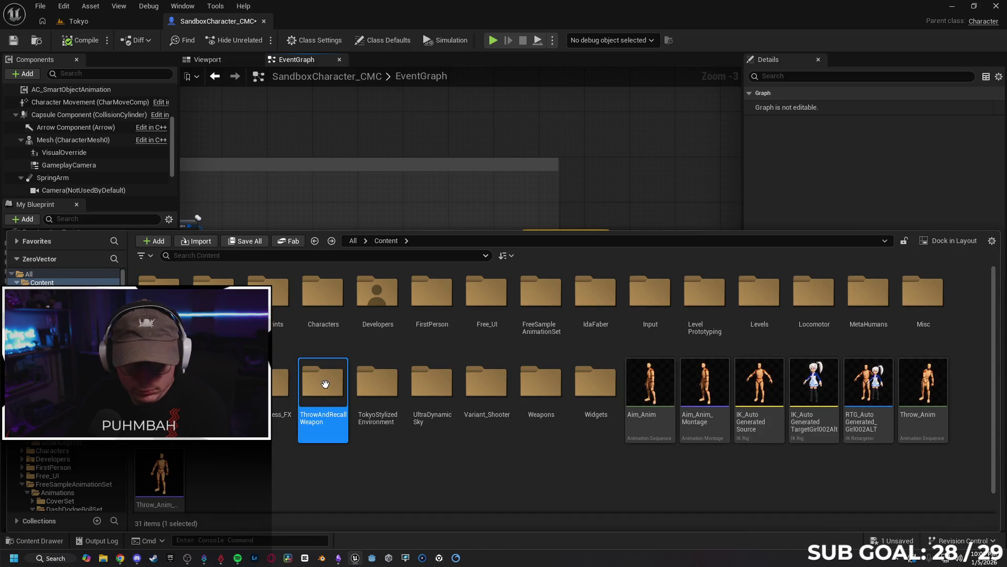
double_click(269, 296)
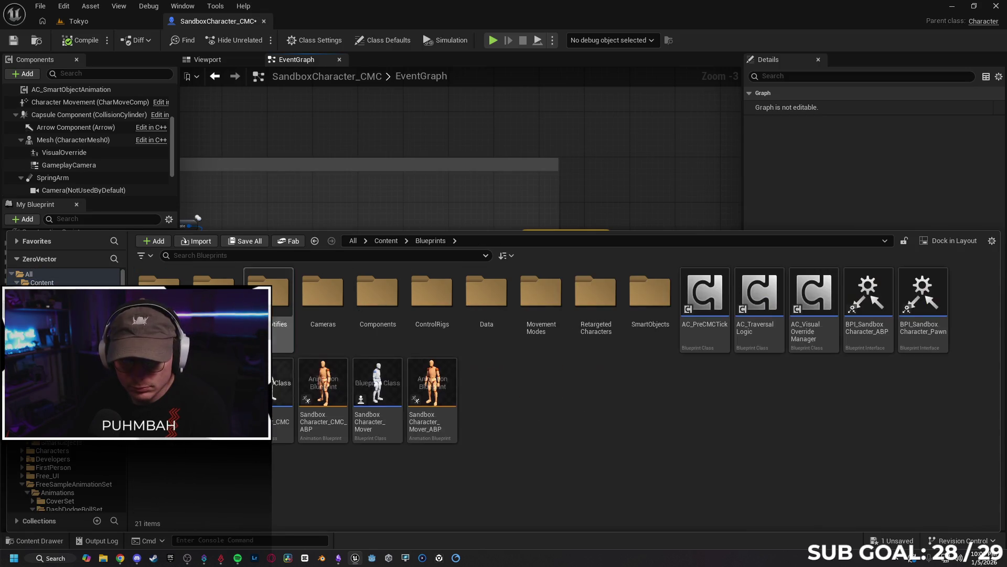
left_click(320, 390)
key("Return")
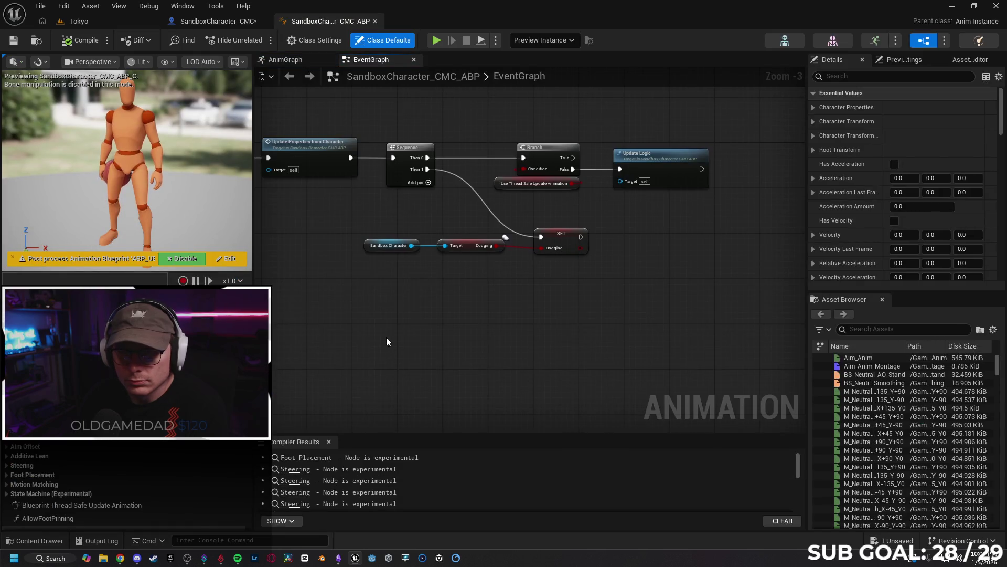
key("Home")
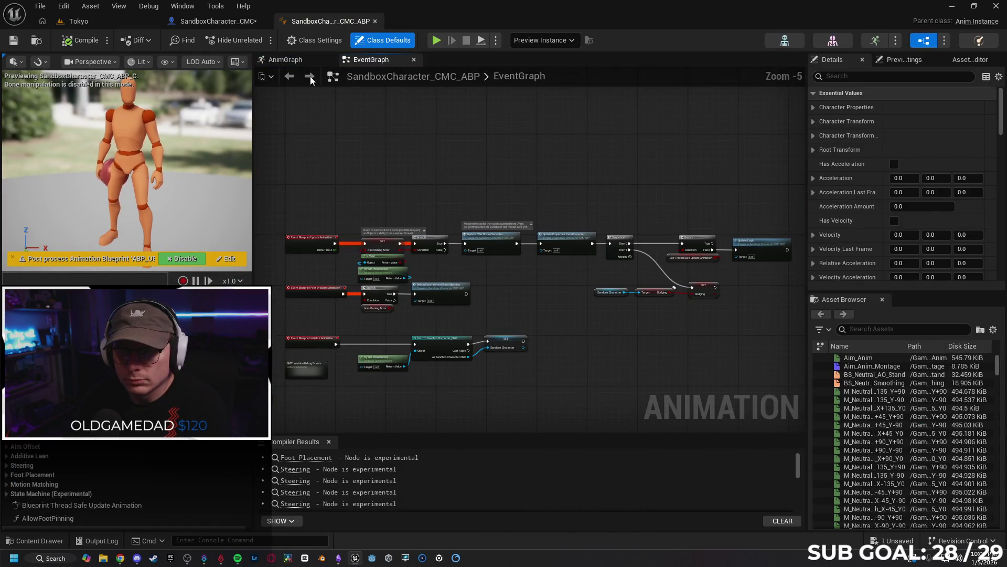
left_click(310, 77)
mouse_move(693, 233)
left_mouse_down()
mouse_move(547, 303)
mouse_move(460, 309)
mouse_move(614, 318)
mouse_move(513, 330)
mouse_move(511, 259)
mouse_move(595, 256)
left_mouse_up()
scroll(595, 256, "up", 2)
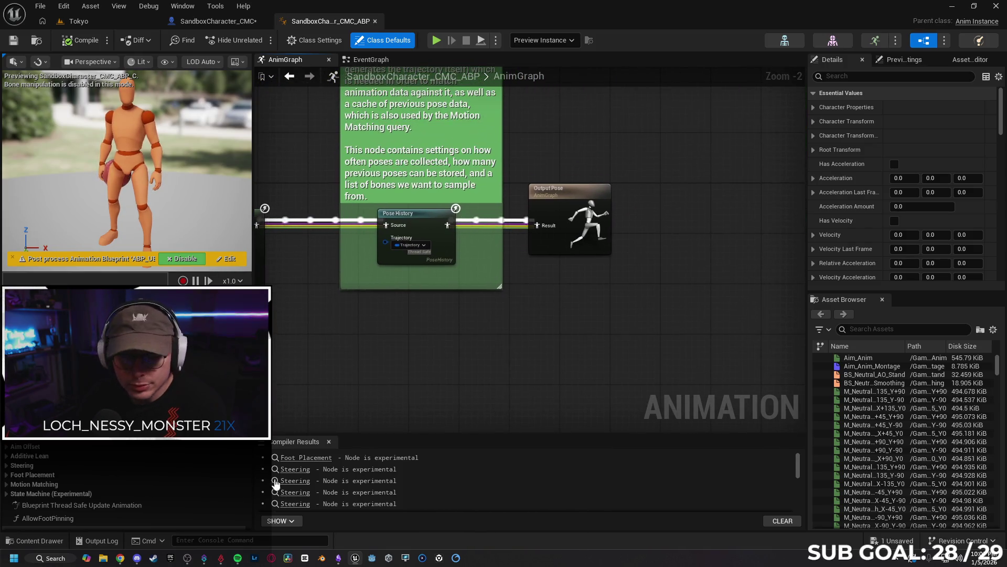
key("alt+Tab")
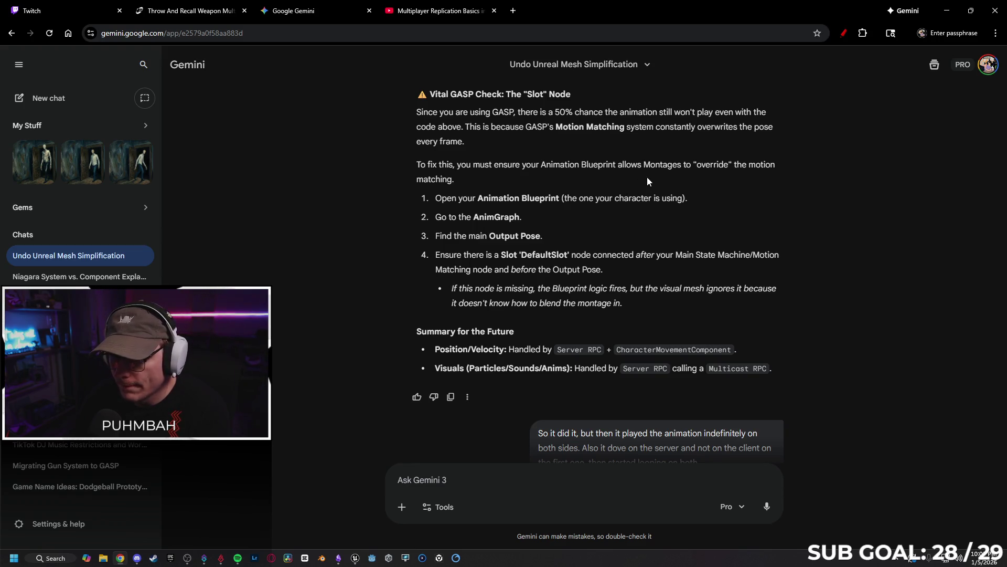
left_click(947, 10)
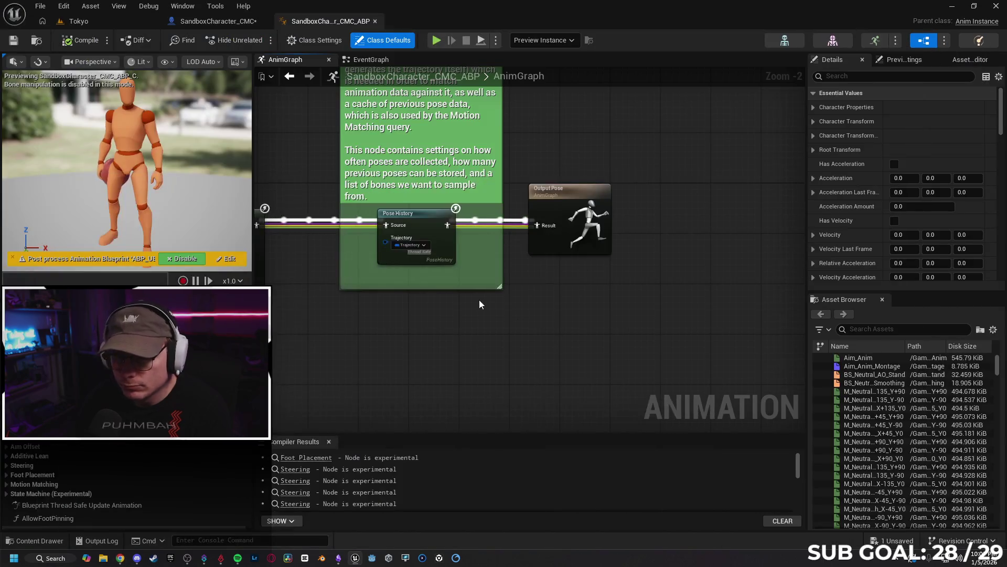
mouse_move(469, 282)
left_mouse_down()
mouse_move(627, 264)
mouse_move(666, 270)
left_mouse_up()
mouse_move(390, 316)
left_mouse_down()
mouse_move(478, 315)
mouse_move(519, 301)
mouse_move(535, 313)
mouse_move(567, 308)
mouse_move(542, 338)
mouse_move(483, 308)
mouse_move(609, 290)
left_mouse_up()
scroll(587, 305, "up", 2)
left_click_drag(566, 322, 549, 328)
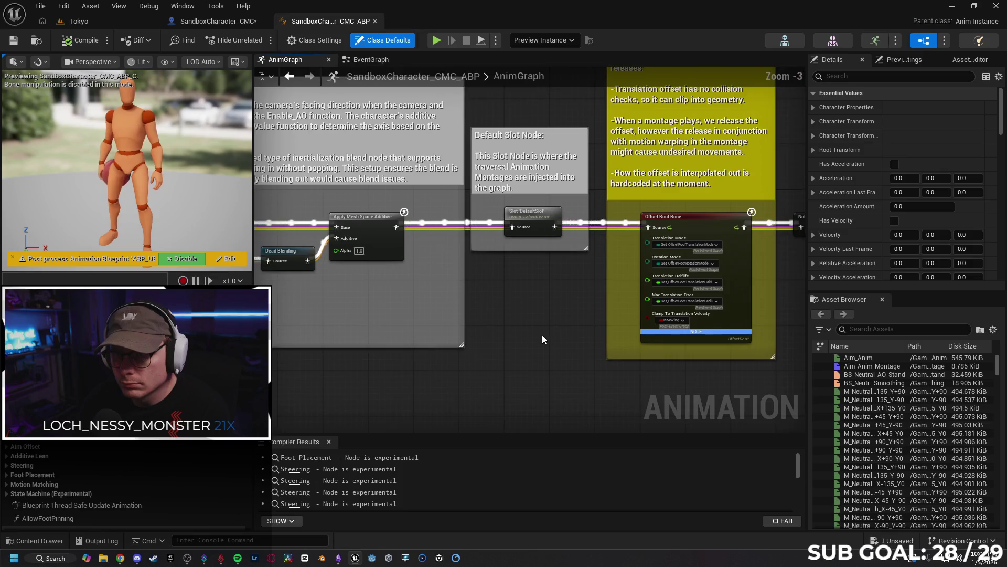
scroll(542, 335, "down", 1)
left_click_drag(662, 311, 542, 281)
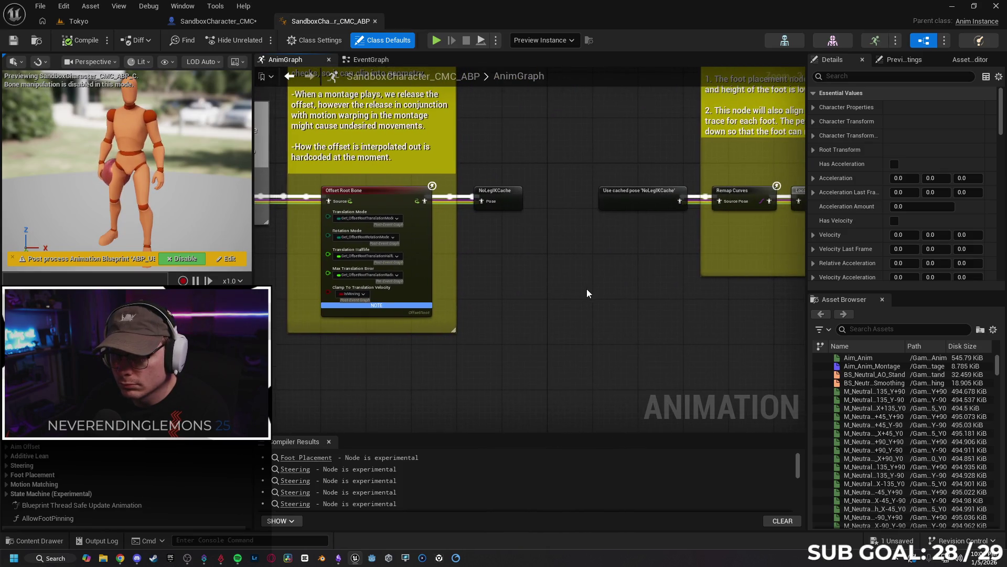
scroll(587, 286, "down", 2)
scroll(533, 274, "up", 1)
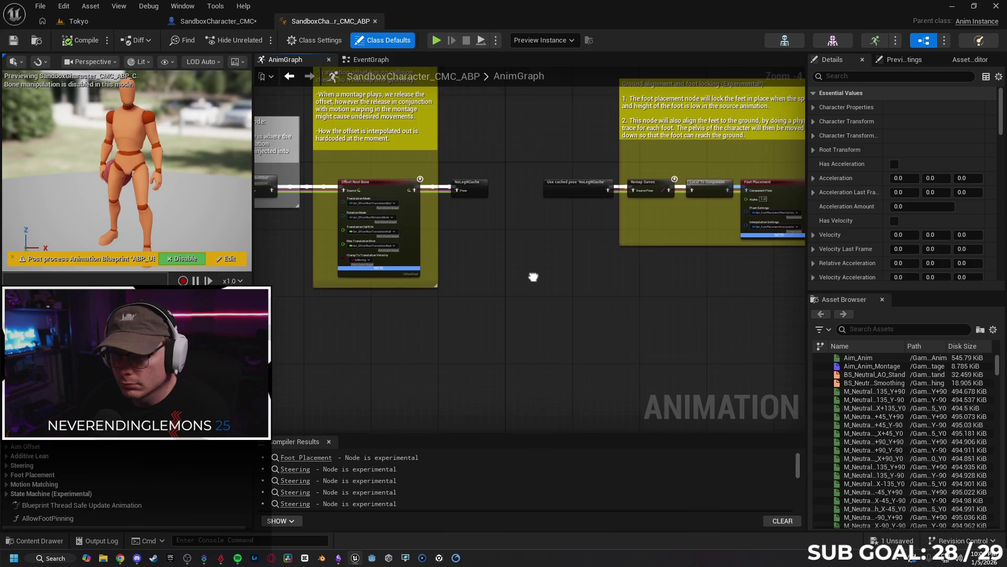
mouse_move(543, 269)
left_mouse_down()
mouse_move(421, 288)
mouse_move(567, 286)
mouse_move(625, 299)
mouse_move(697, 286)
mouse_move(671, 291)
mouse_move(703, 294)
mouse_move(631, 373)
mouse_move(580, 251)
mouse_move(632, 261)
mouse_move(620, 278)
mouse_move(439, 289)
left_mouse_up()
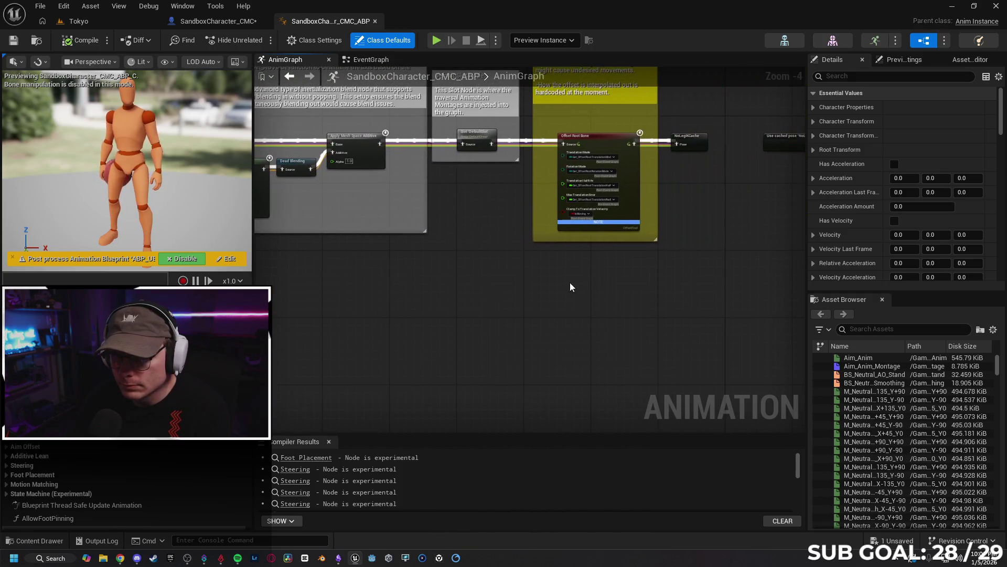
left_click_drag(569, 286, 499, 299)
left_click_drag(656, 273, 469, 276)
mouse_move(595, 296)
left_mouse_down()
mouse_move(589, 308)
mouse_move(632, 295)
left_mouse_up()
scroll(654, 281, "up", 2)
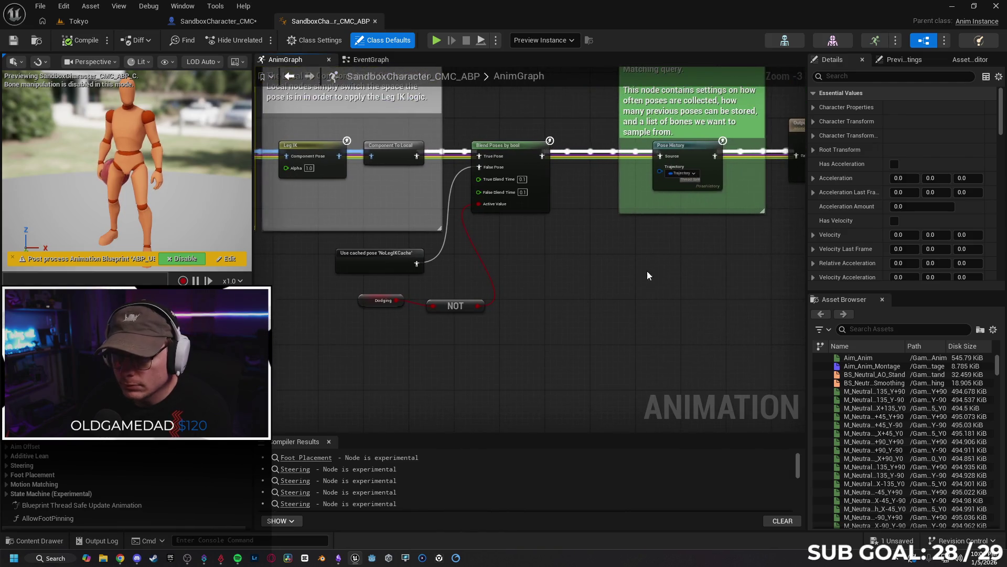
left_click(120, 557)
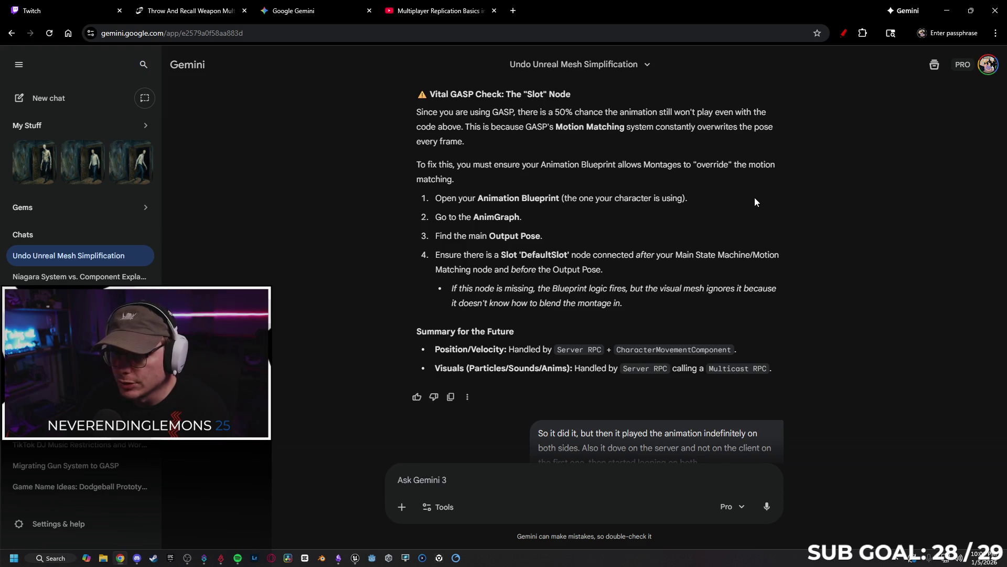
left_click(947, 11)
mouse_move(668, 263)
left_mouse_down()
mouse_move(367, 290)
mouse_move(498, 297)
mouse_move(632, 326)
left_mouse_up()
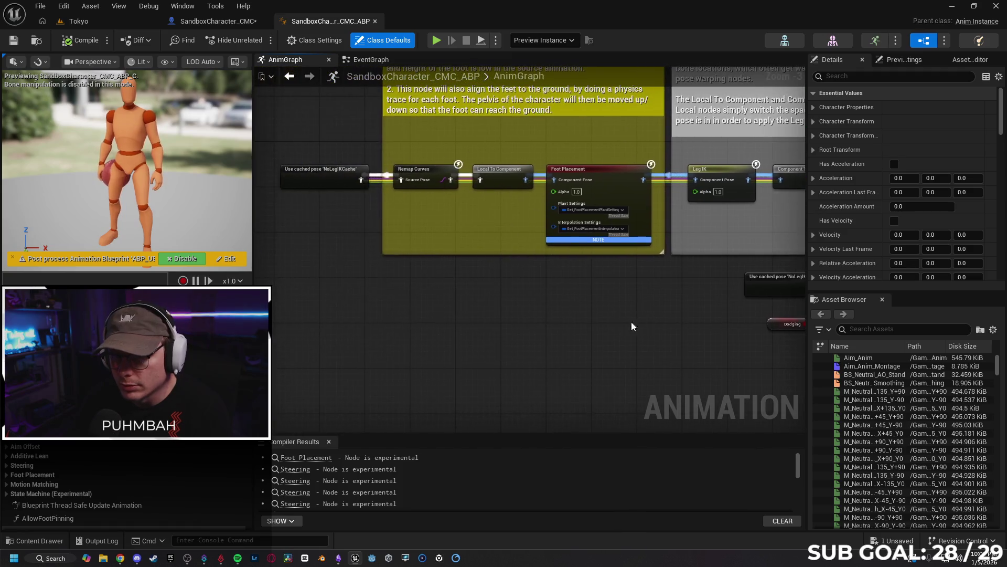
mouse_move(432, 301)
left_mouse_down()
mouse_move(527, 310)
mouse_move(315, 304)
mouse_move(575, 313)
left_mouse_up()
left_click_drag(304, 294, 546, 294)
left_click_drag(446, 341, 474, 352)
left_click_drag(294, 325, 525, 336)
left_click_drag(446, 331, 703, 323)
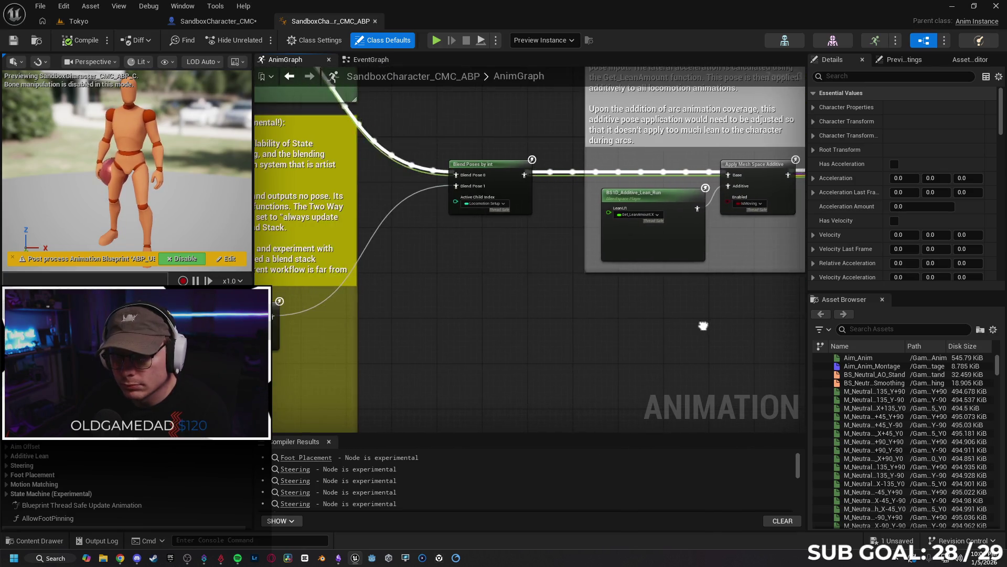
mouse_move(419, 314)
left_mouse_down()
mouse_move(585, 378)
mouse_move(607, 344)
mouse_move(593, 409)
mouse_move(614, 459)
left_mouse_up()
scroll(606, 339, "down", 1)
mouse_move(614, 399)
left_mouse_down()
mouse_move(604, 430)
mouse_move(516, 303)
left_mouse_up()
scroll(524, 309, "up", 2)
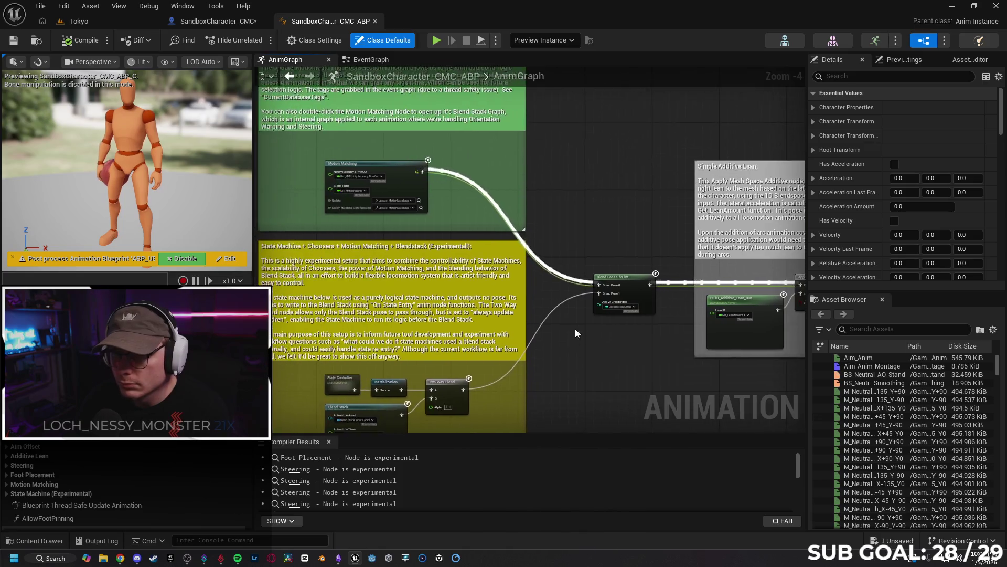
scroll(459, 232, "down", 5)
scroll(619, 366, "up", 5)
left_click_drag(619, 367, 429, 300)
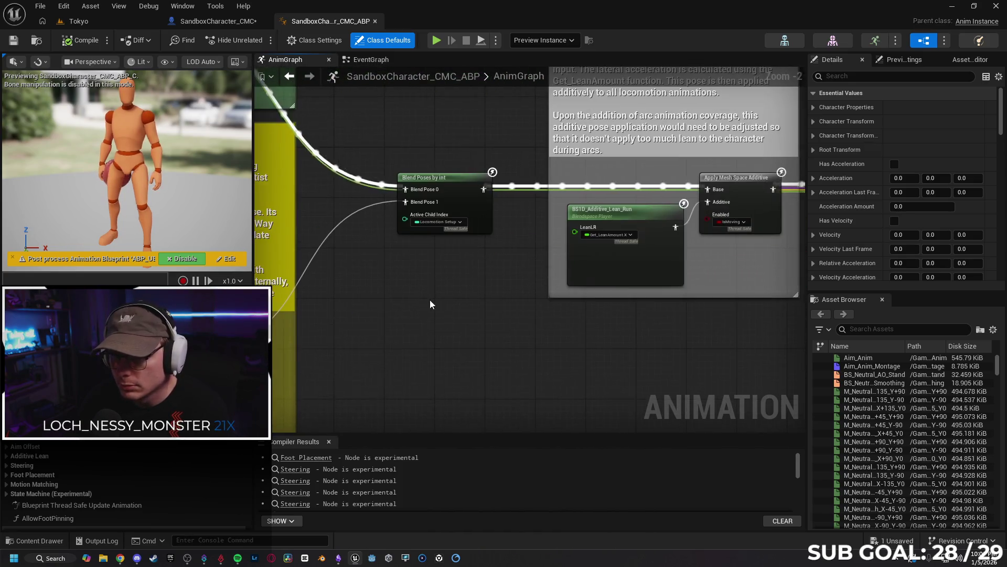
left_click_drag(766, 341, 476, 324)
left_click_drag(606, 347, 490, 344)
left_click_drag(656, 357, 489, 338)
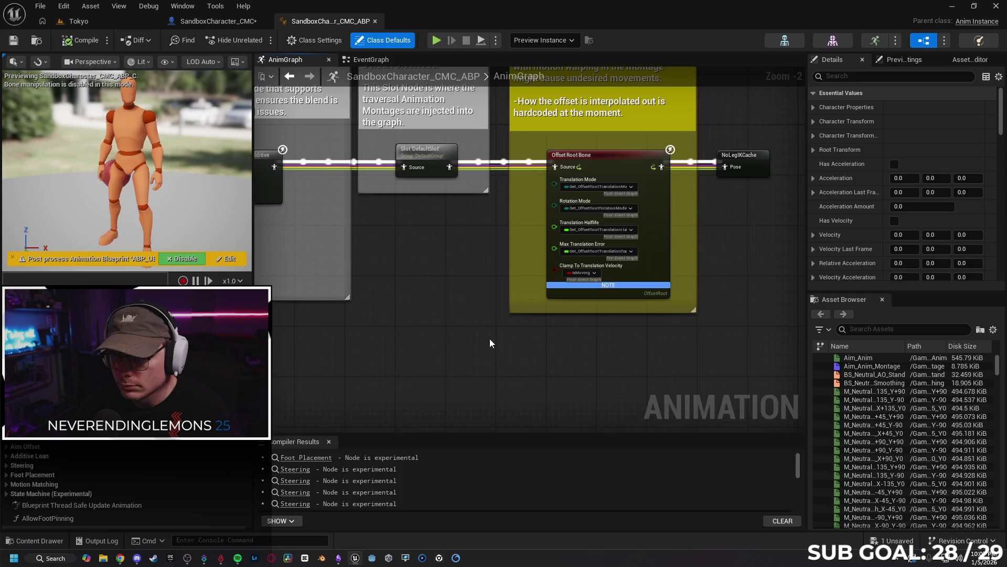
left_click_drag(596, 359, 520, 353)
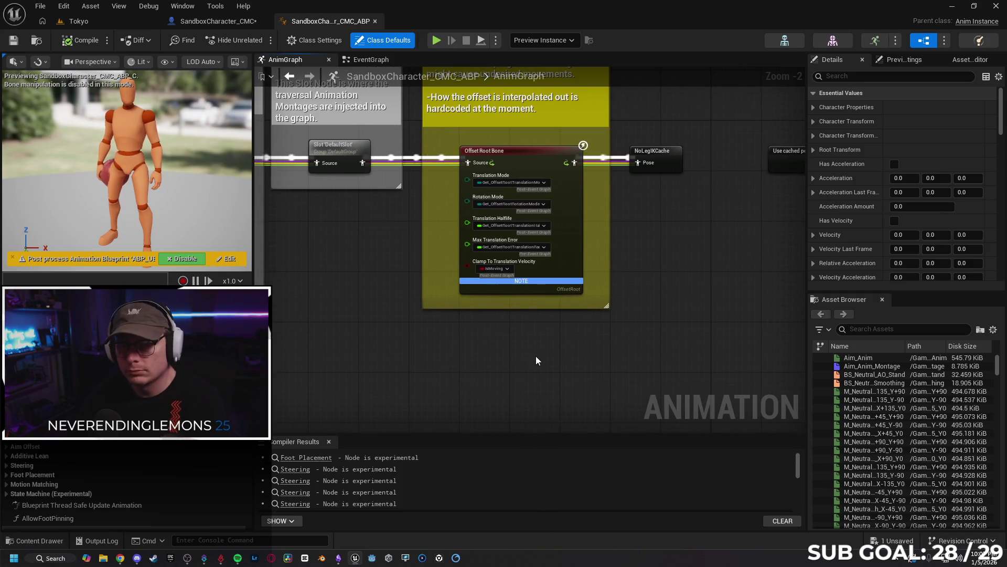
mouse_move(710, 323)
left_mouse_down()
mouse_move(651, 314)
mouse_move(641, 340)
mouse_move(546, 330)
left_mouse_up()
left_click_drag(625, 328, 546, 325)
left_click_drag(771, 315, 552, 315)
left_click_drag(672, 307, 485, 303)
left_click_drag(614, 343, 457, 332)
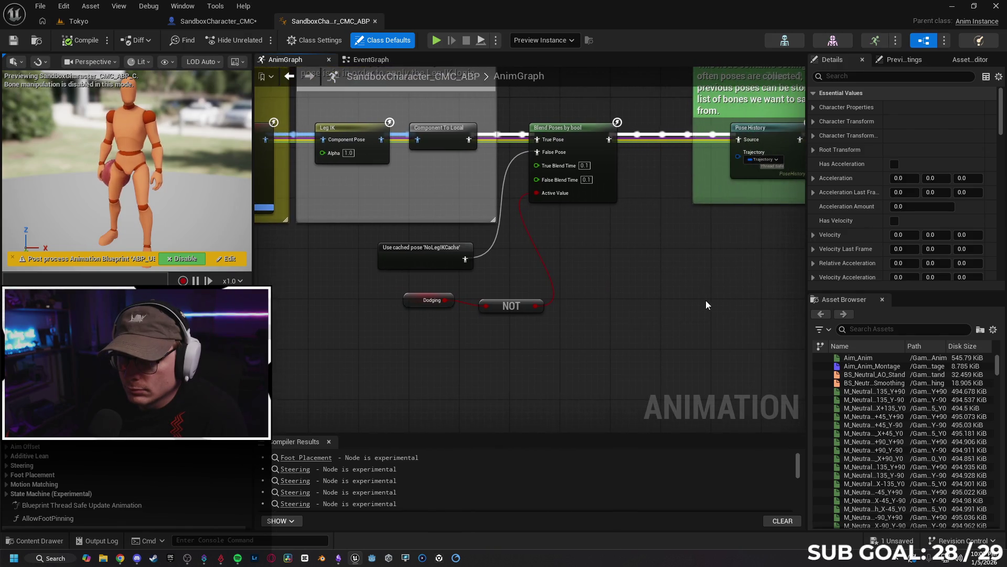
left_click_drag(734, 306, 630, 304)
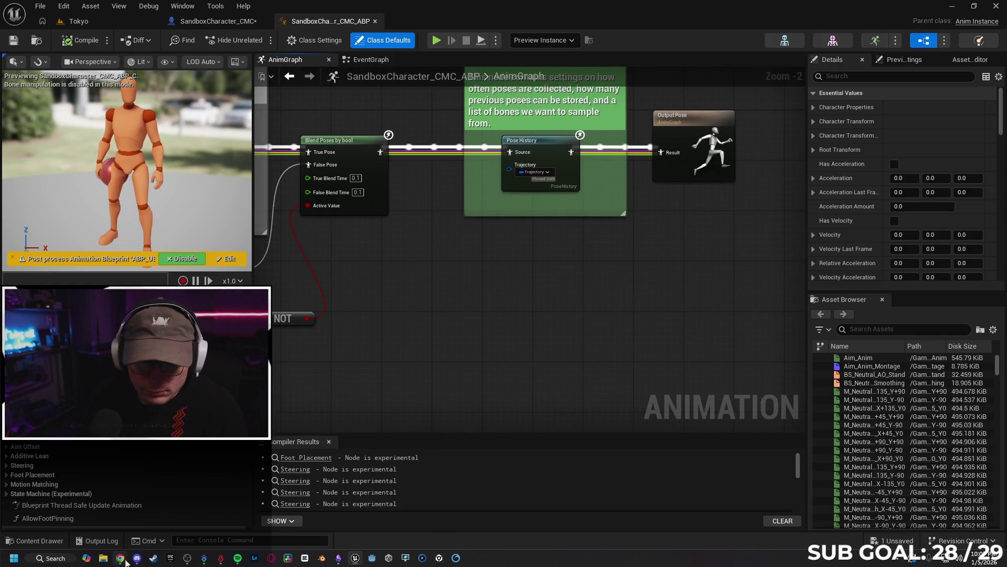
- Ask Gemini a follow-up quoting step 4 on DefaultSlot, noting it gets cached in the animgraph
mouse_move(121, 558)
left_click(119, 503)
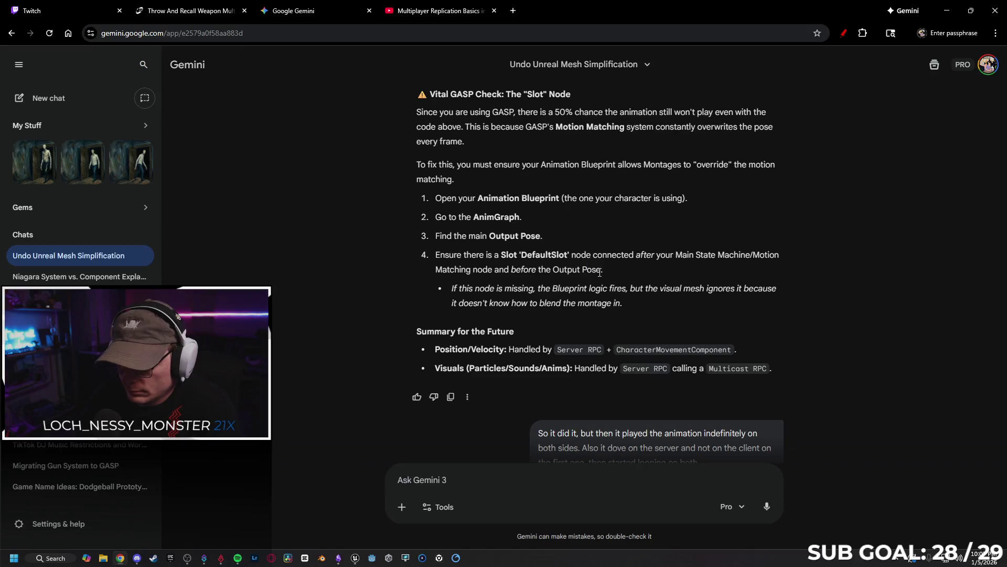
left_click_drag(599, 271, 440, 257)
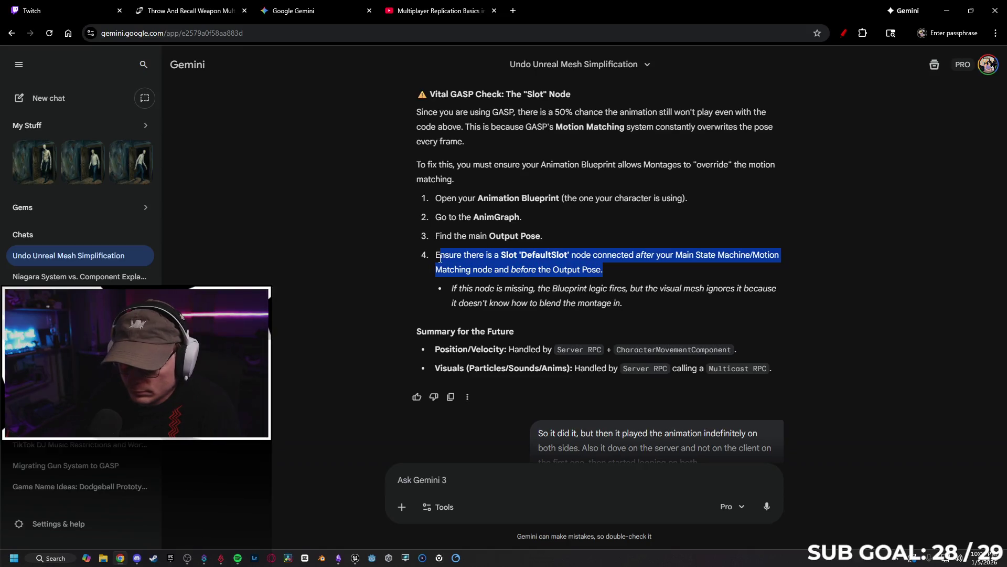
left_click(458, 477)
type("\"")
type("Ensure there is a Slot 'DefaultSlot' node connected after your Main State Machine/Motion Matching node and before the Output Pose.")
type("\"")
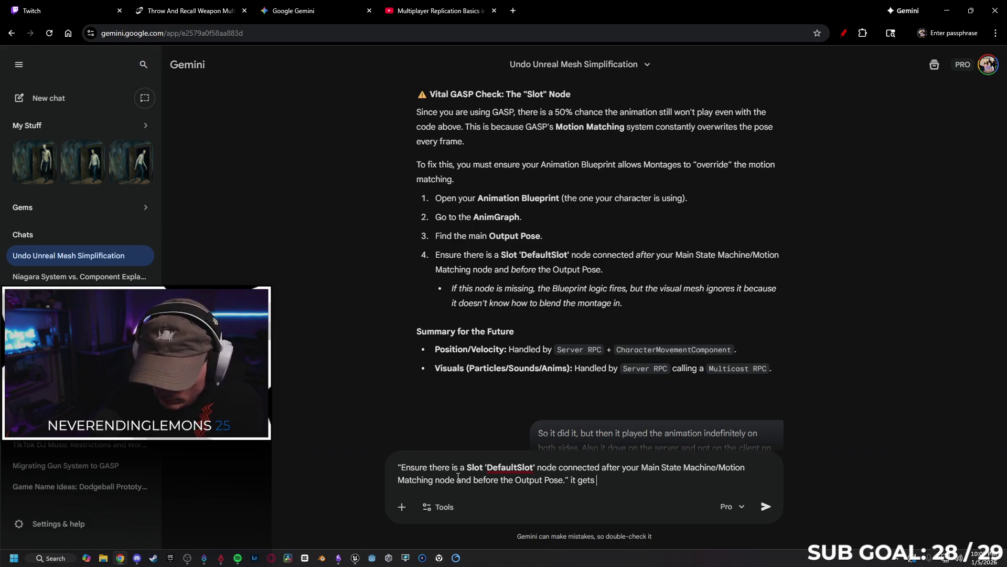
type("cached in the animgraph")
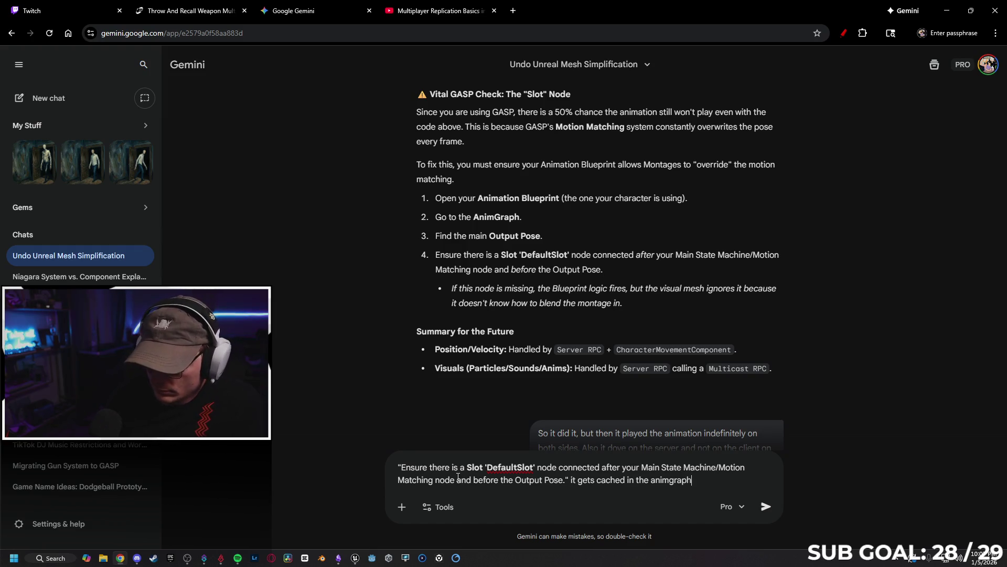
key("Return")
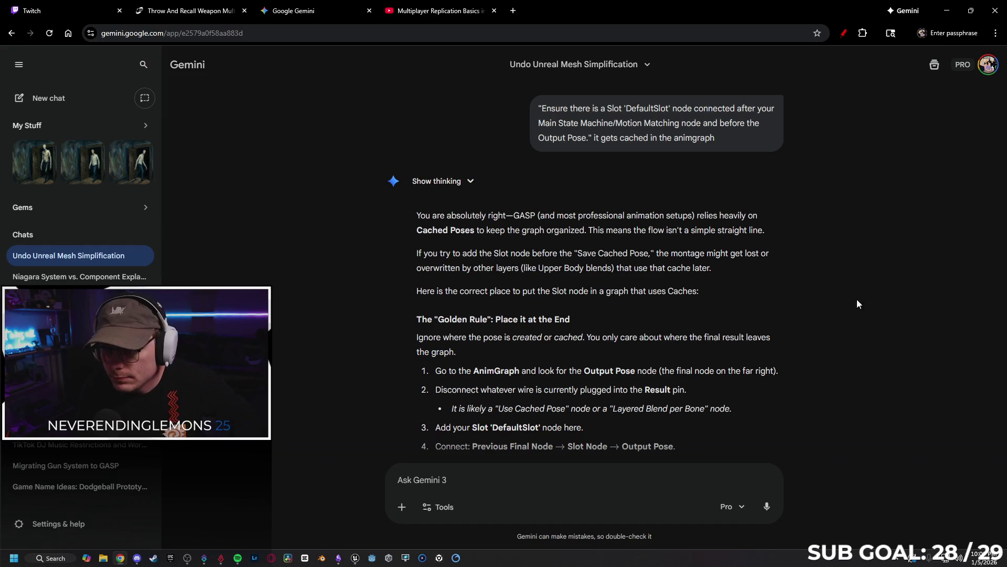
- Read through Gemini's Slot-node checklist reply
scroll(779, 297, "down", 1)
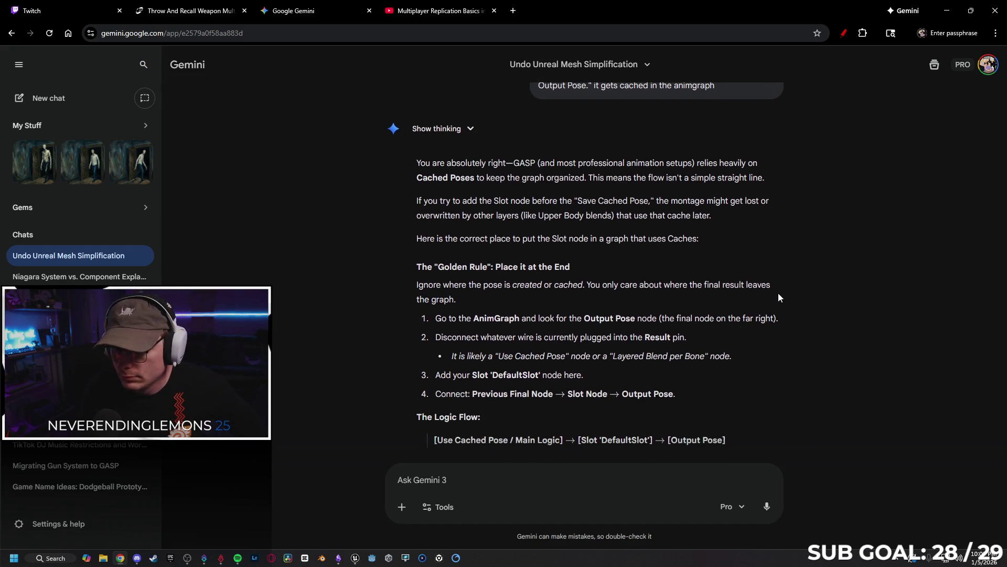
scroll(811, 246, "down", 1)
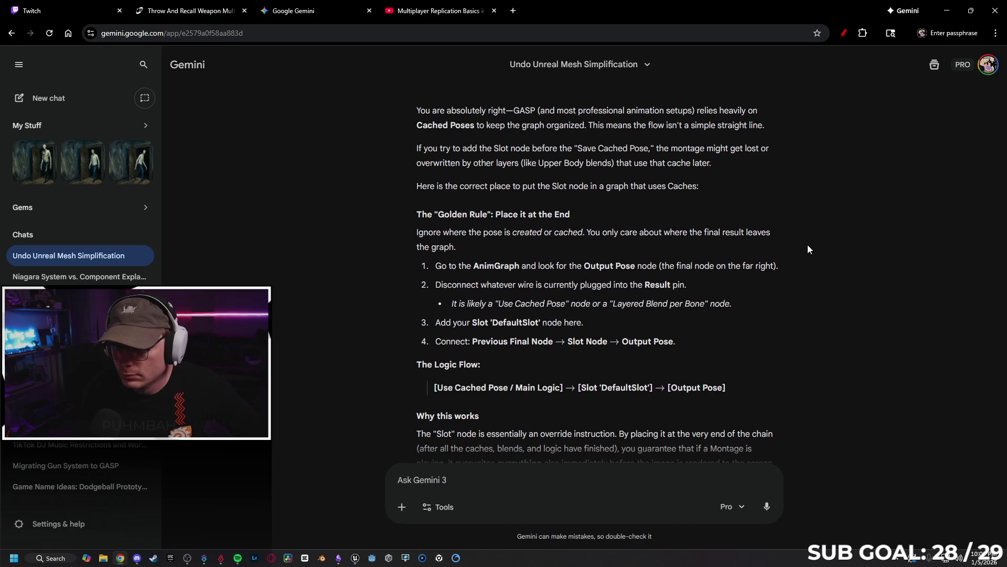
scroll(816, 244, "down", 1)
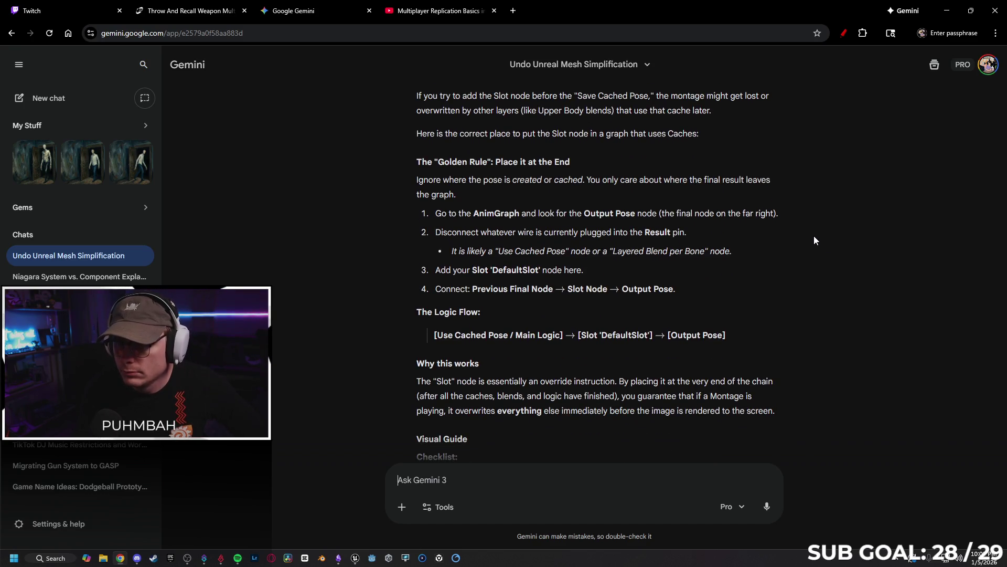
scroll(814, 237, "down", 1)
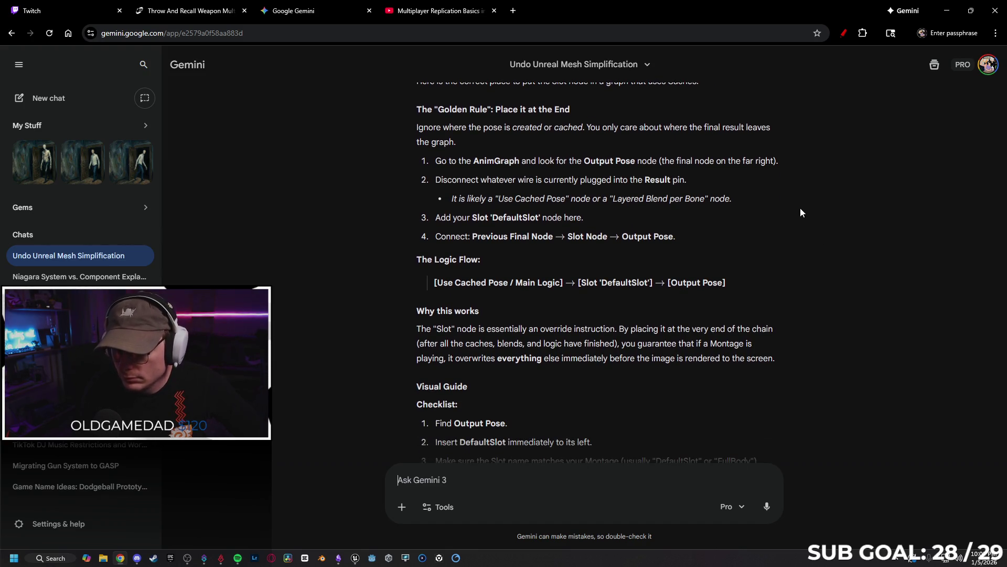
scroll(794, 223, "down", 1)
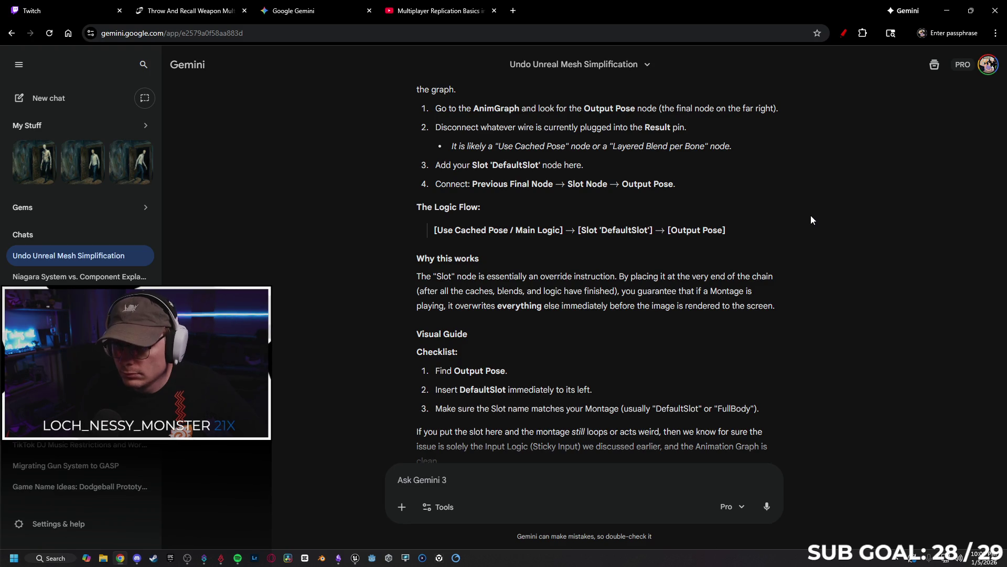
scroll(808, 220, "down", 1)
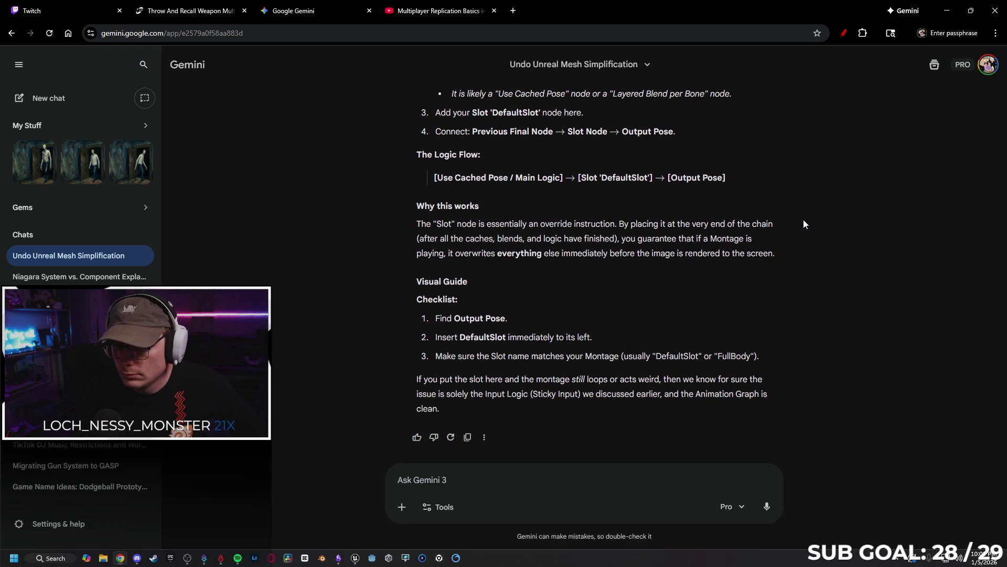
- Back in the AnimGraph, move Output Pose right to leave room after Pose History
left_click(947, 10)
mouse_move(497, 283)
left_mouse_down()
mouse_move(639, 301)
mouse_move(576, 323)
left_mouse_up()
left_click_drag(560, 181, 665, 184)
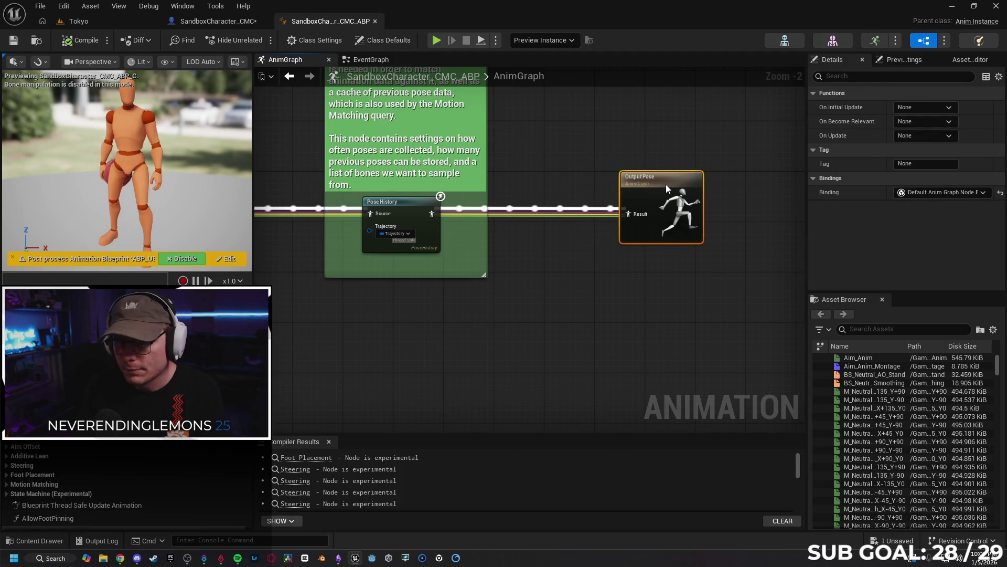
- Insert a Slot 'DefaultSlot' node on the wire between Pose History and Output Pose
mouse_move(432, 213)
left_mouse_down()
mouse_move(533, 226)
mouse_move(511, 231)
left_mouse_up()
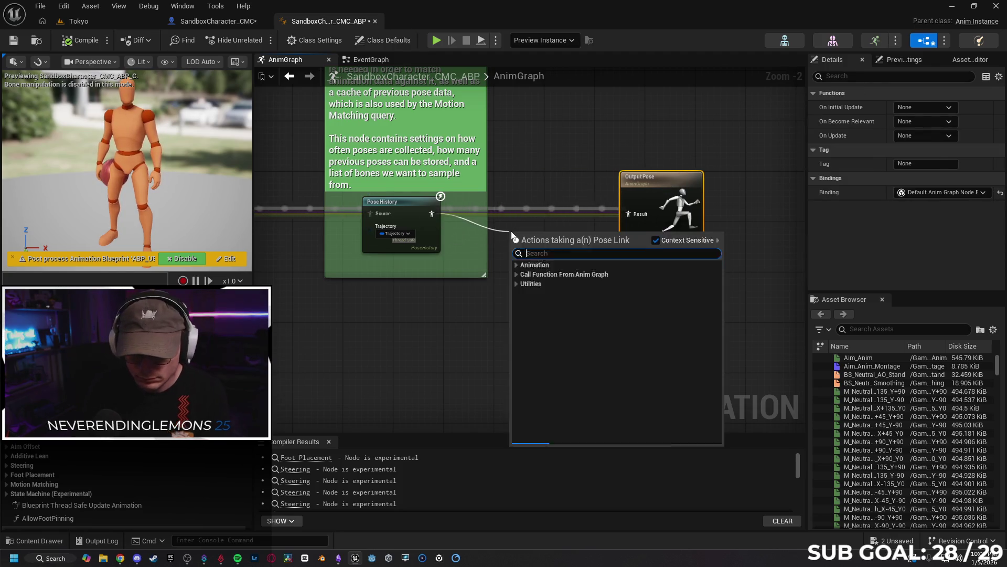
type("dead")
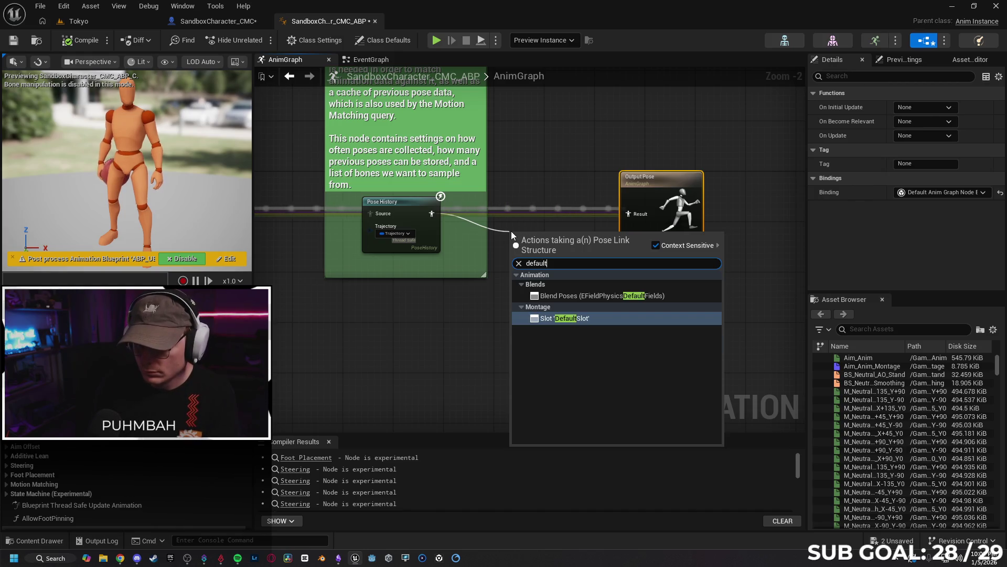
key("Escape")
left_click_drag(545, 238, 559, 204)
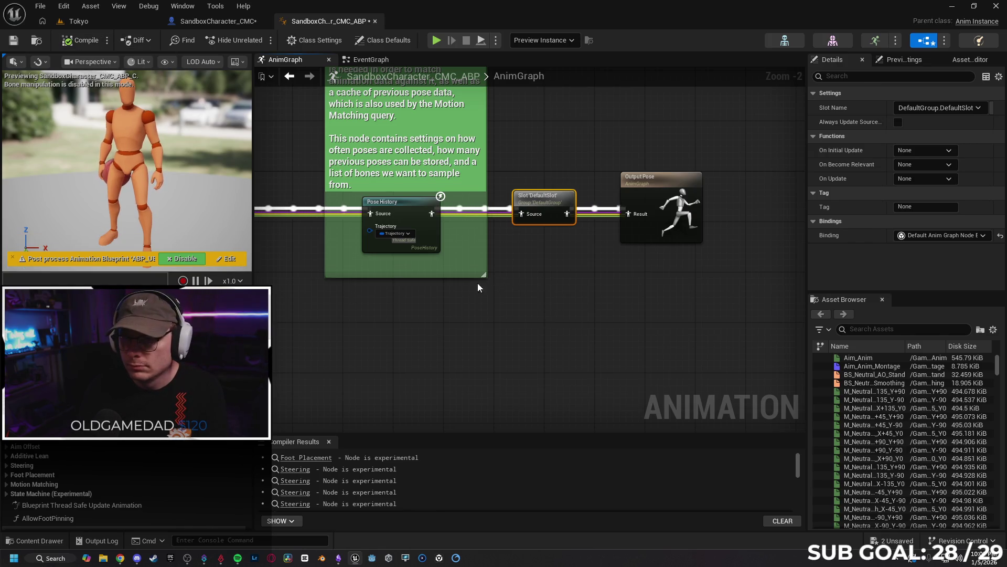
left_click(79, 21)
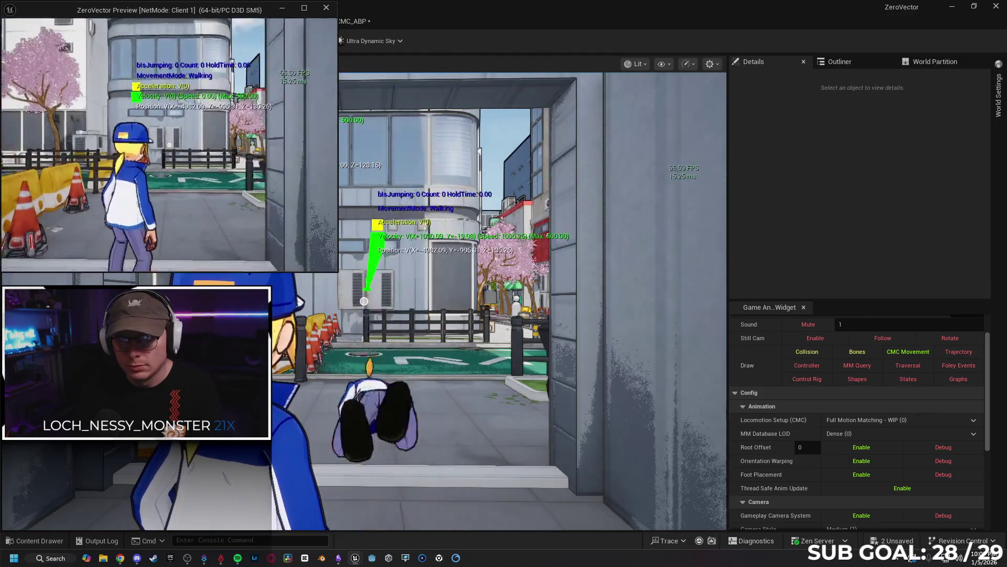
- Play-test the client character running back and forth along the street, jumping once, then stop
key("w")
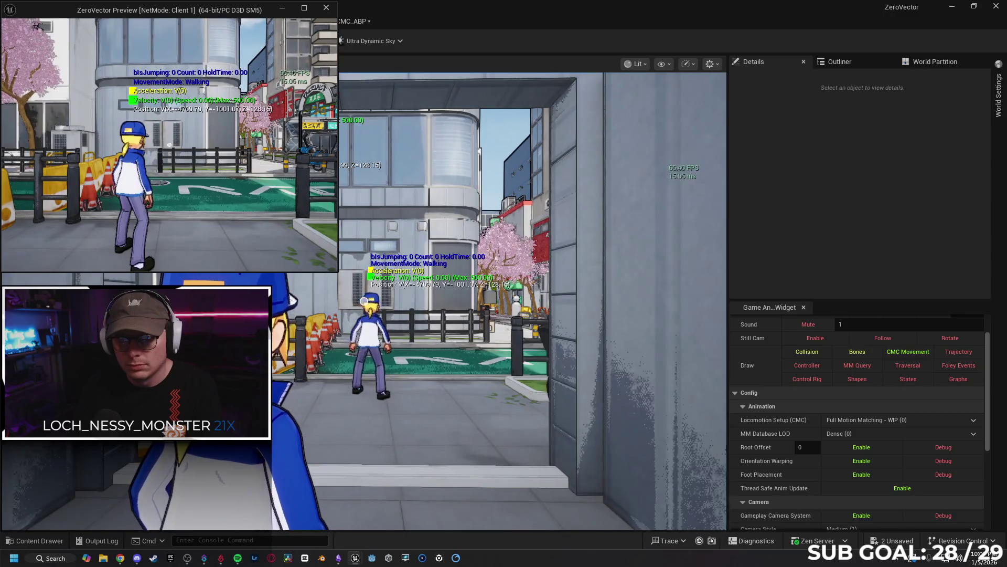
key("s")
key("w")
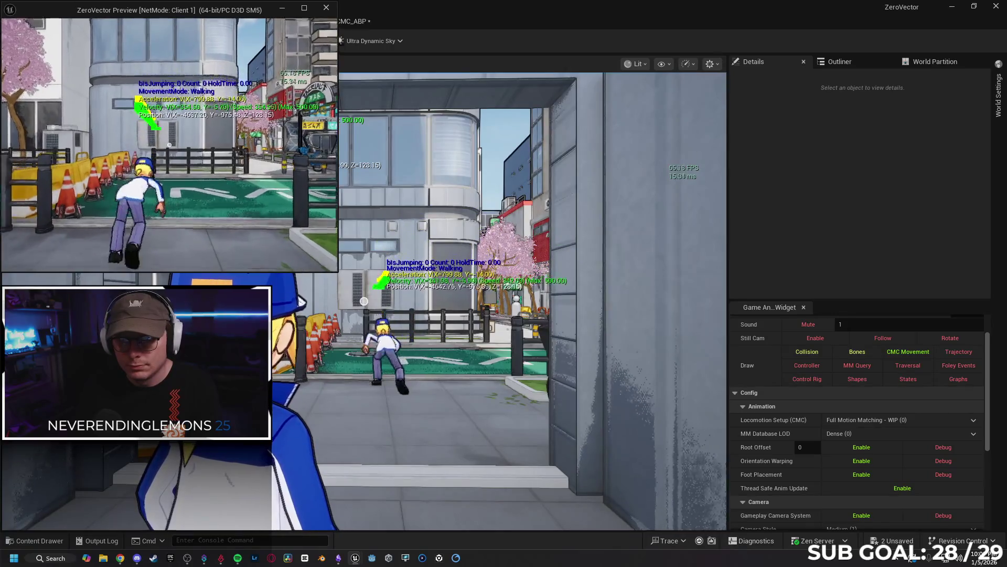
key("s")
key("w")
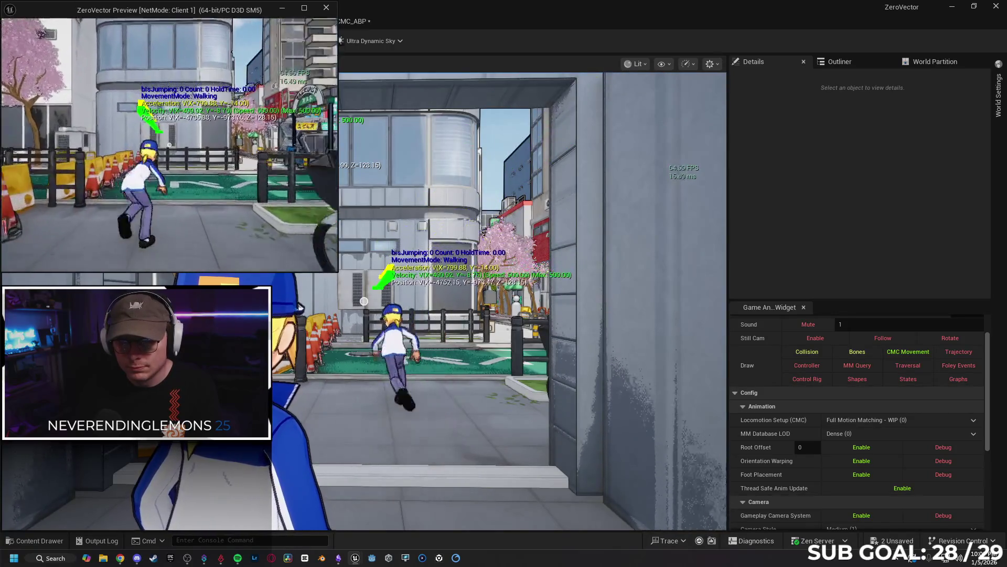
key("s")
key("w")
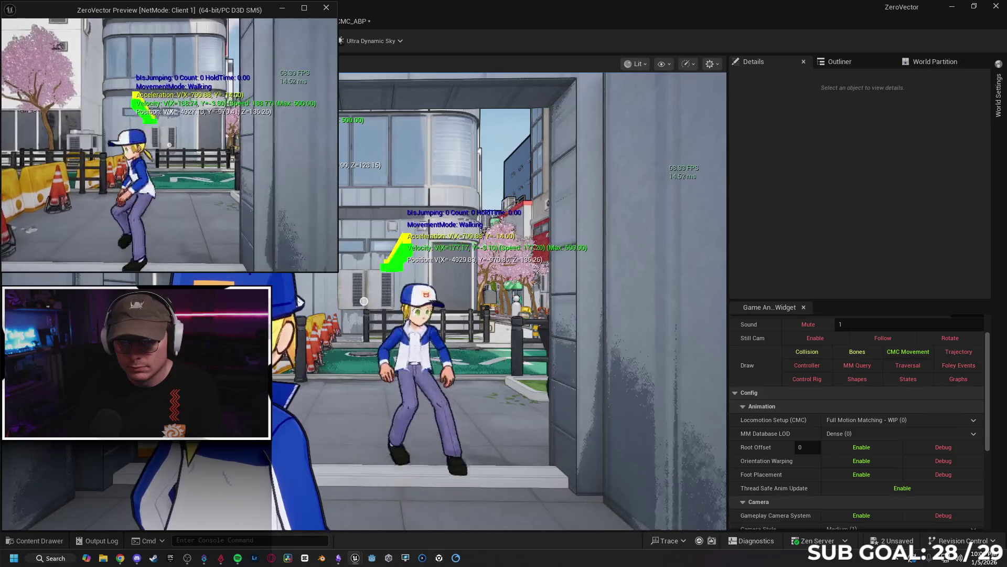
key("s")
key("w")
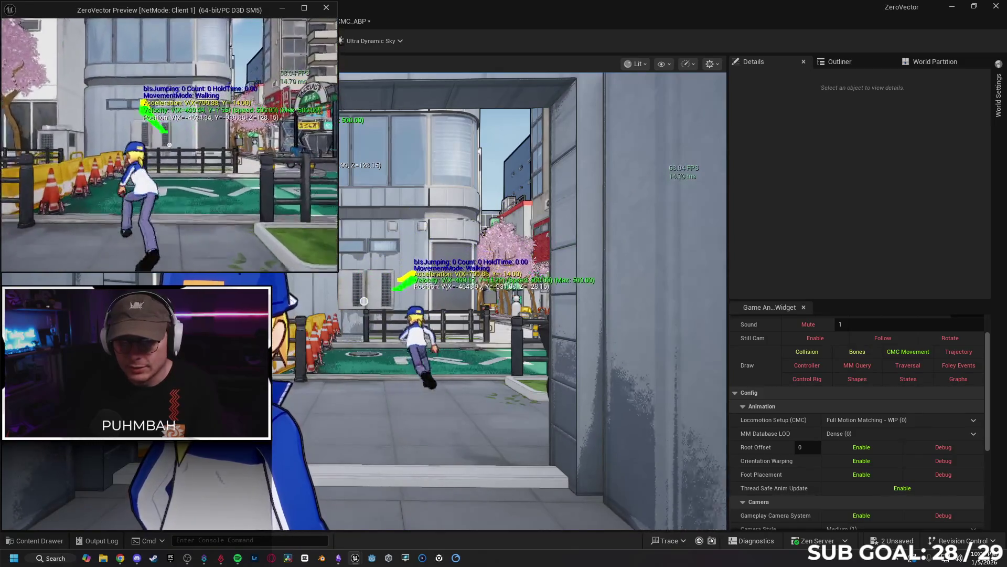
key("s")
key("w")
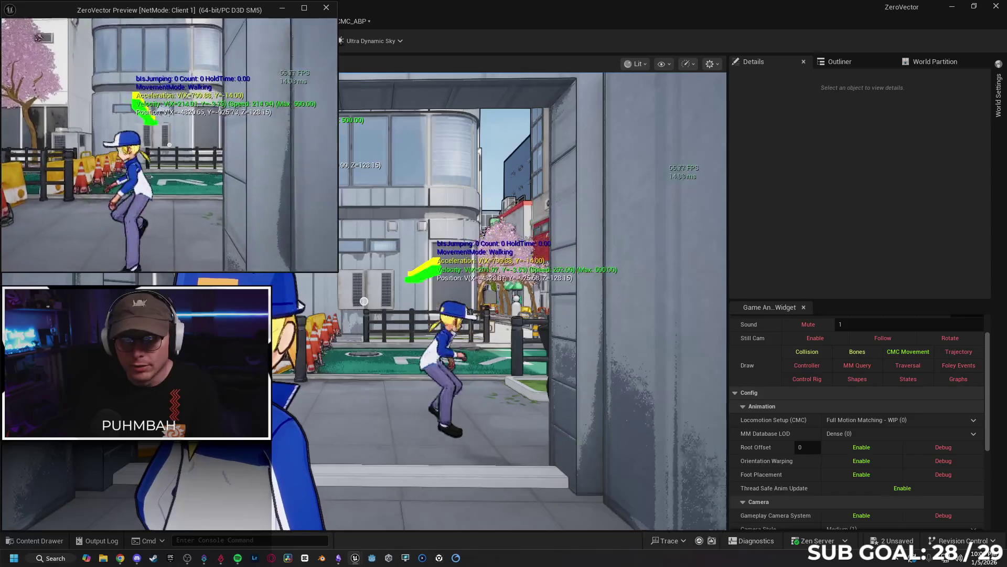
key("space")
key("s")
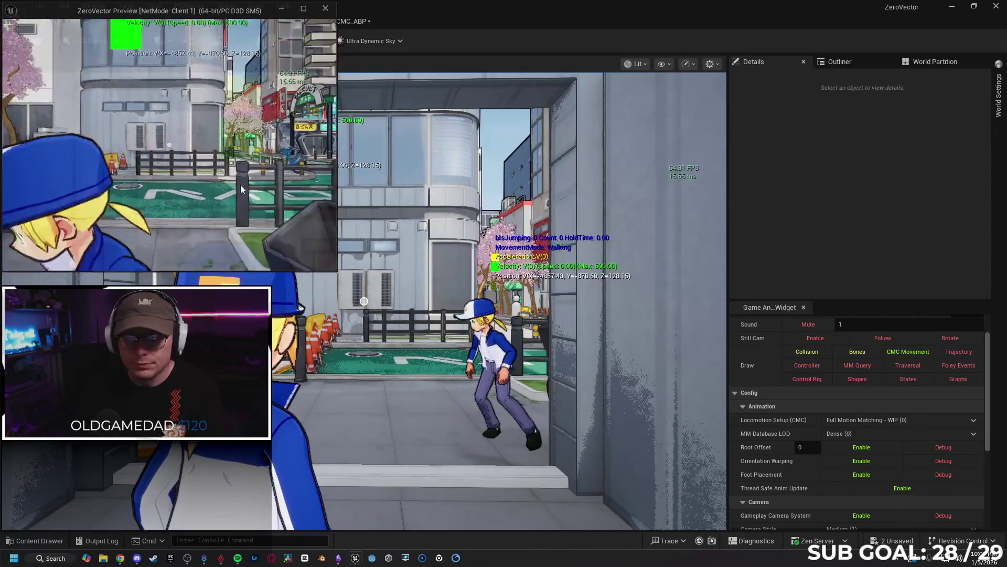
key("Escape")
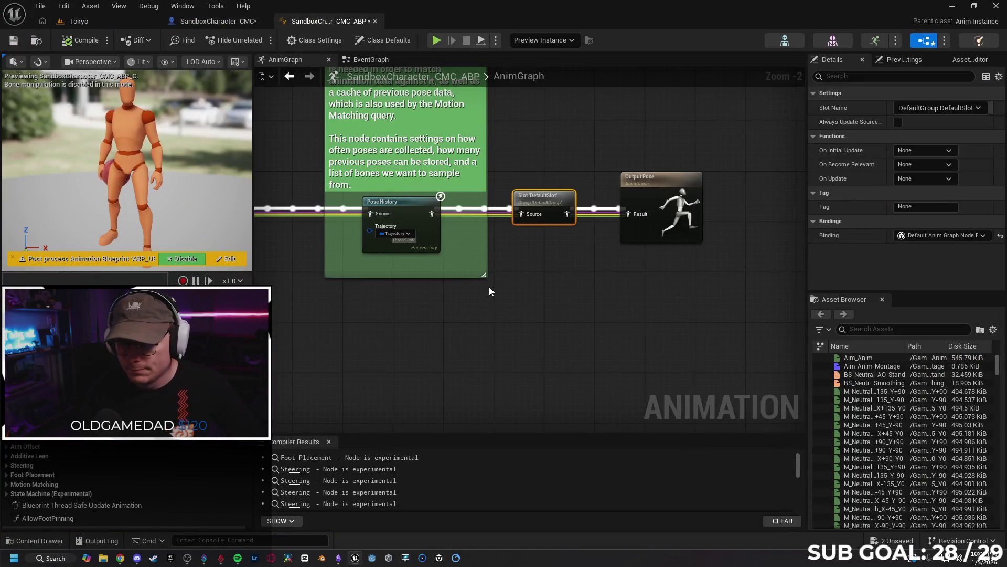
- Pan briefly around the AnimGraph, then return to the Tokyo level editor
mouse_move(472, 293)
left_mouse_down()
mouse_move(609, 294)
mouse_move(520, 281)
left_mouse_up()
left_click_drag(597, 304, 545, 292)
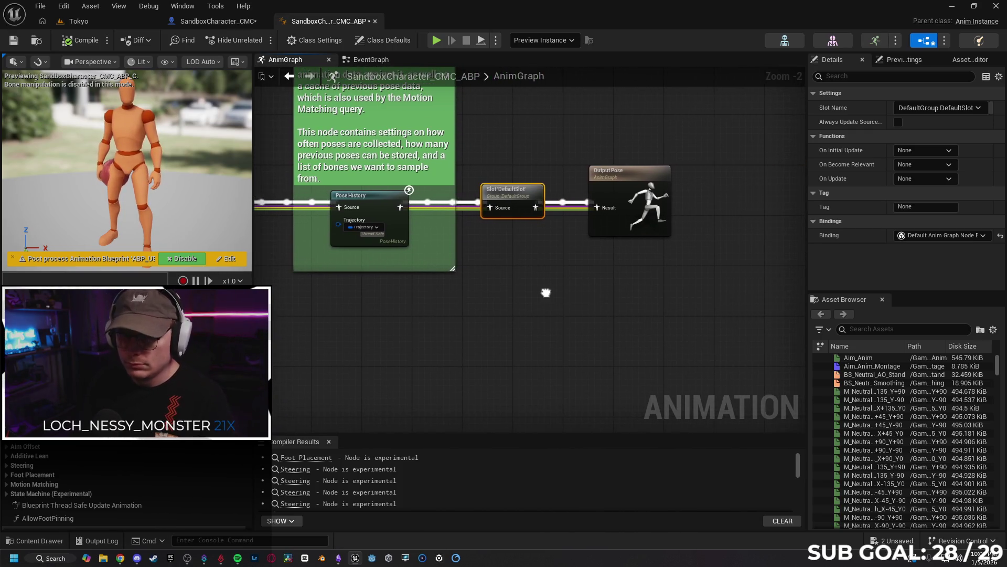
left_click(93, 19)
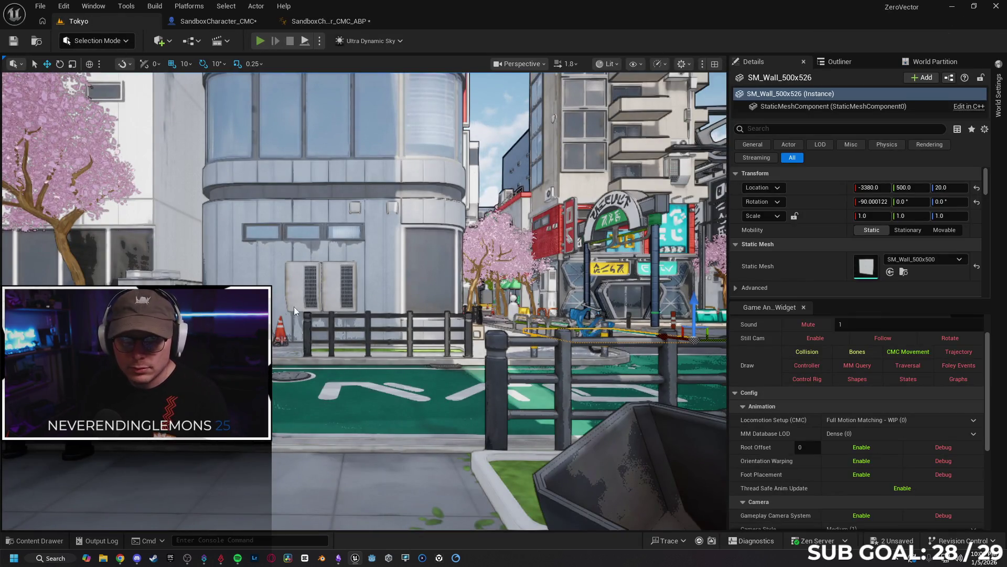
- Run a short playtest walking the character forward, then return to the SandboxCharacter_CMC_ABP AnimGraph
key("alt+p")
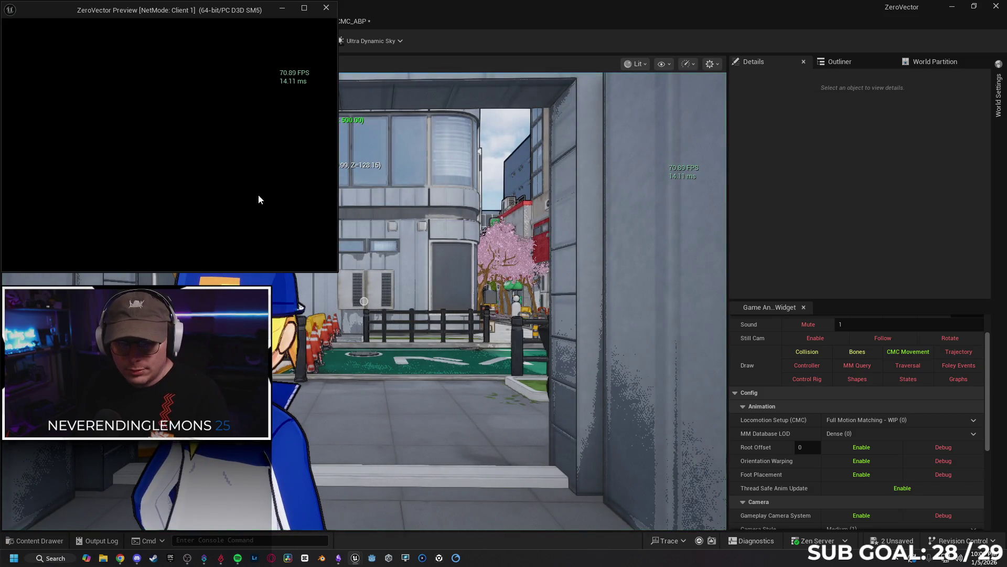
key("w")
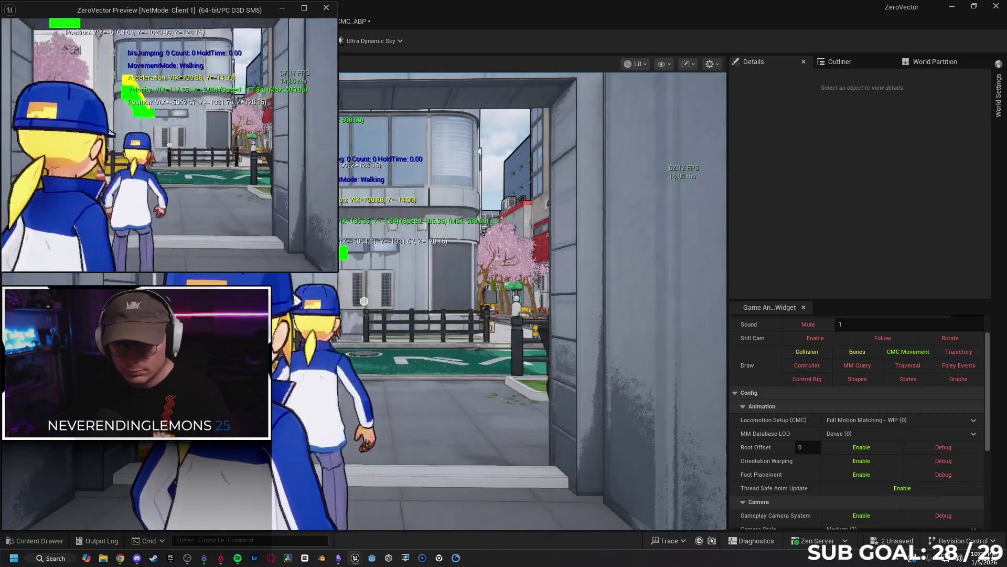
key("Escape")
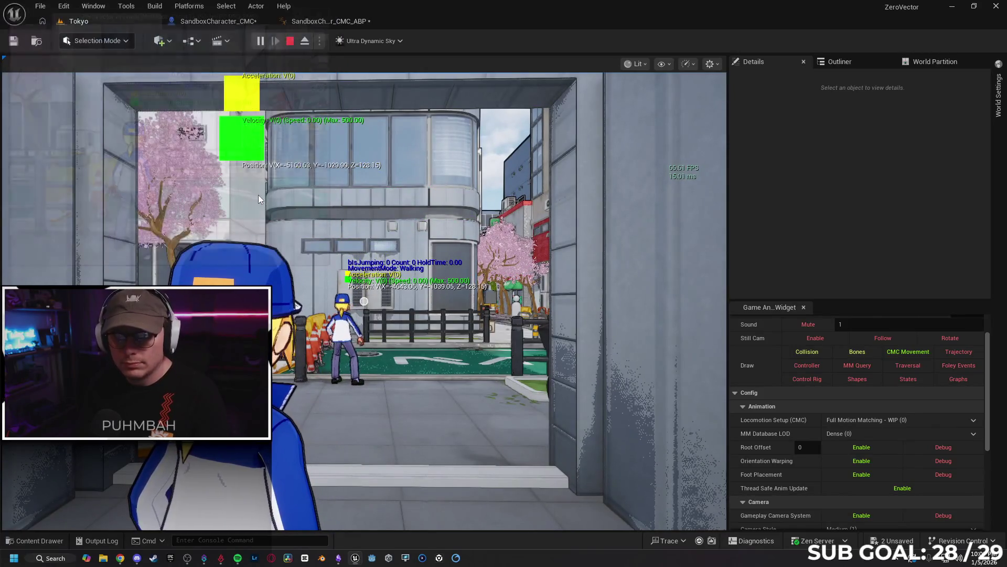
left_click(331, 21)
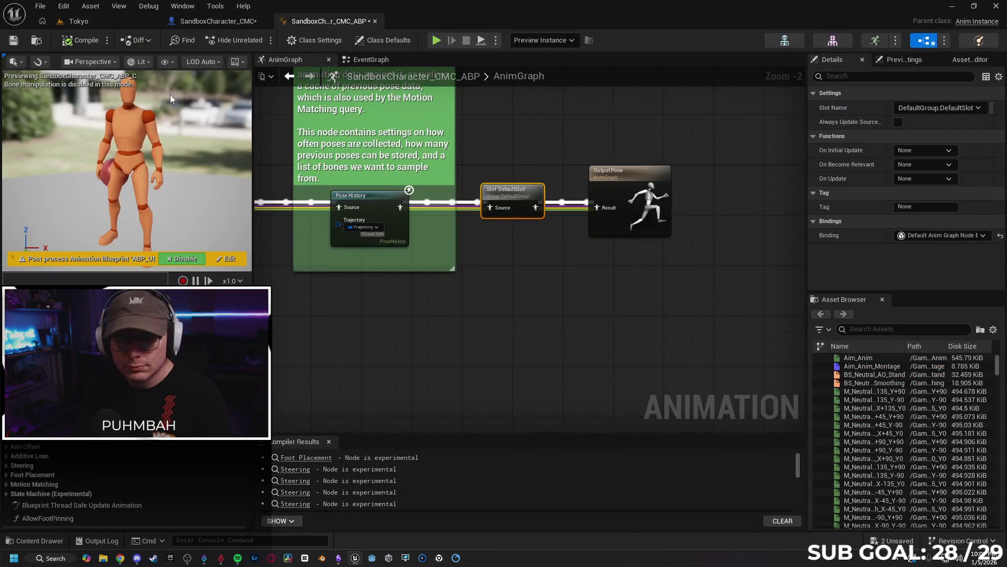
left_click(200, 23)
left_click(129, 561)
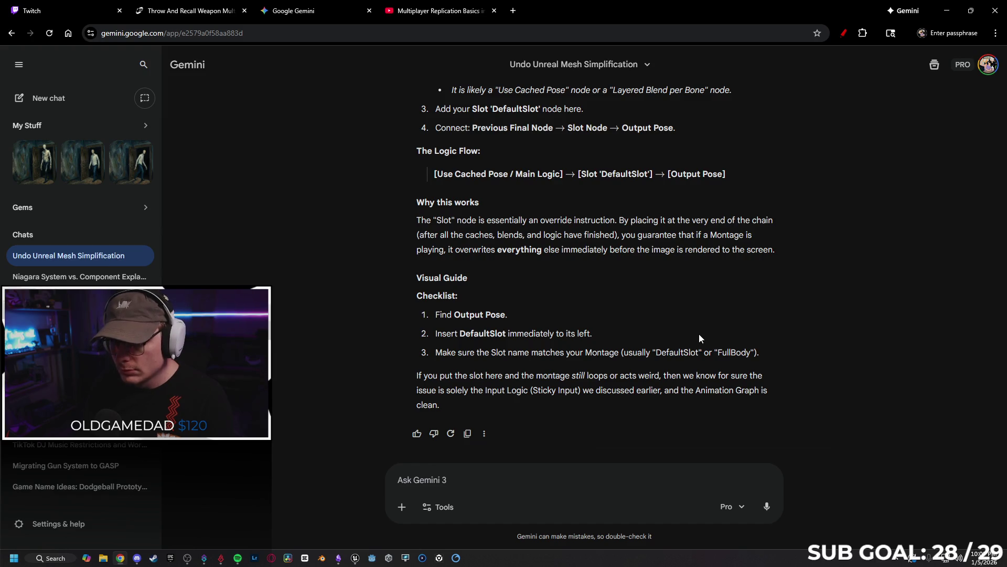
left_click(947, 10)
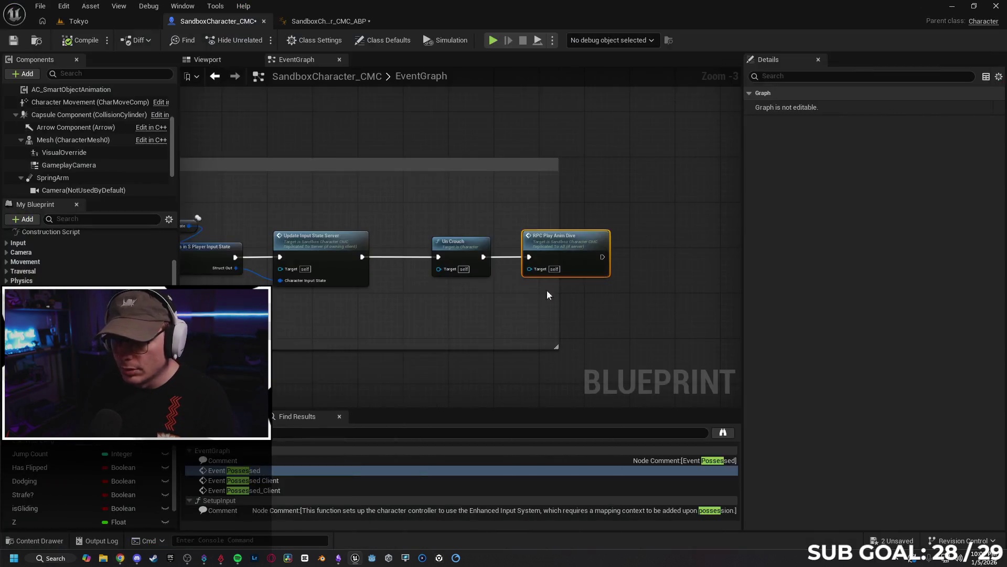
left_click(320, 21)
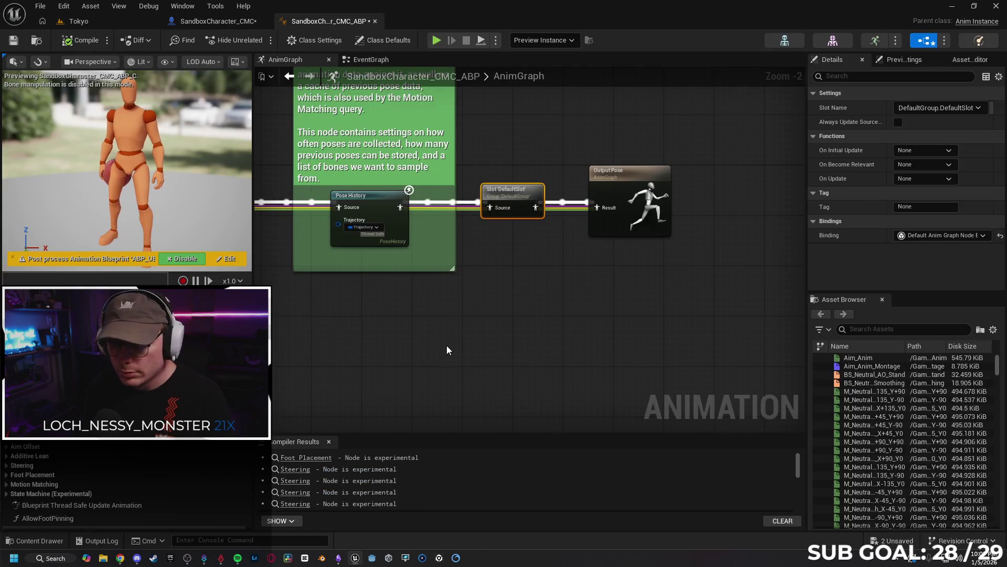
scroll(446, 346, "up", 1)
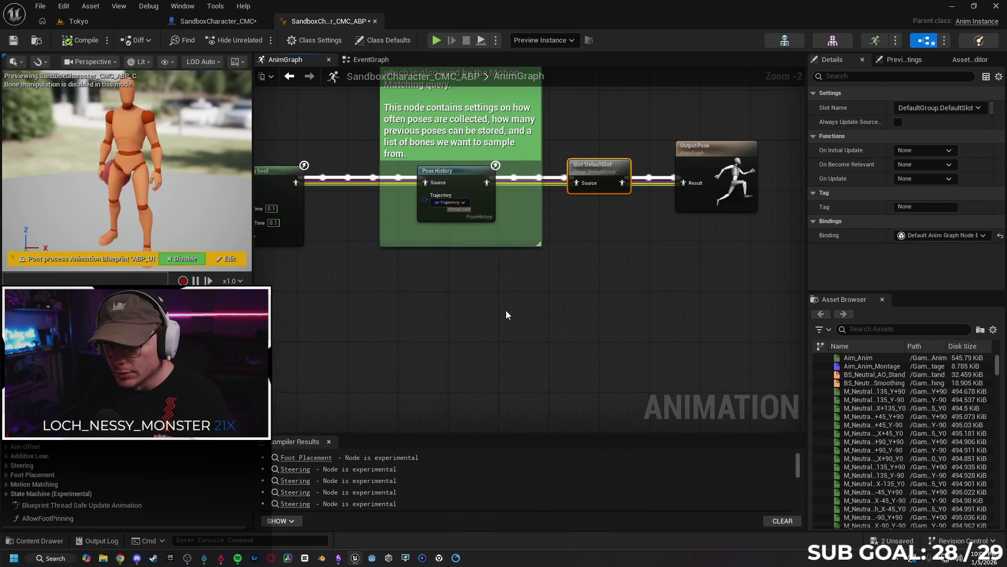
scroll(506, 310, "down", 3)
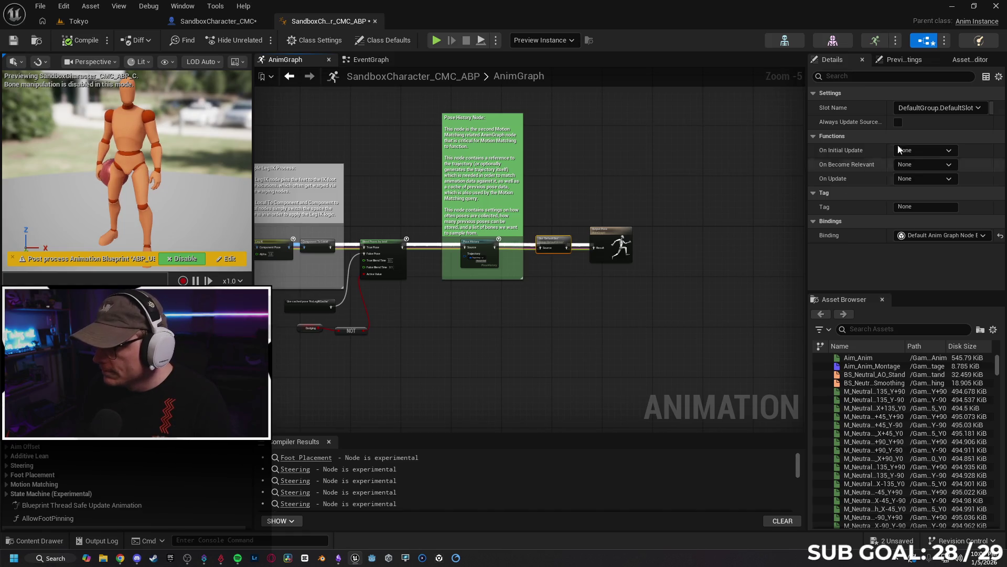
left_click(974, 112)
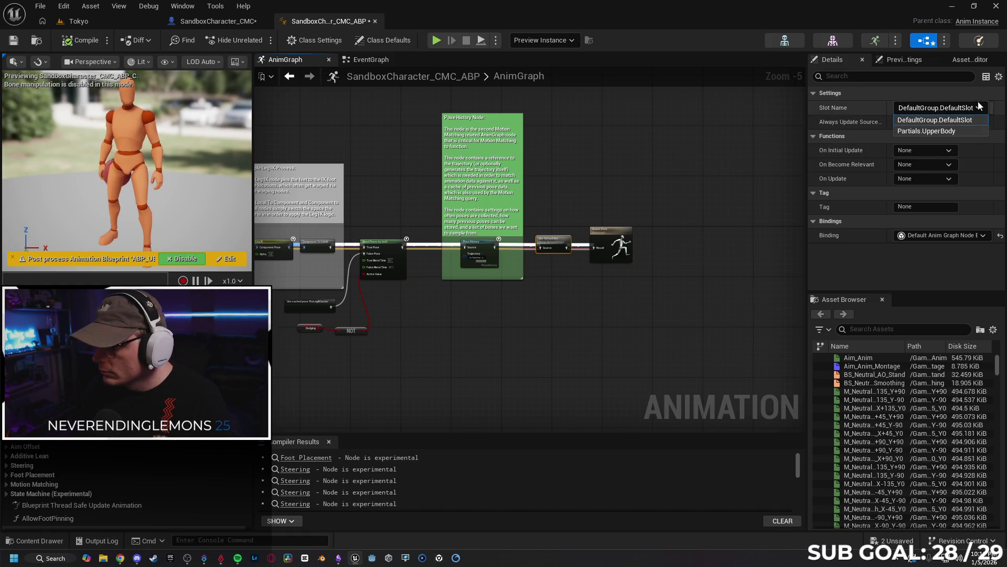
left_click(974, 118)
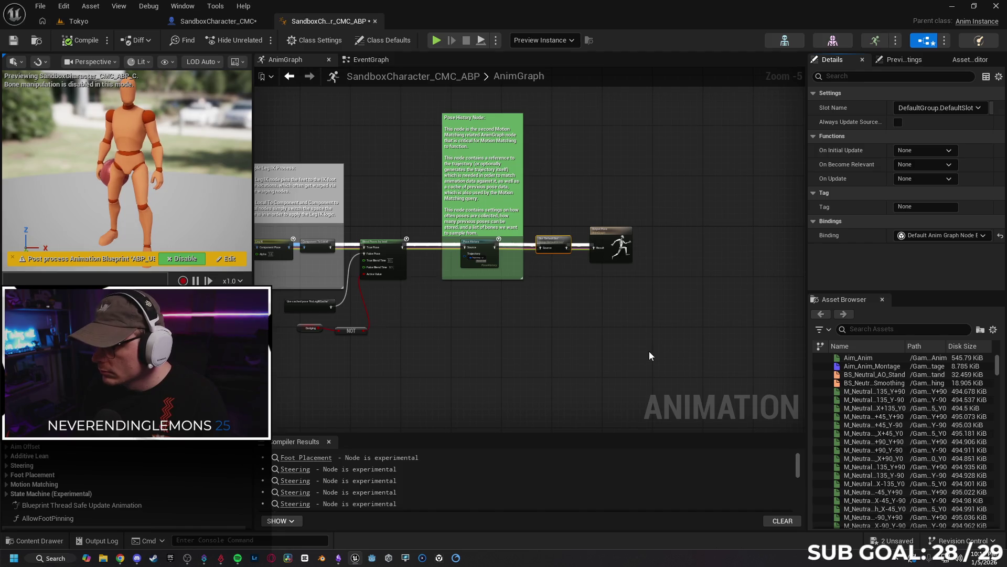
mouse_move(648, 347)
left_mouse_down()
mouse_move(597, 339)
mouse_move(653, 331)
left_mouse_up()
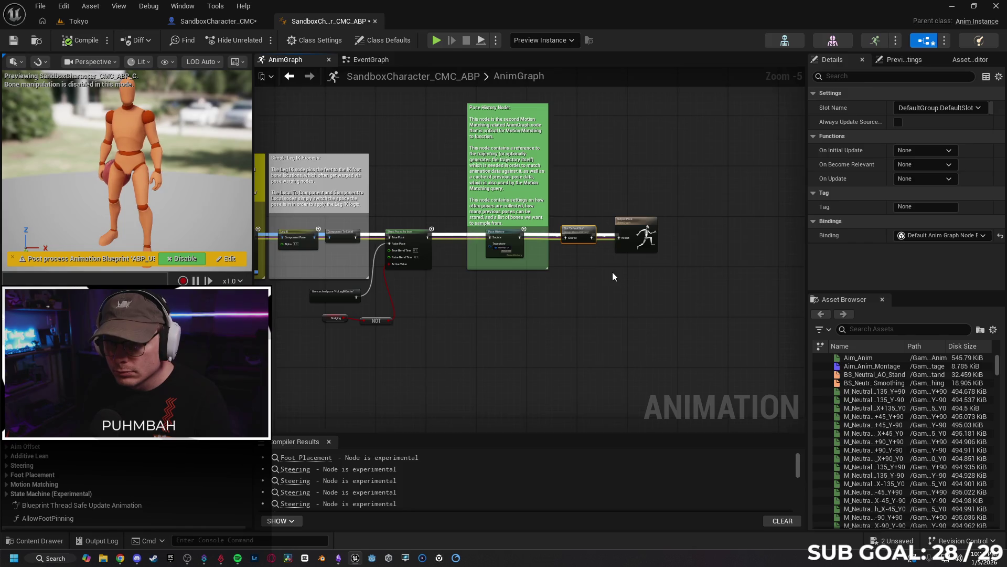
scroll(613, 272, "up", 3)
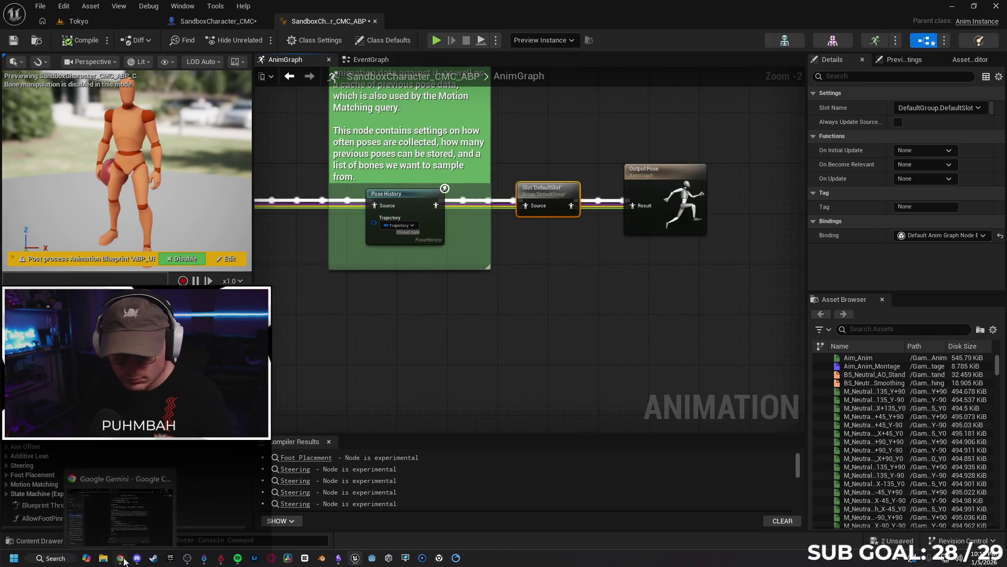
- Check the Gemini chat, then bring the AnimGraph's Default Slot Node section into view
left_click(124, 560)
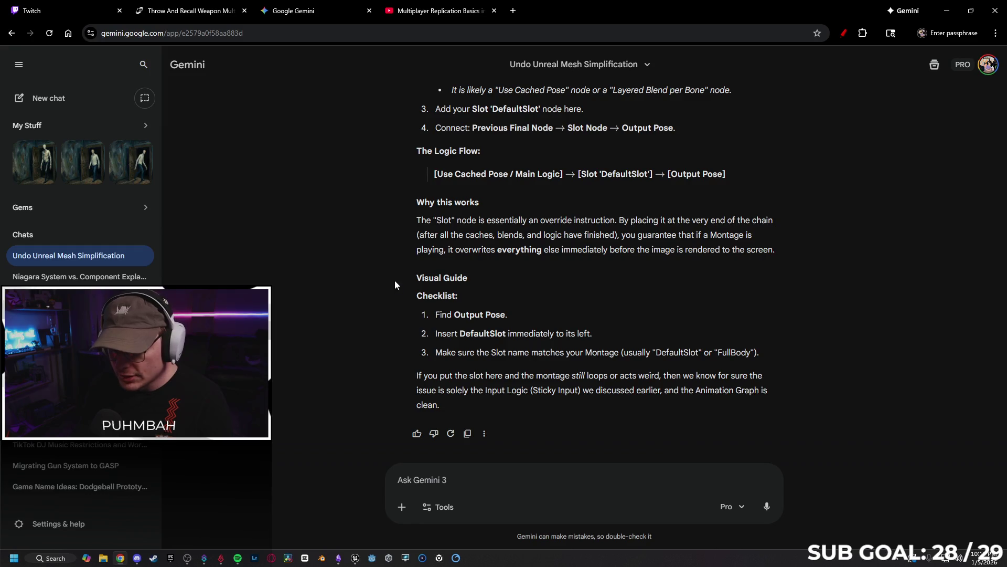
left_click(947, 11)
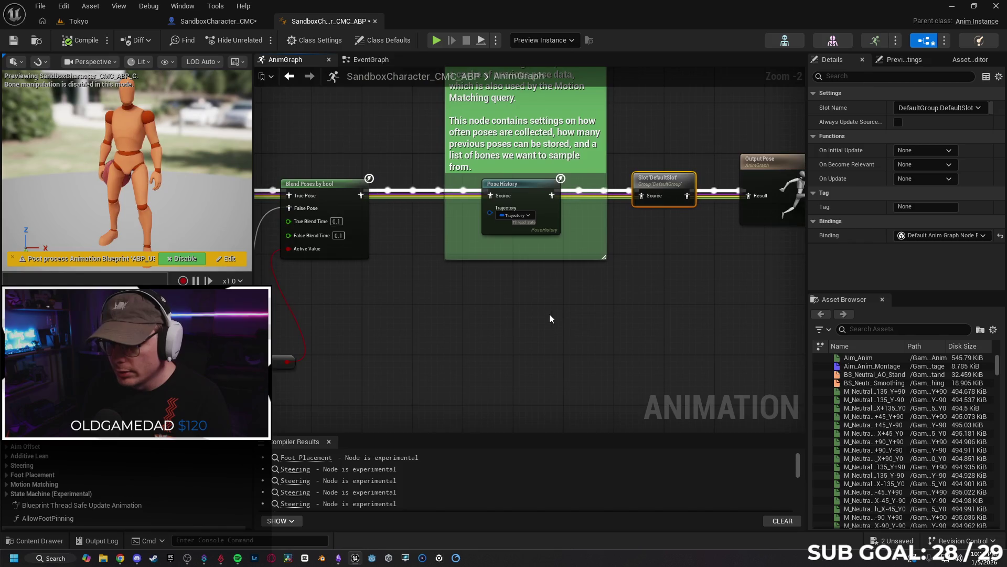
scroll(535, 317, "down", 2)
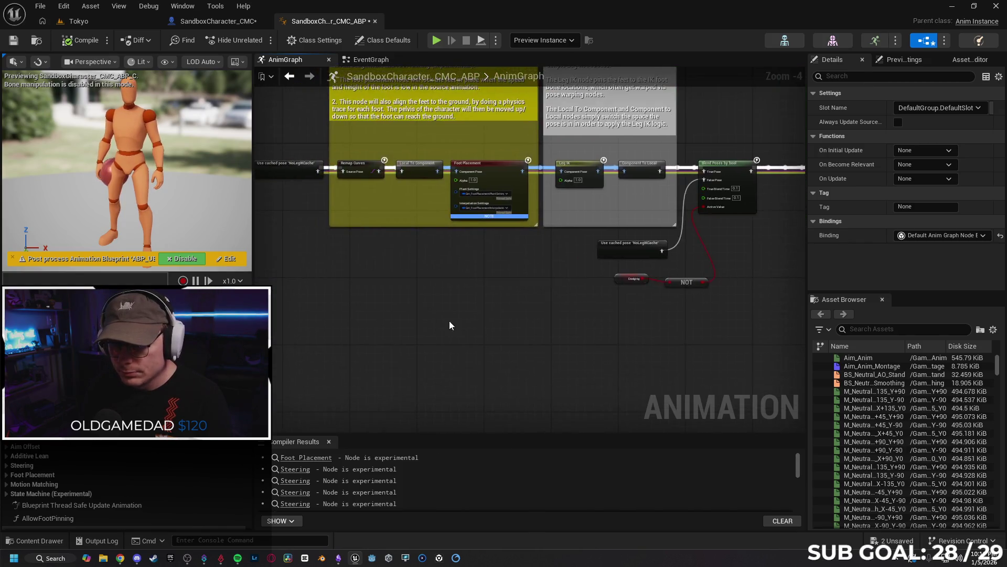
scroll(554, 297, "up", 1)
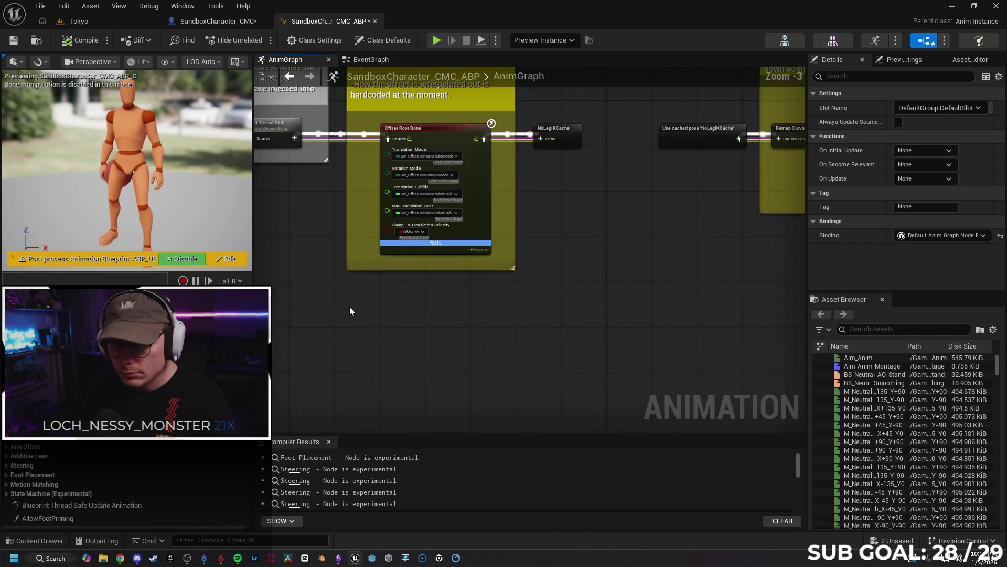
left_click_drag(349, 307, 498, 311)
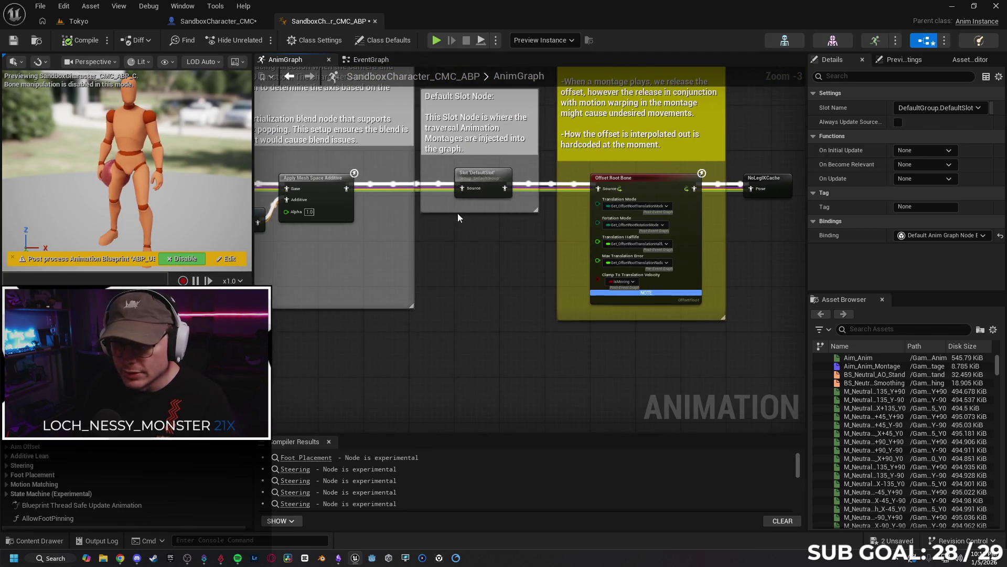
- Route Apply Mesh Space Additive straight into Offset Root Bone, move the old DefaultSlot below, and compile
mouse_move(338, 210)
left_mouse_down()
mouse_move(559, 213)
mouse_move(599, 189)
left_mouse_up()
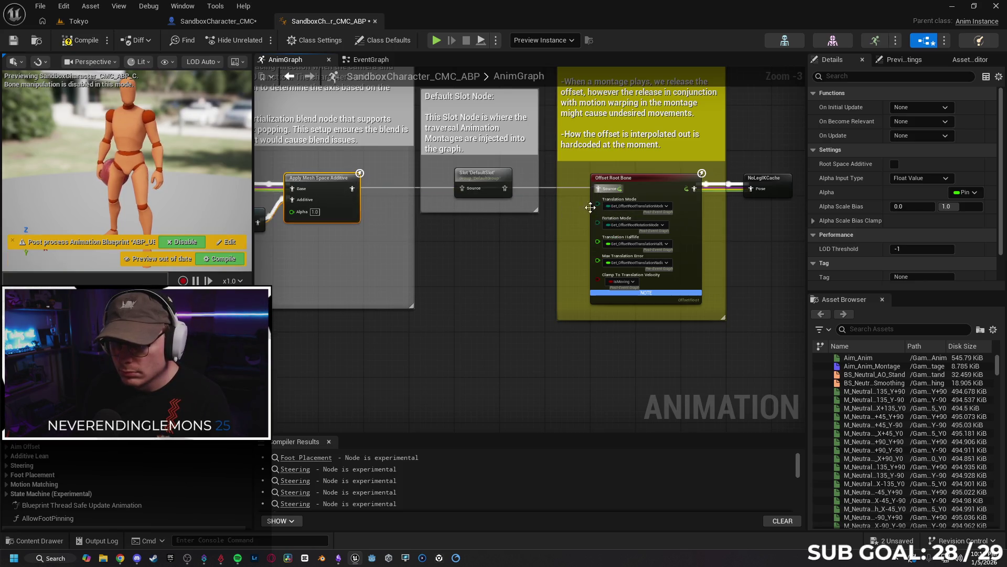
left_click(482, 181)
left_click_drag(482, 182, 483, 243)
left_click(81, 40)
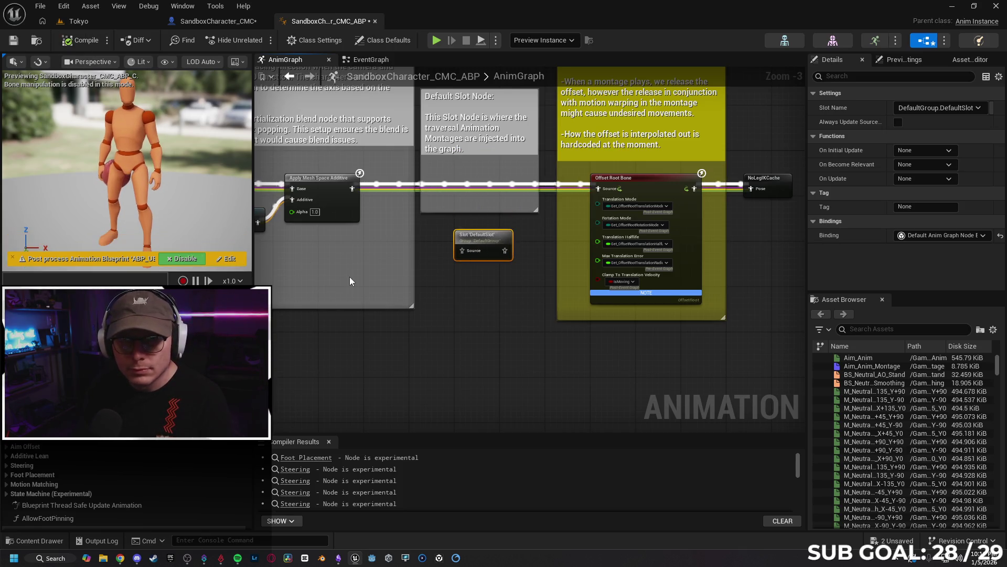
left_click(105, 22)
- Play-test the character walking and running around the street, then return to the ABP AnimGraph
left_click(260, 41)
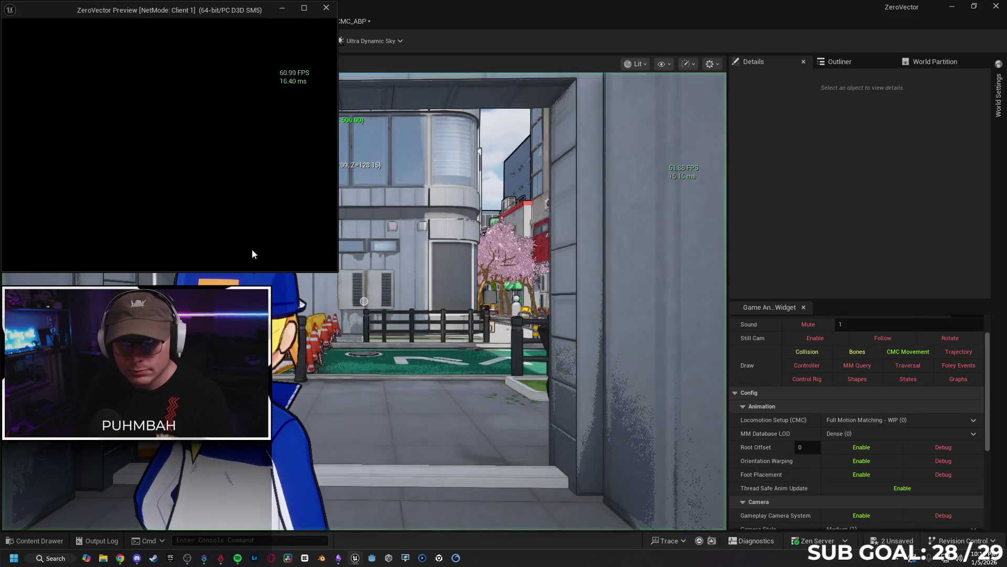
key("w")
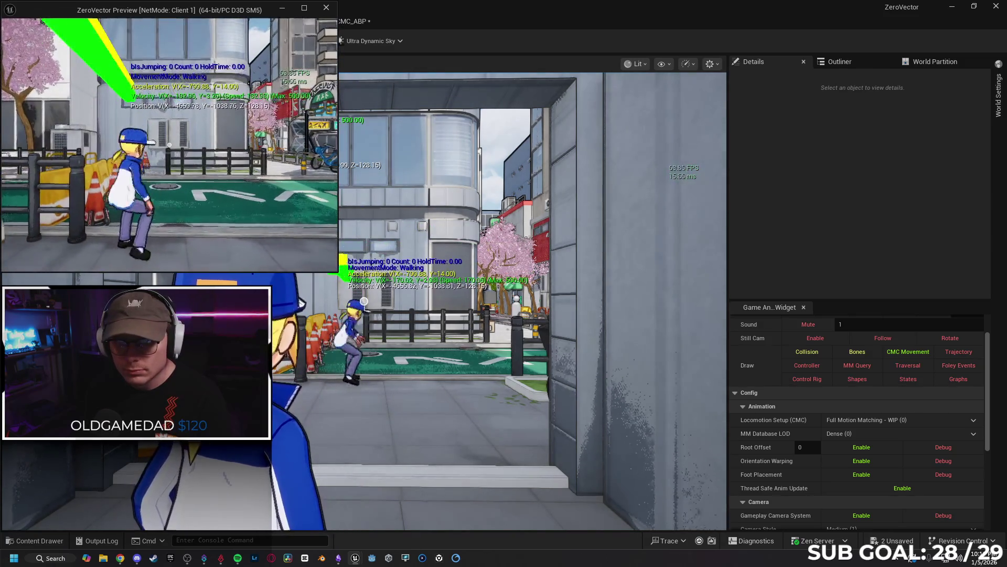
key("s")
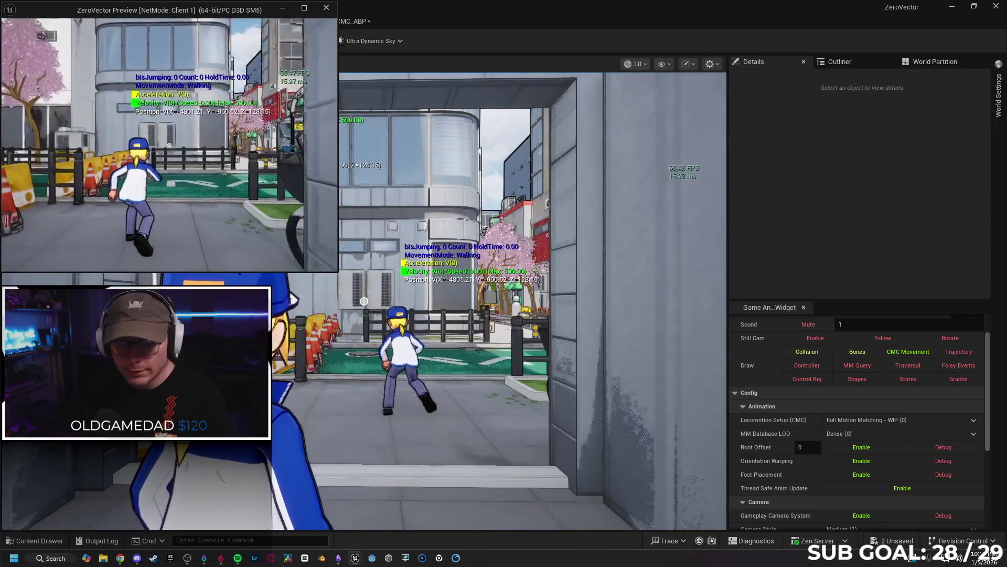
key("Escape")
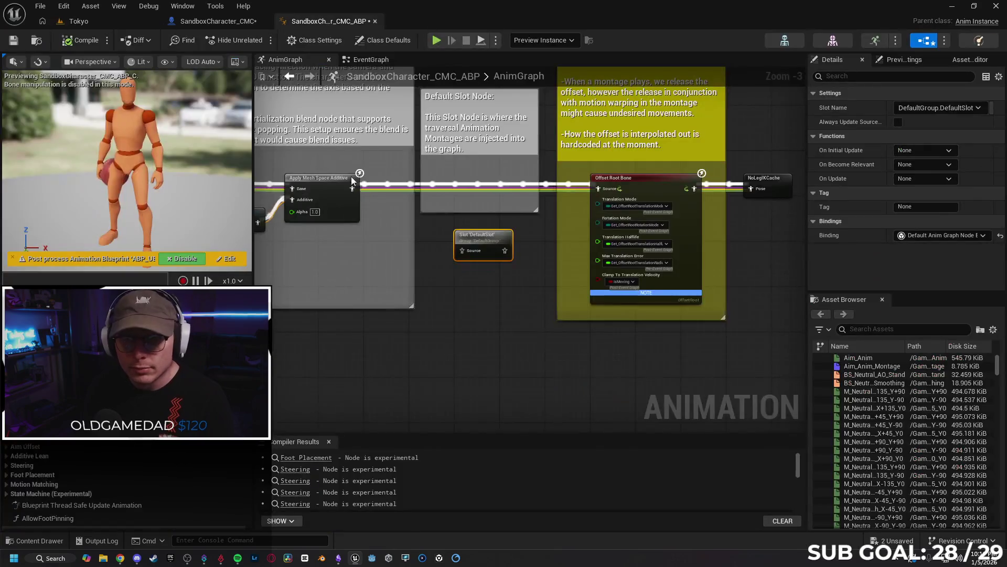
left_click(328, 23)
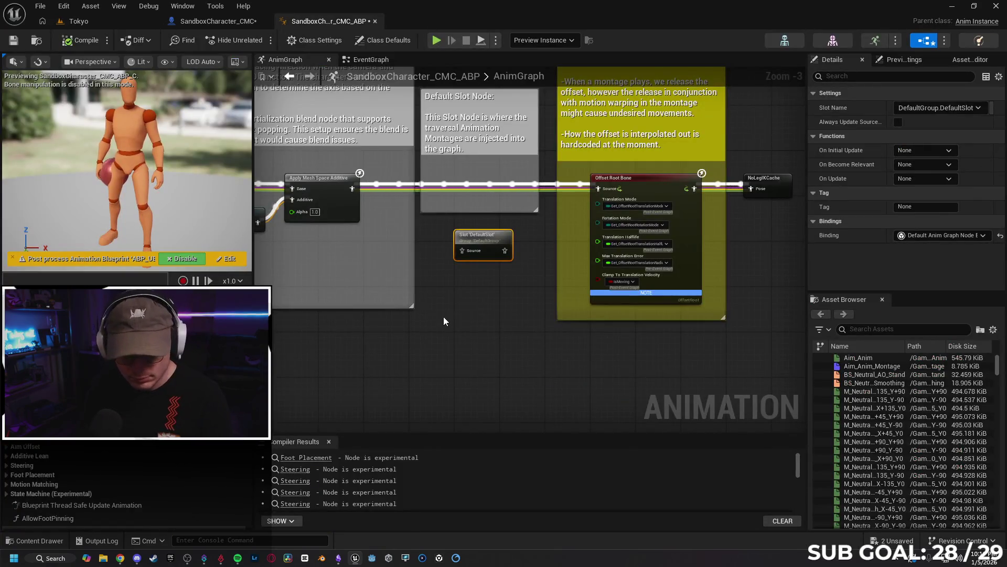
- Undo the DefaultSlot node move and check the Dead Blending, Leg IK and Pose History nodes
key("ctrl+z")
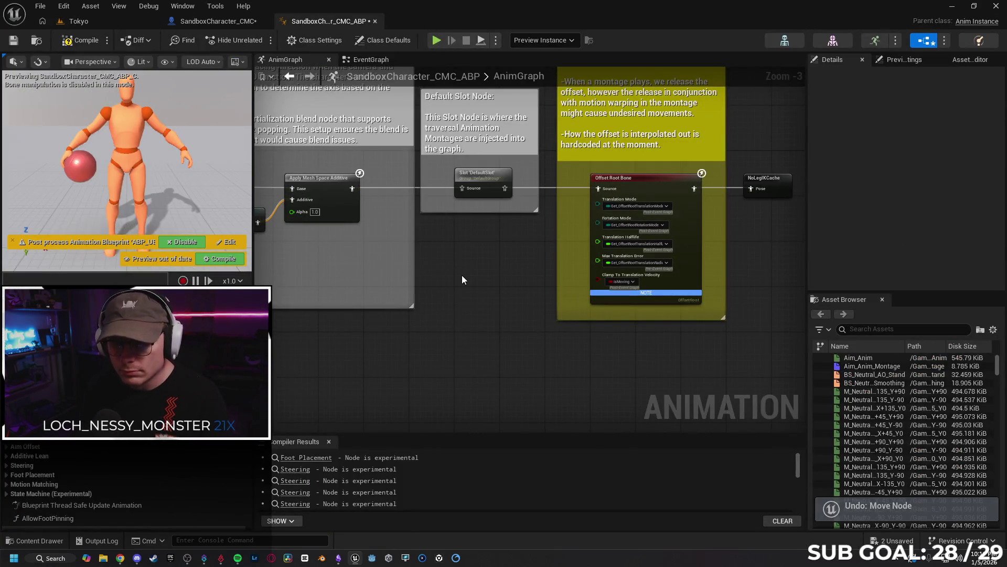
mouse_move(463, 278)
left_mouse_down()
mouse_move(499, 304)
mouse_move(520, 302)
mouse_move(512, 314)
mouse_move(439, 323)
mouse_move(609, 354)
mouse_move(631, 346)
mouse_move(613, 334)
mouse_move(567, 341)
mouse_move(575, 330)
mouse_move(362, 326)
left_mouse_up()
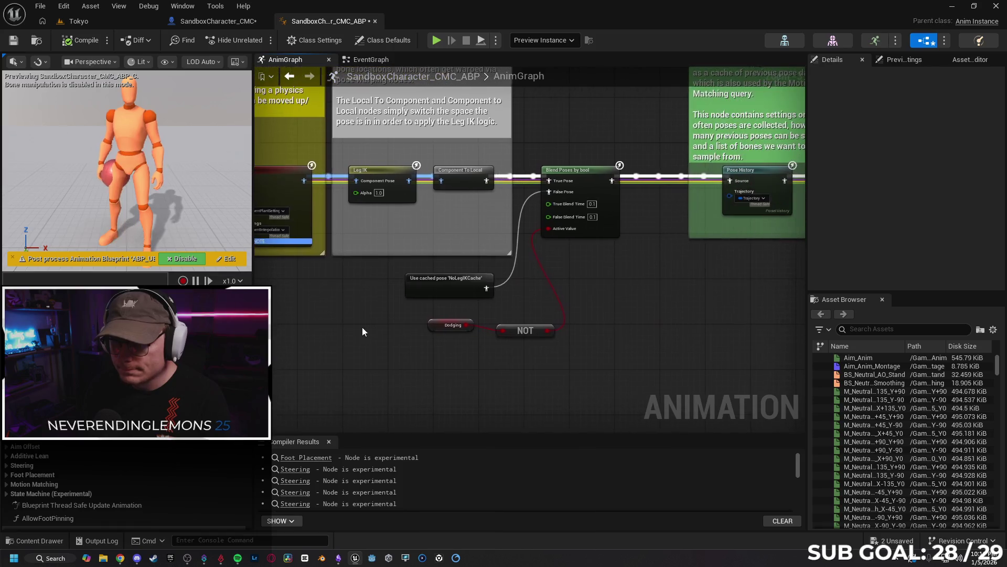
left_click_drag(662, 317, 581, 318)
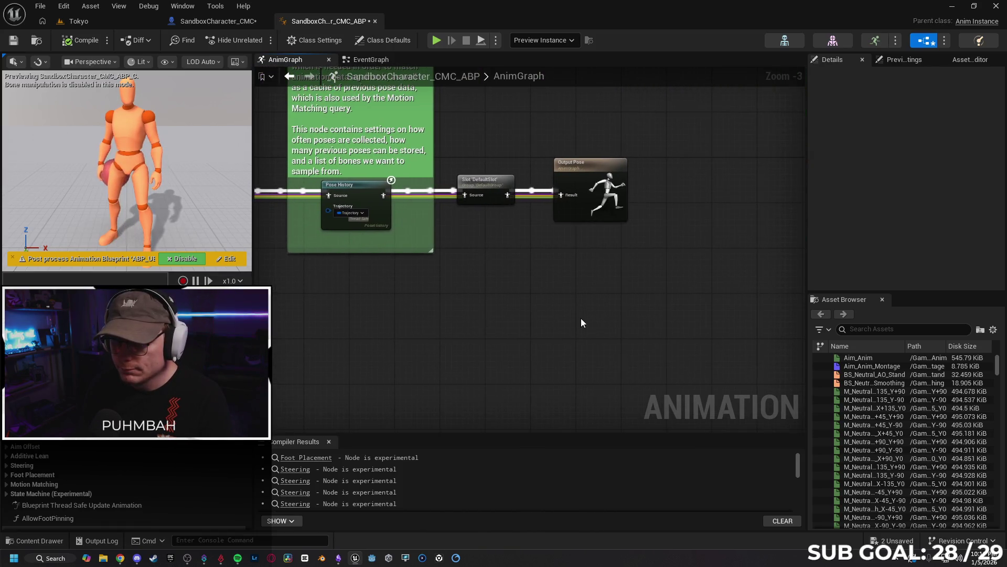
- Bring the Gemini chat back in front of the Unreal Editor
left_click(203, 23)
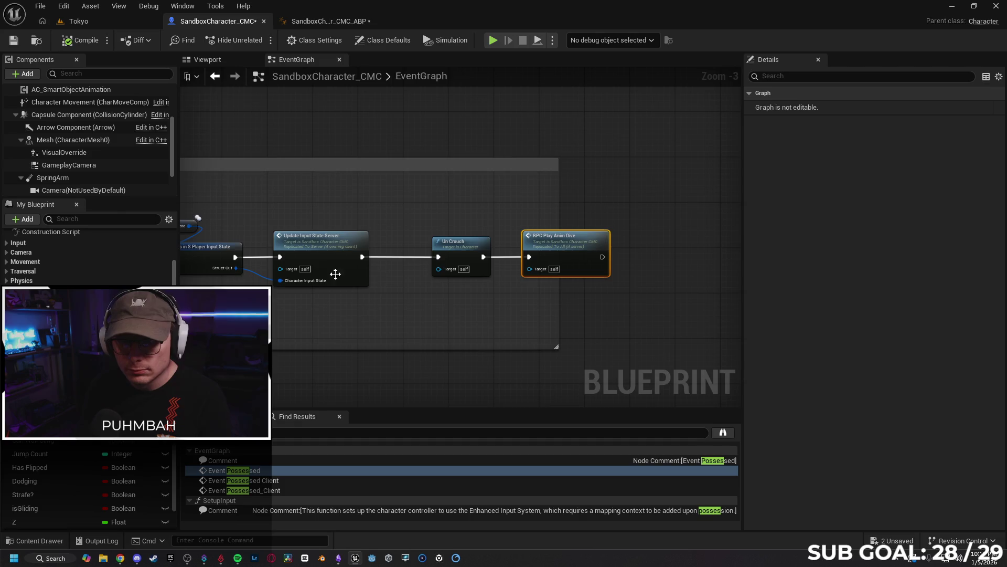
left_click(96, 19)
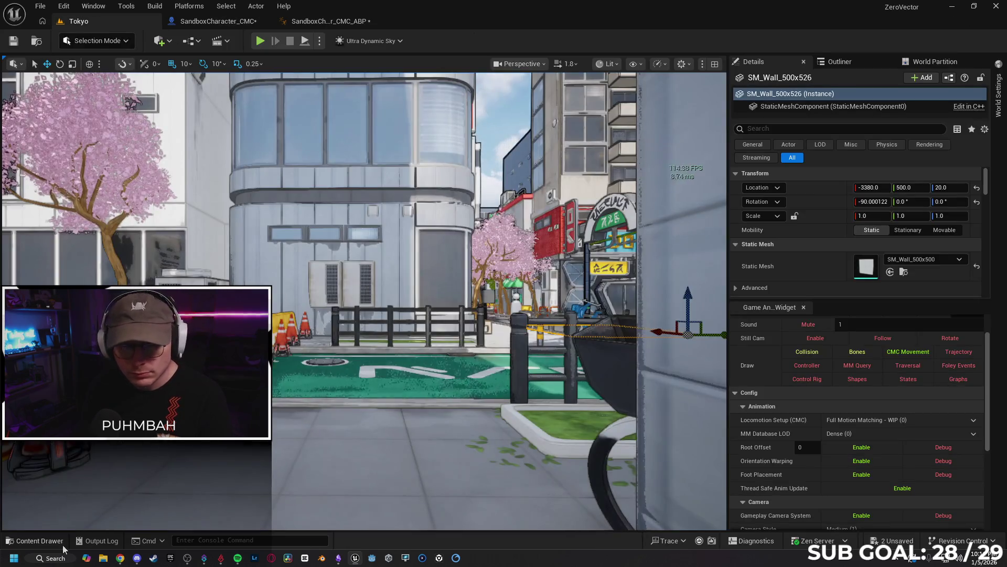
left_click(120, 557)
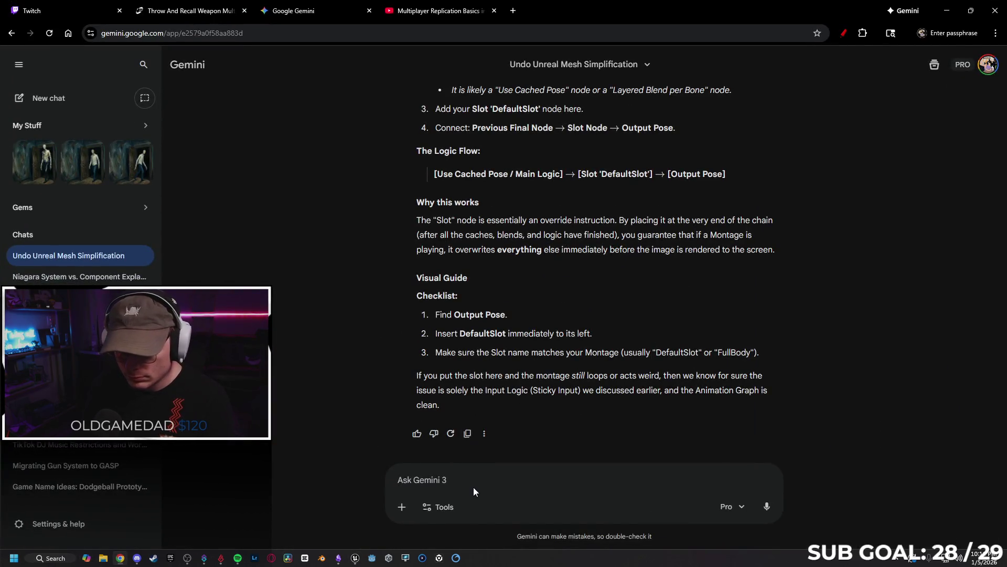
- Tell Gemini the dodge is working but fires only once on the server
type("doing that fixed t")
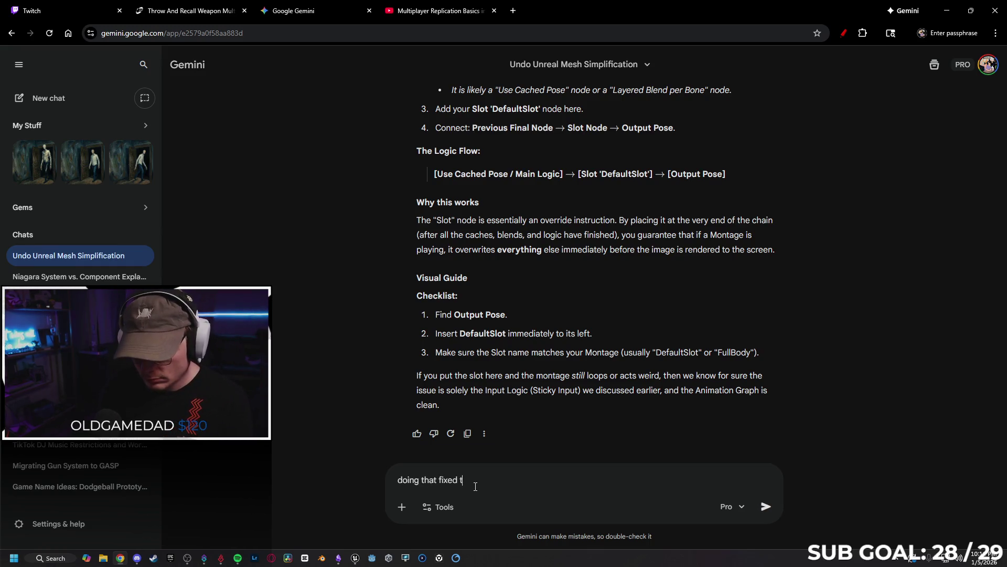
type("g, but only fired the d")
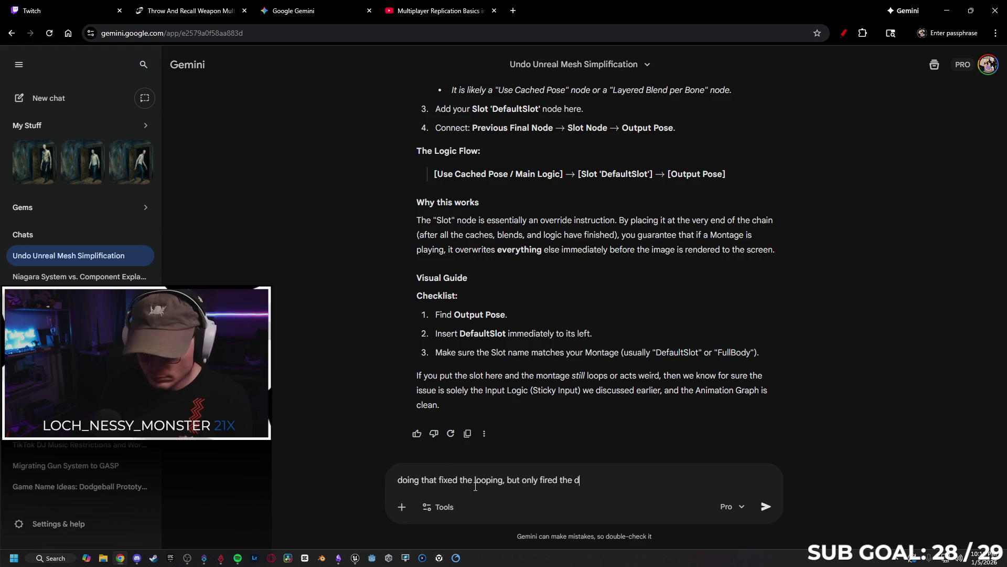
type("once on t")
key("BackSpace")
type("he server si")
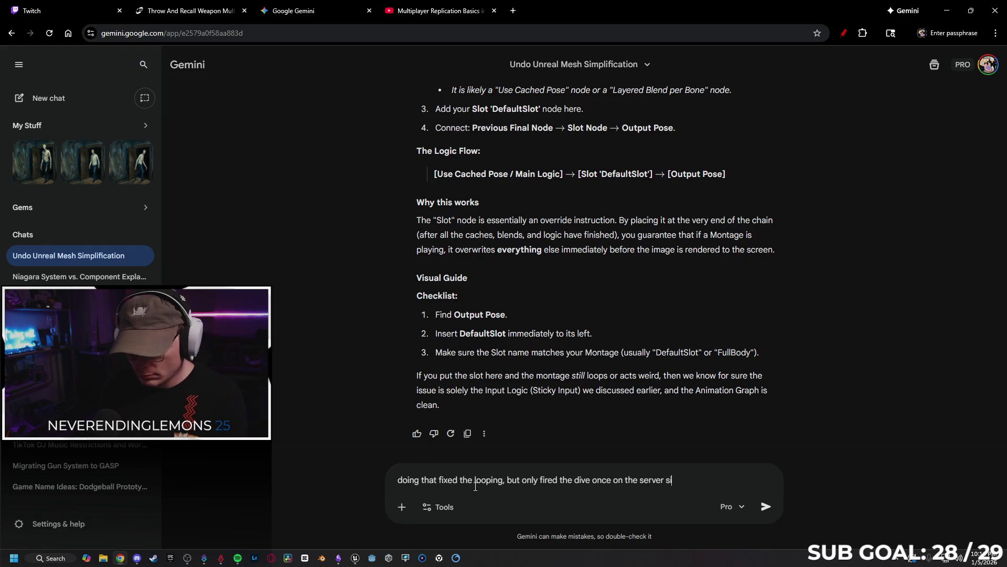
key("Return")
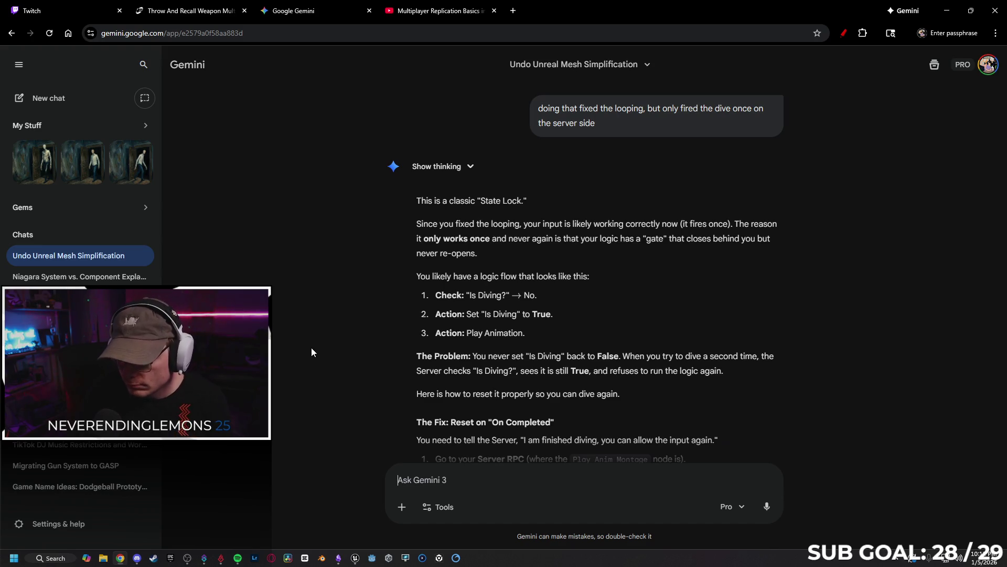
- Read Gemini's reply about resetting the flag on the montage's On Completed
scroll(311, 347, "down", 1)
scroll(340, 313, "down", 1)
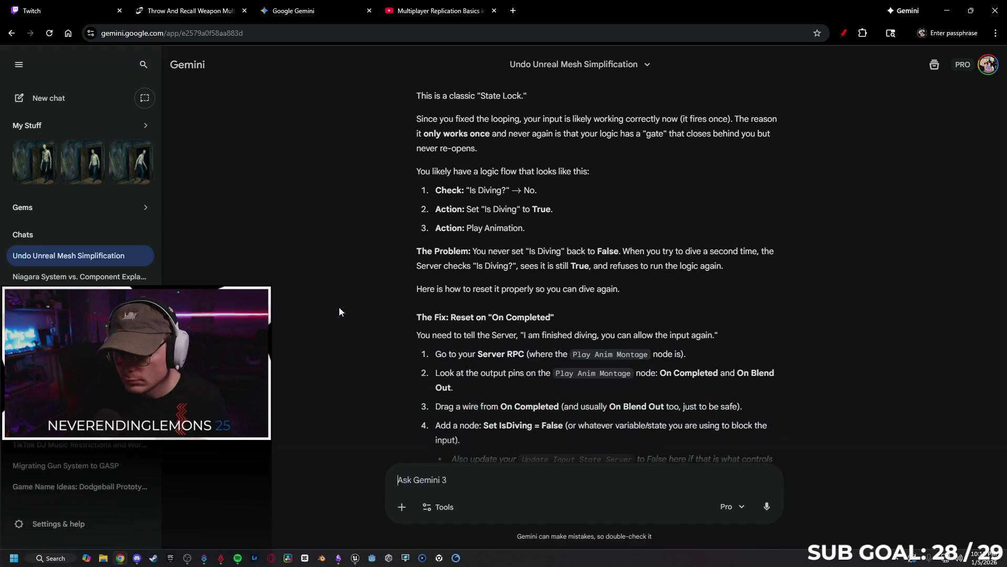
scroll(324, 302, "down", 3)
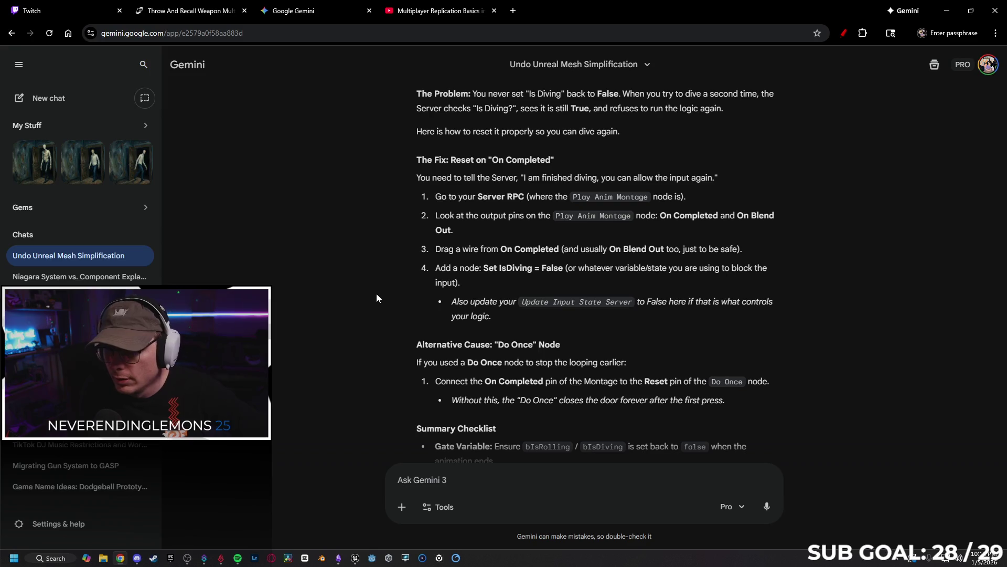
scroll(359, 286, "down", 1)
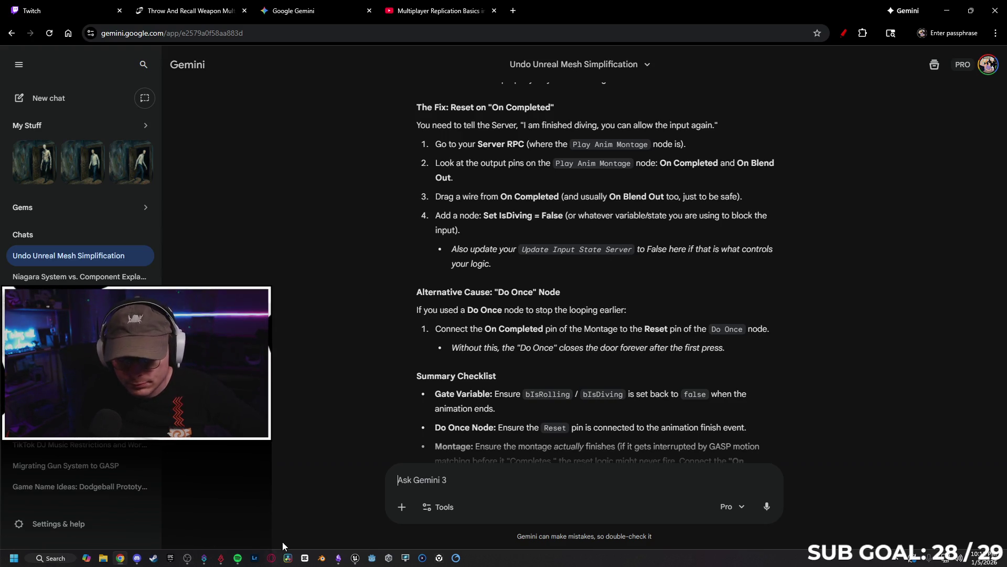
left_click(355, 558)
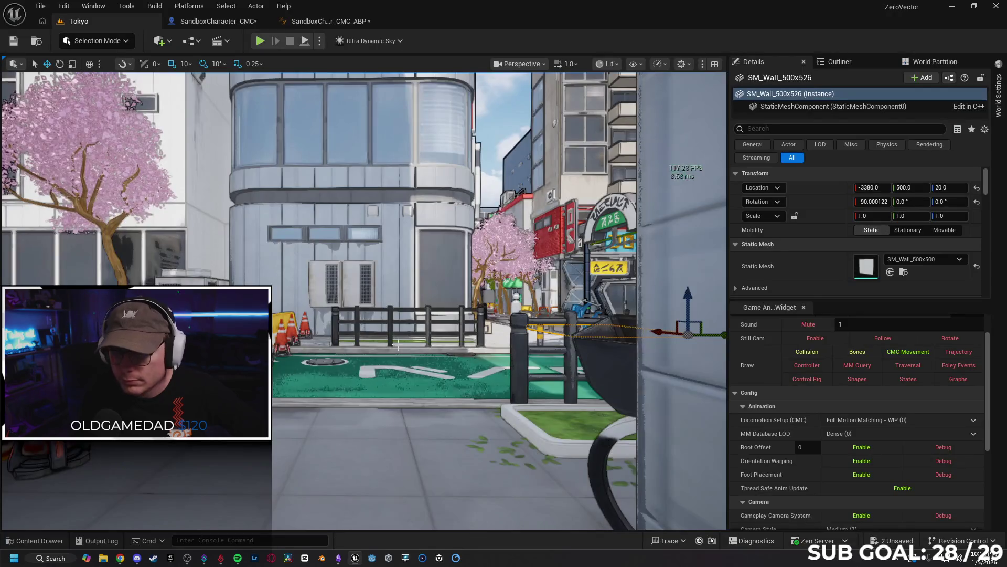
- In the SandboxCharacter_CMC event graph, locate the Delay, SET Dodging and Crouch nodes
left_click(213, 21)
left_click_drag(331, 334, 473, 308)
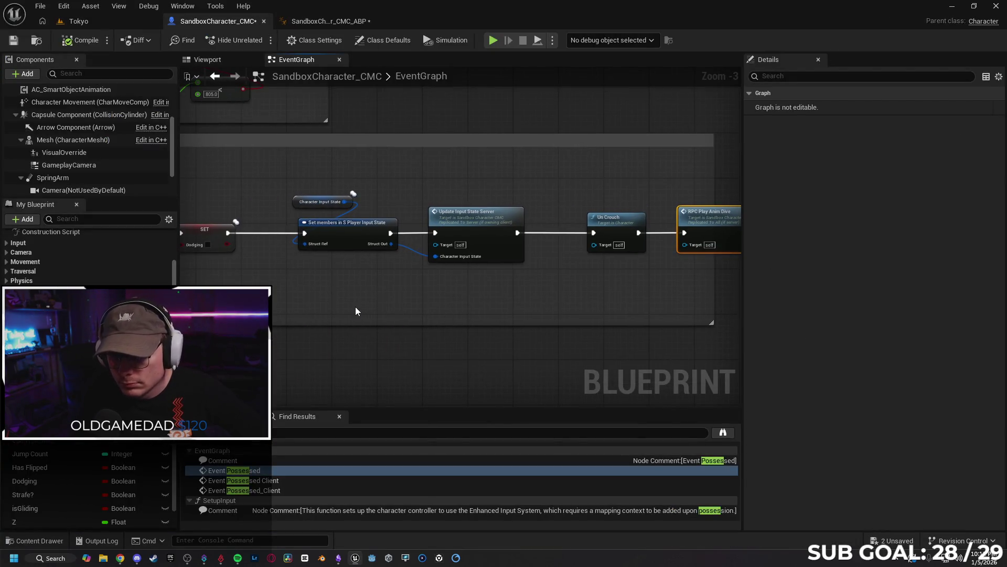
left_click_drag(355, 304, 425, 308)
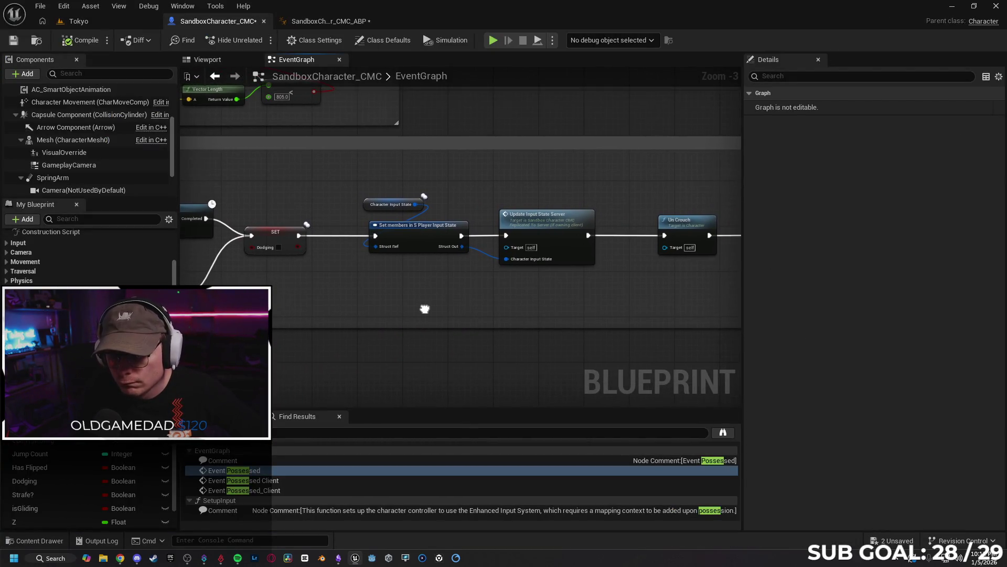
left_click(424, 245)
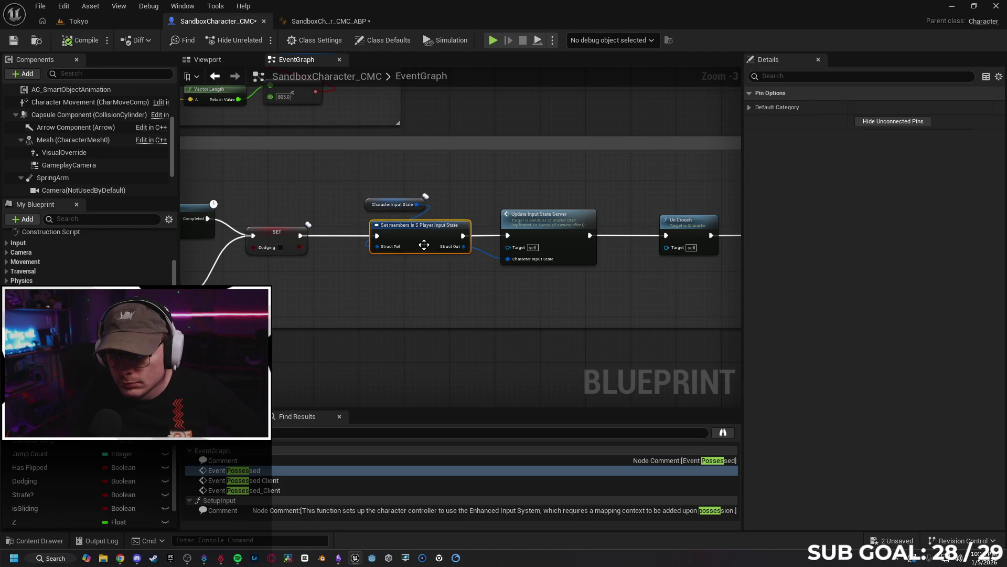
left_click(546, 236)
scroll(544, 254, "up", 2)
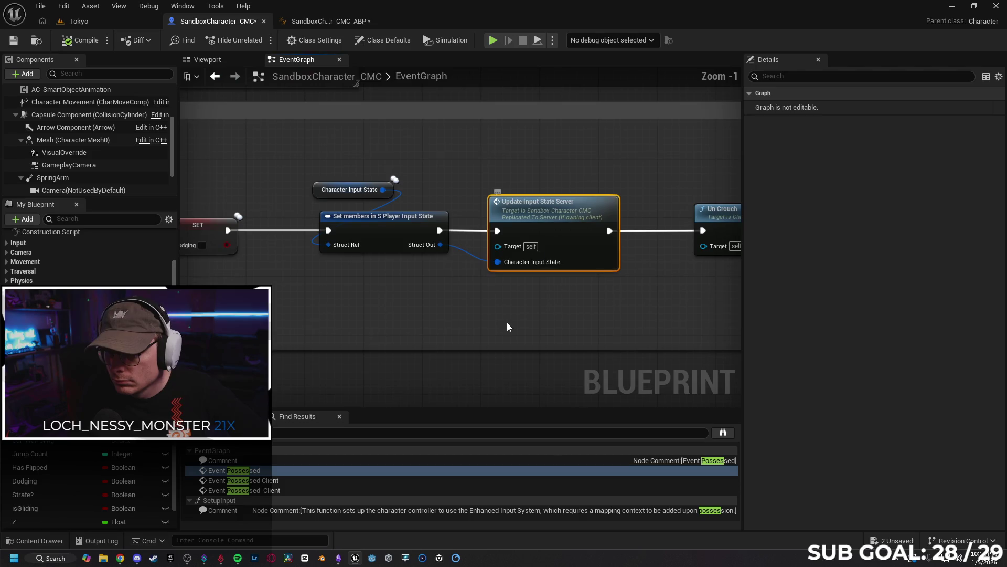
scroll(484, 304, "down", 1)
mouse_move(425, 311)
left_mouse_down()
mouse_move(521, 299)
mouse_move(496, 303)
mouse_move(510, 303)
left_mouse_up()
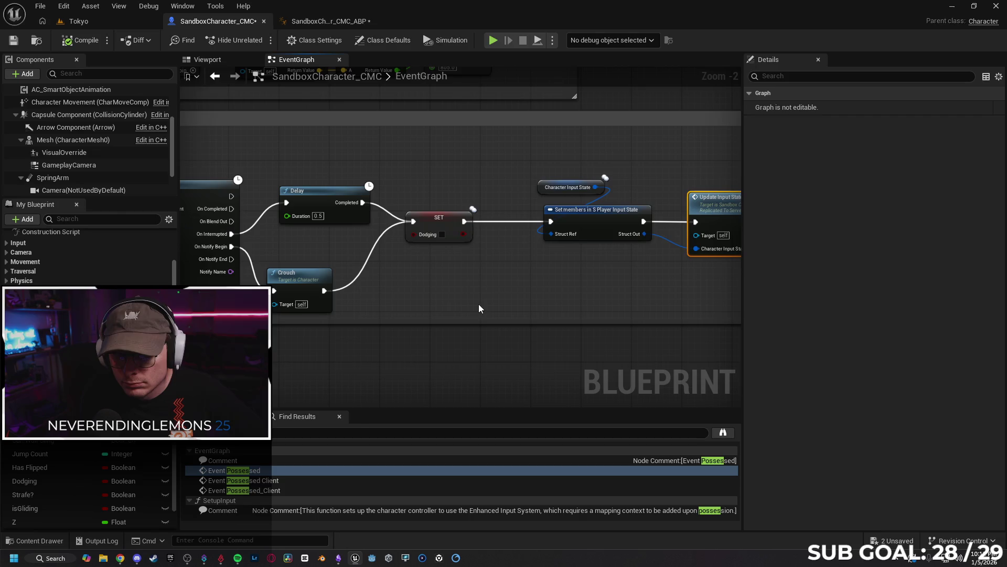
- Rearrange Crouch and Delay, and wire Play Montage's On Interrupted and On Blend Out into SET Dodging
left_click_drag(301, 284, 319, 283)
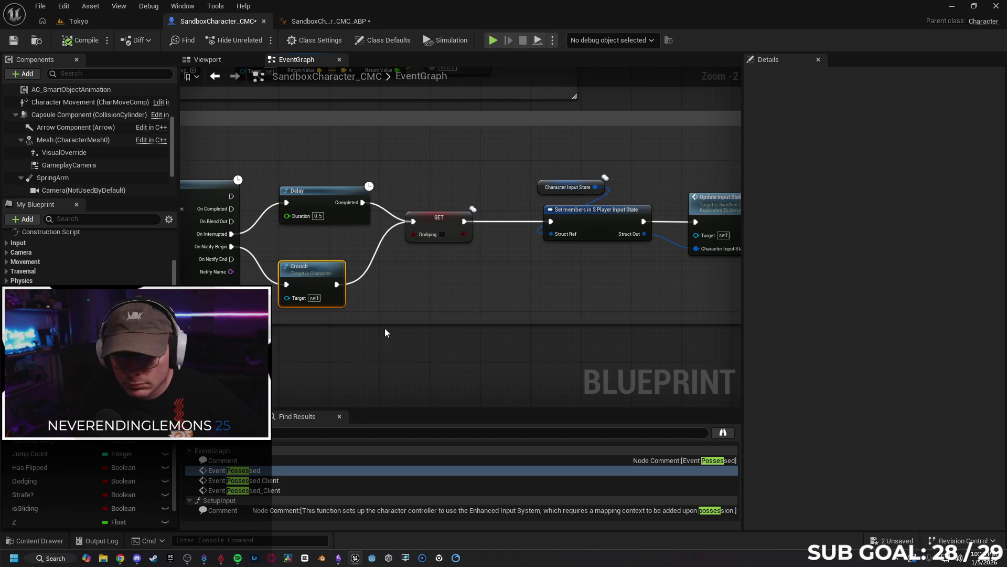
left_click_drag(390, 293, 448, 294)
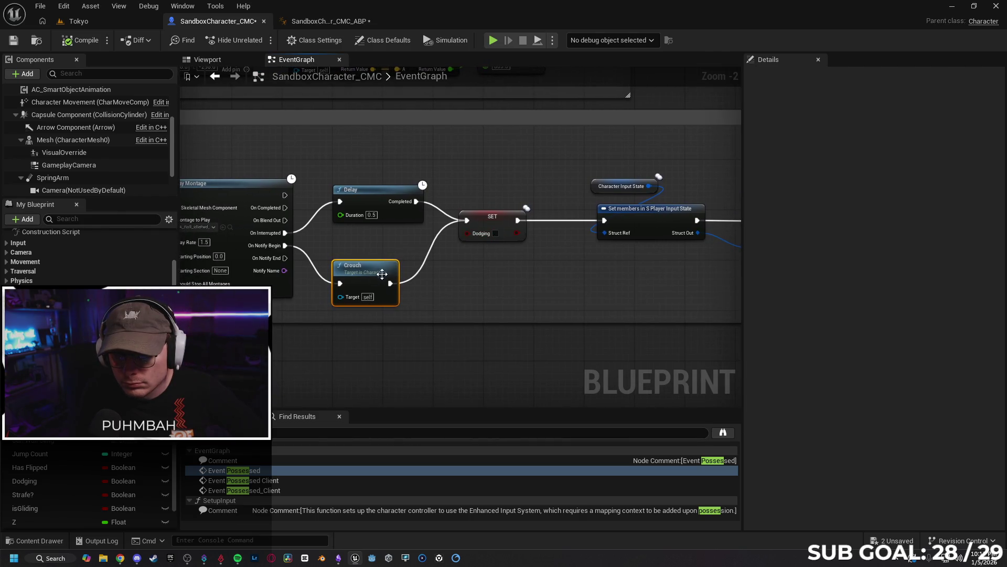
left_click_drag(372, 270, 422, 267)
mouse_move(395, 208)
left_mouse_down()
mouse_move(443, 209)
mouse_move(425, 208)
left_mouse_up()
left_click(409, 239)
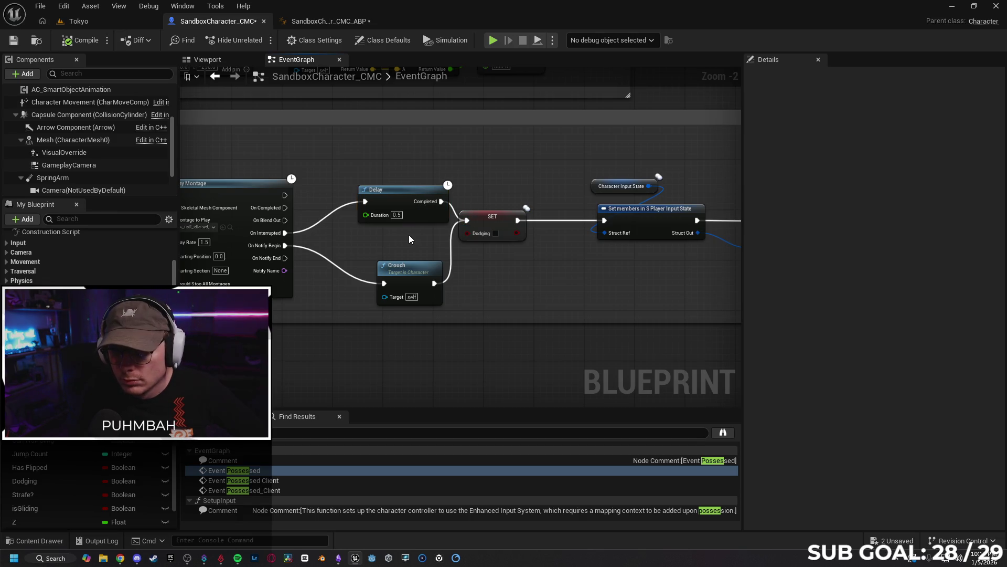
mouse_move(500, 224)
left_mouse_down()
mouse_move(516, 229)
mouse_move(507, 231)
left_mouse_up()
mouse_move(285, 233)
left_mouse_down()
mouse_move(404, 239)
mouse_move(473, 221)
left_mouse_up()
left_click_drag(284, 220, 473, 220)
left_click_drag(387, 199, 362, 181)
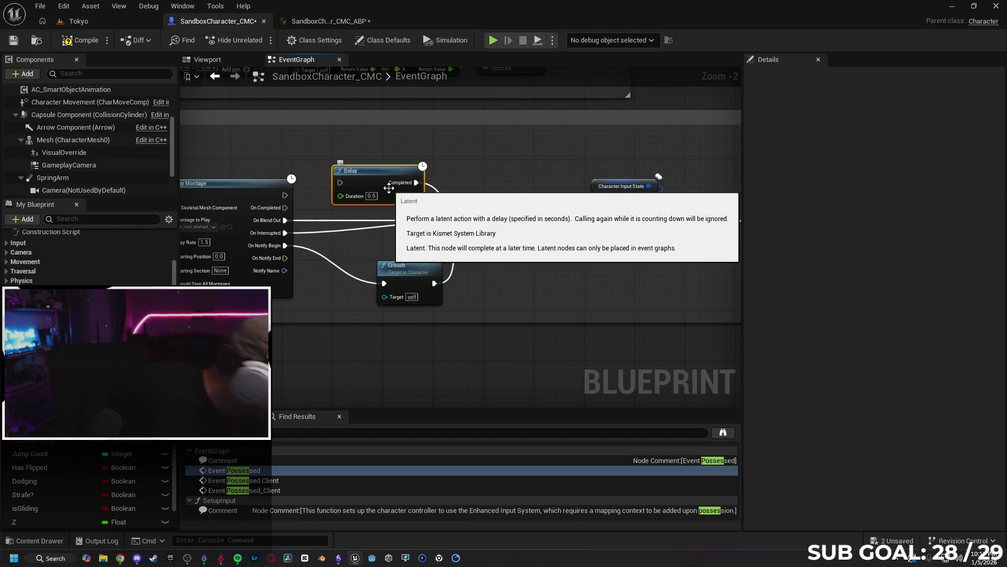
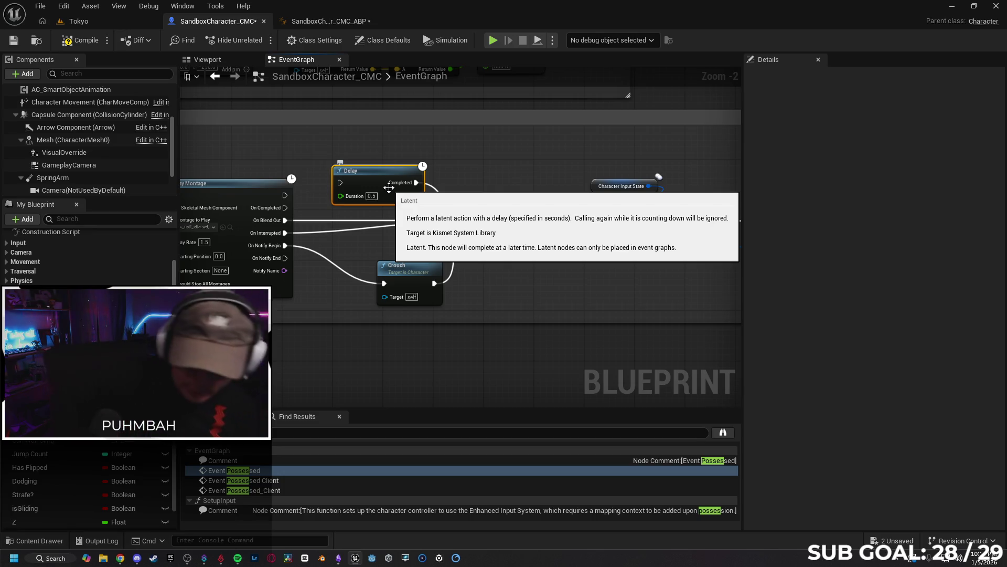
- Undo the node move and the stray On Blend Out link to SET, checking the Gemini advice
key("ctrl+z")
key("ctrl+z")
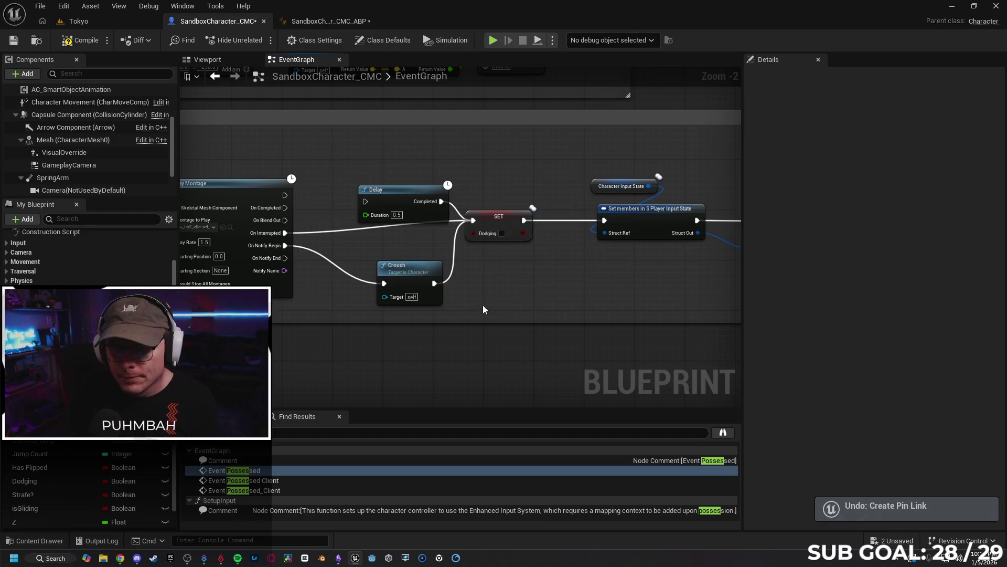
key("ctrl+z")
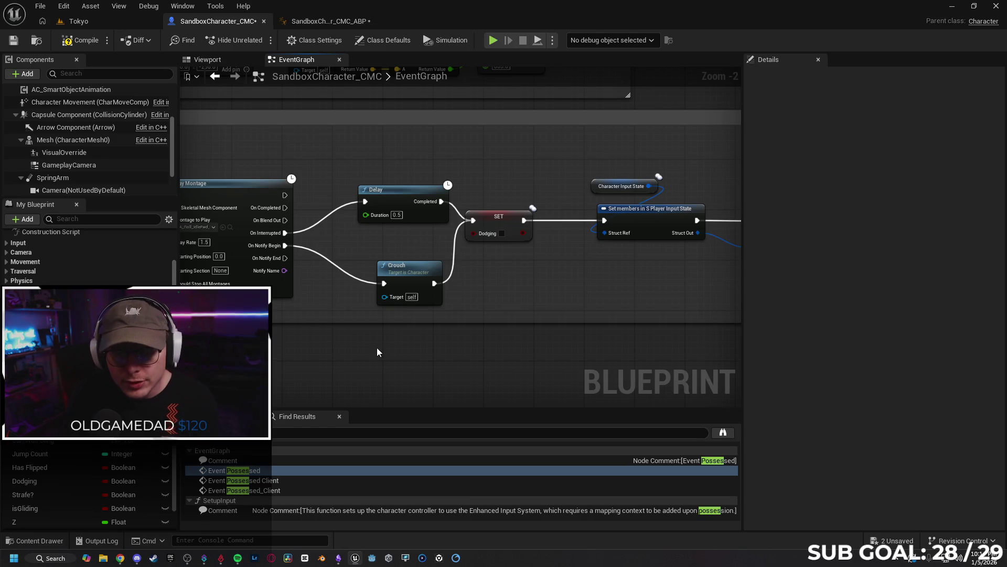
left_click(120, 557)
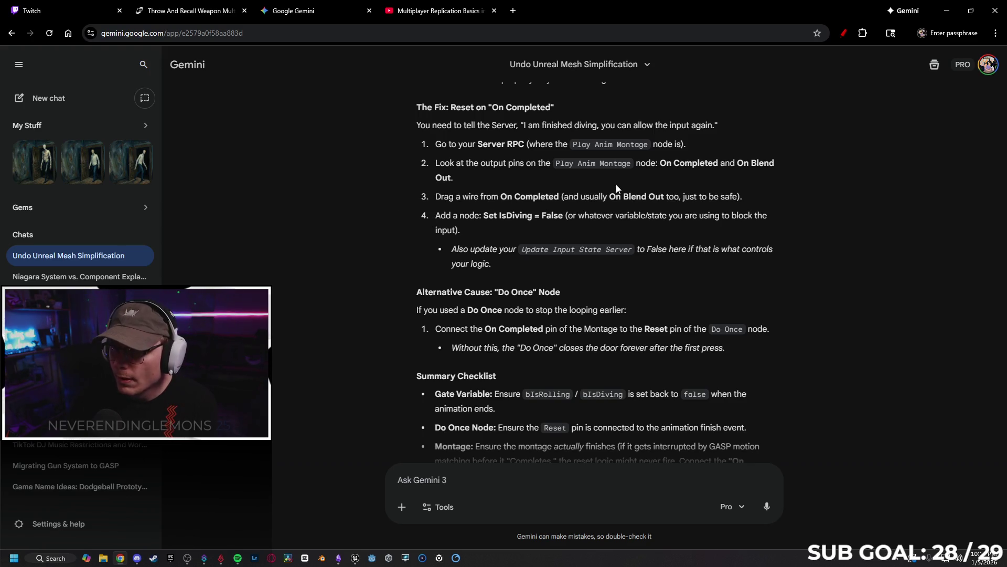
left_click(947, 10)
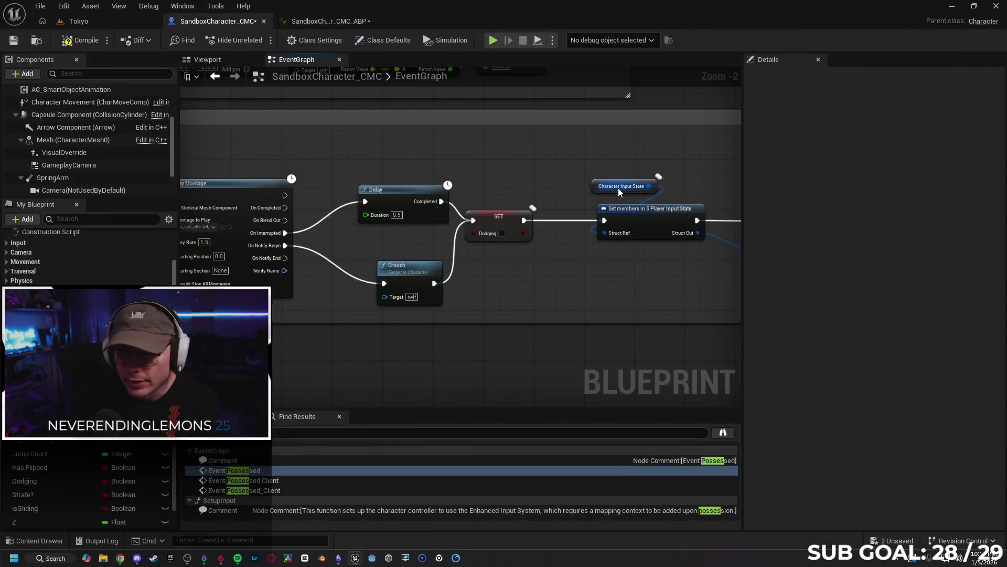
- Wire On Completed and On Blend Out into the Delay exec input and tidy the Crouch node
left_click_drag(284, 207, 365, 201)
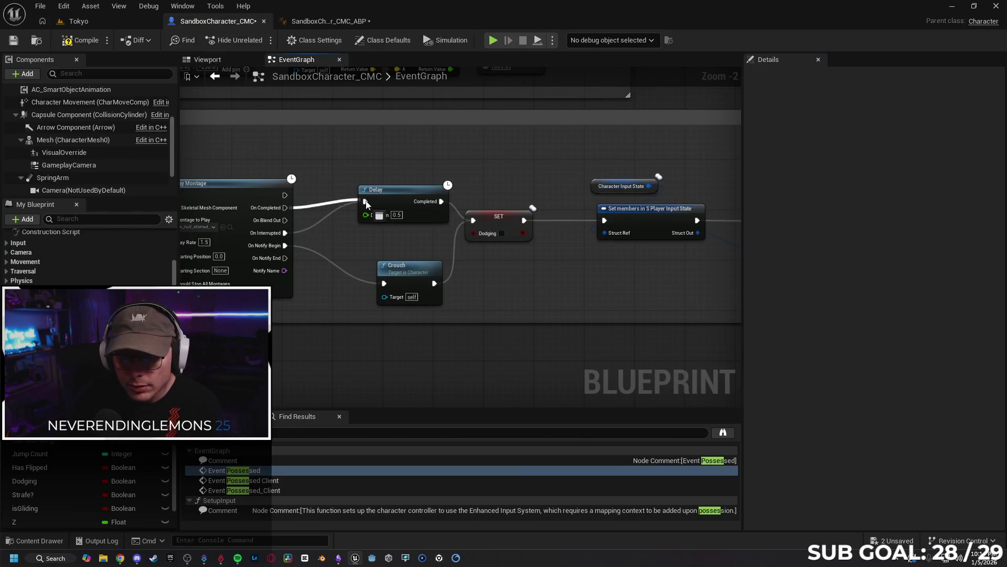
left_click_drag(286, 220, 365, 202)
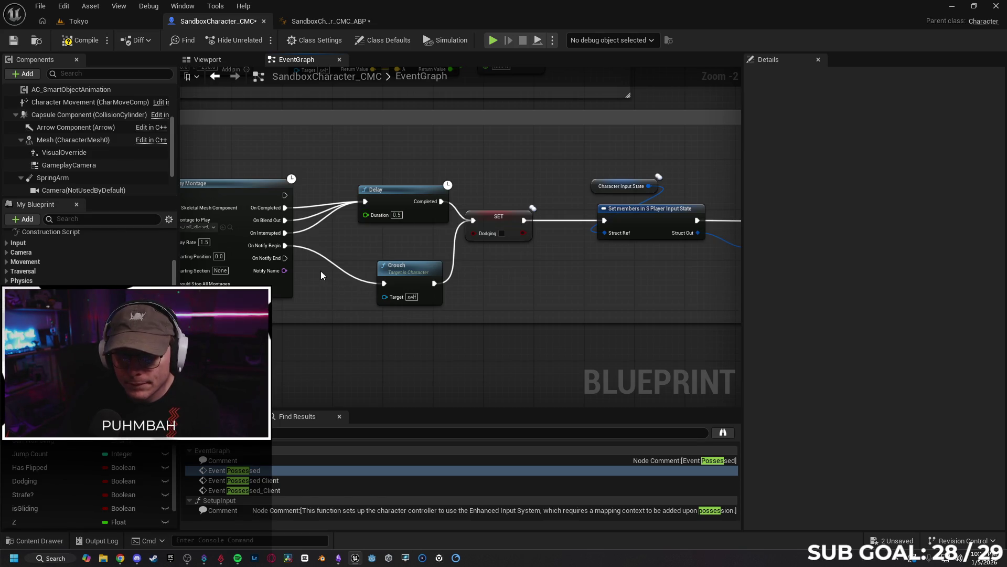
left_click_drag(410, 269, 392, 263)
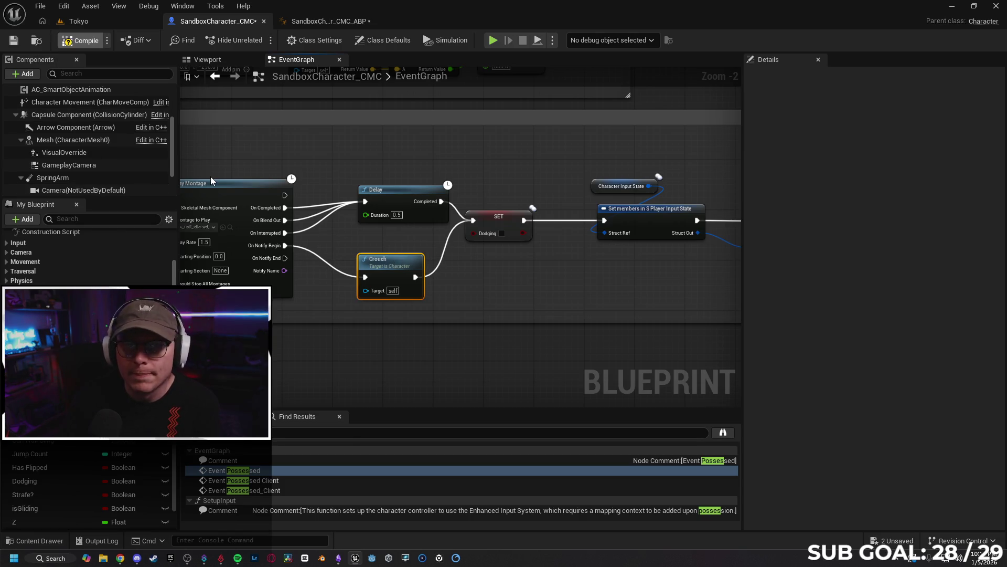
left_click(79, 21)
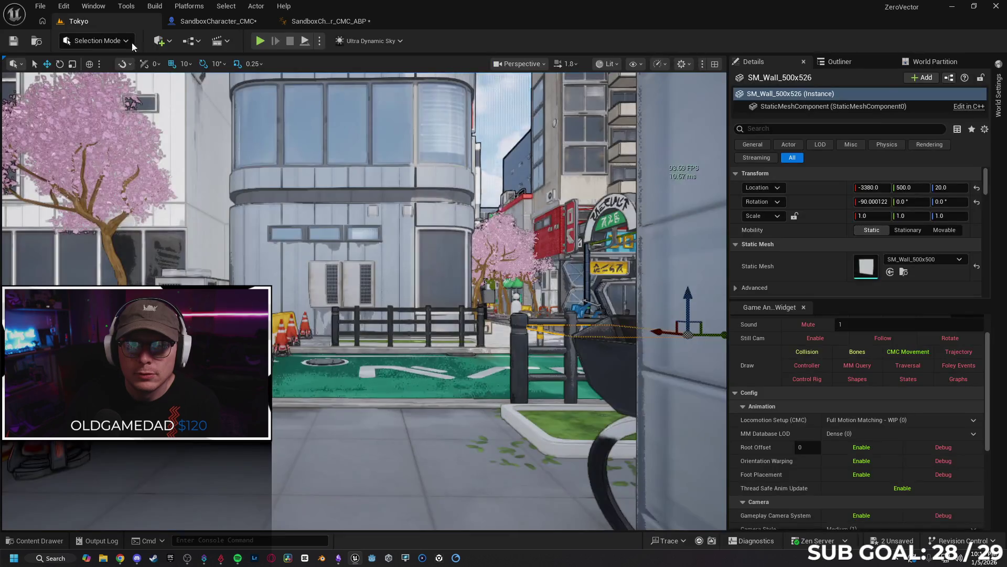
- Play-test Tokyo by walking the character forward, then open the SandboxCharacter_CMC_ABP AnimGraph
left_click(261, 42)
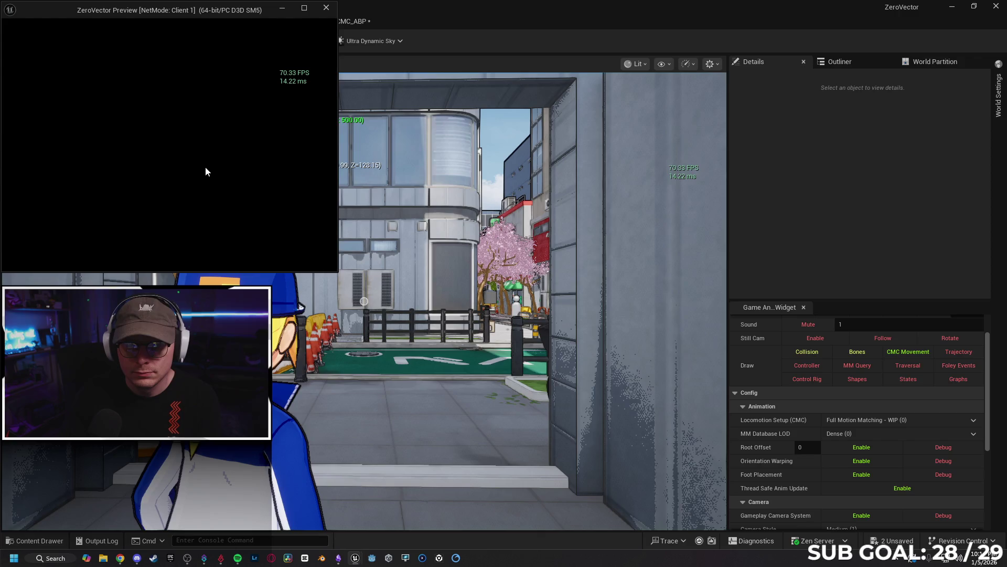
left_click(212, 135)
key("w")
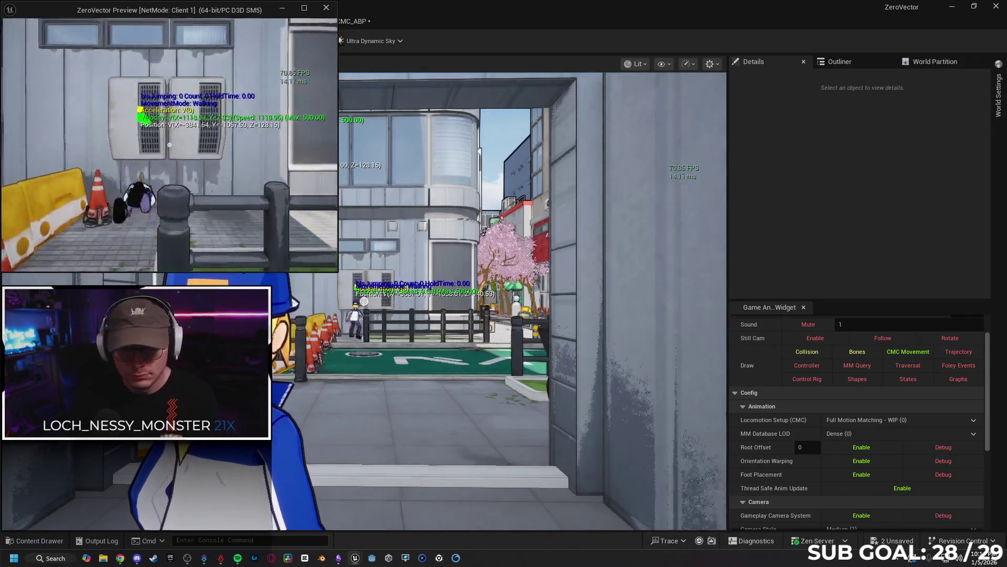
key("Escape")
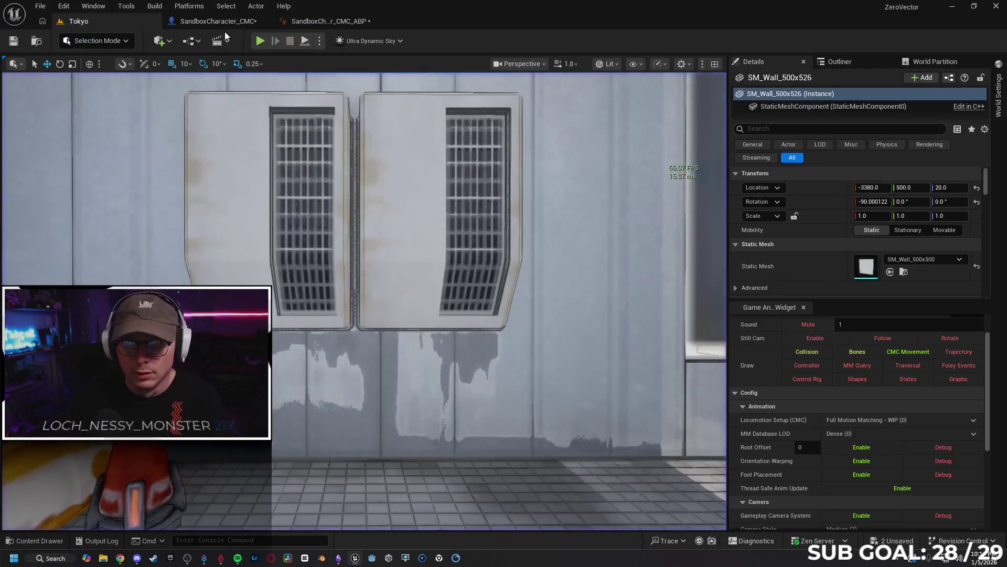
left_click(351, 21)
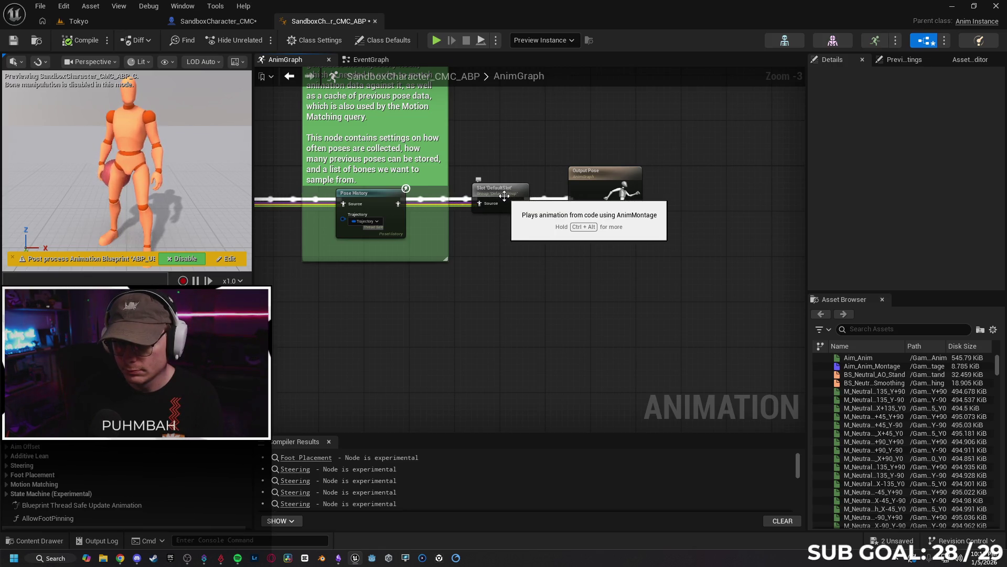
- Wire Pose History straight into Output Pose, delete the DefaultSlot node, and save
left_click_drag(522, 209, 576, 204)
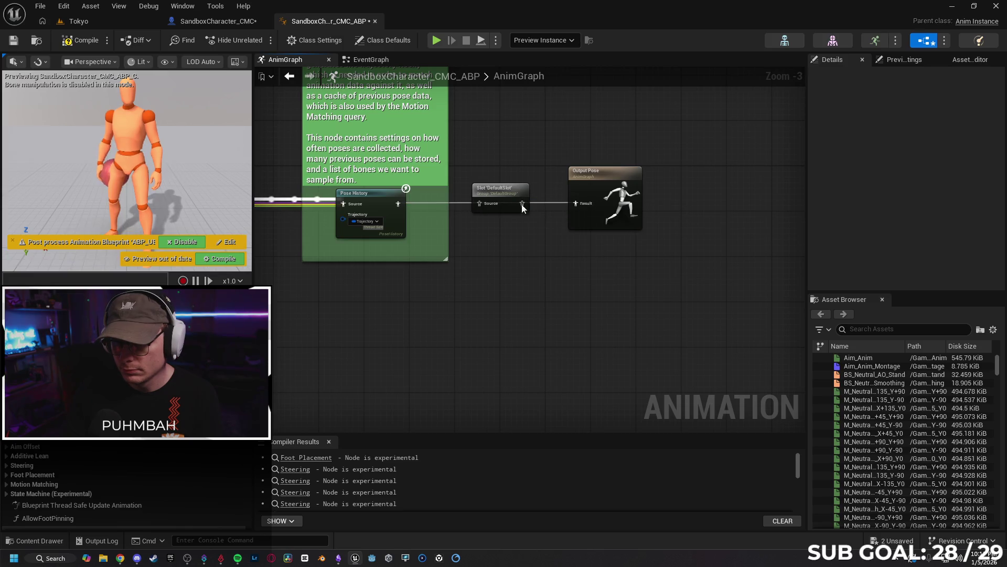
left_click(503, 193)
left_click_drag(503, 195, 503, 269)
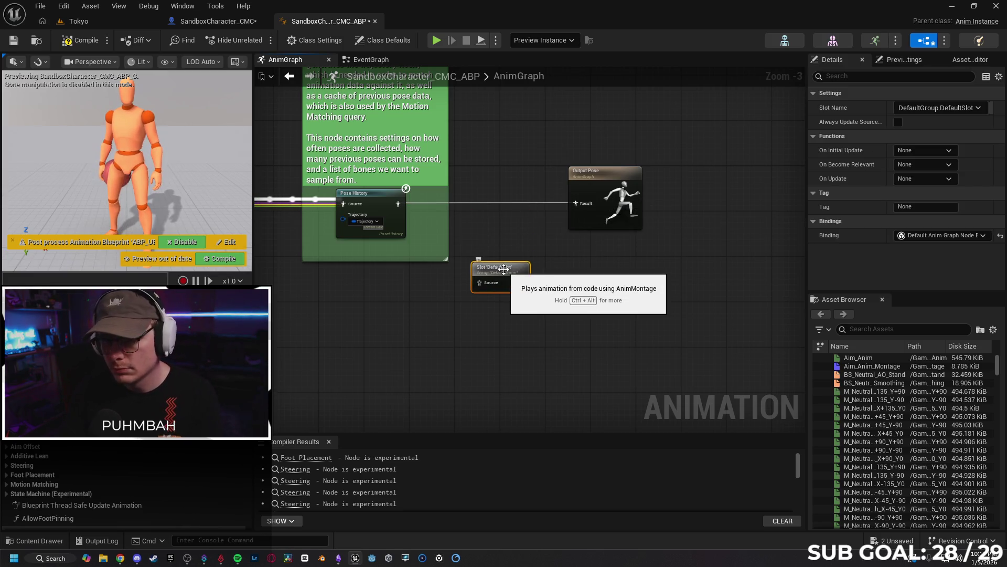
key("Delete")
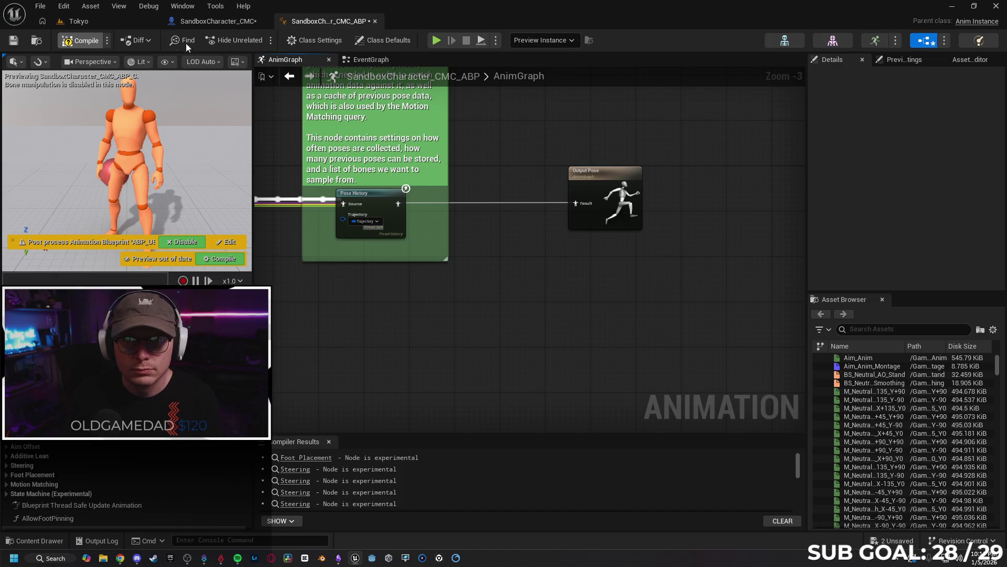
left_click(216, 21)
key("ctrl+s")
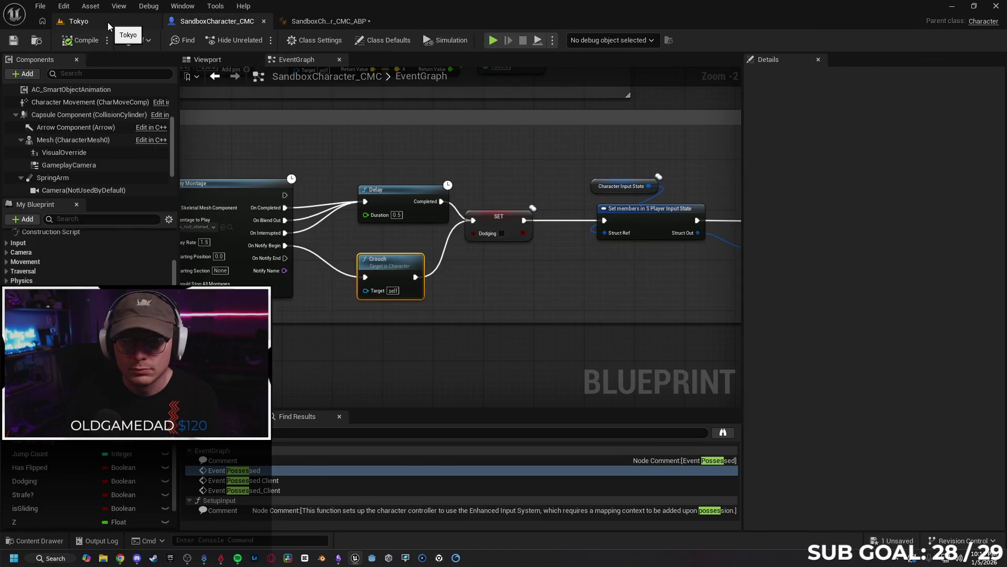
- Play-test the Tokyo level without the Slot node, running the character back and forth
left_click(108, 22)
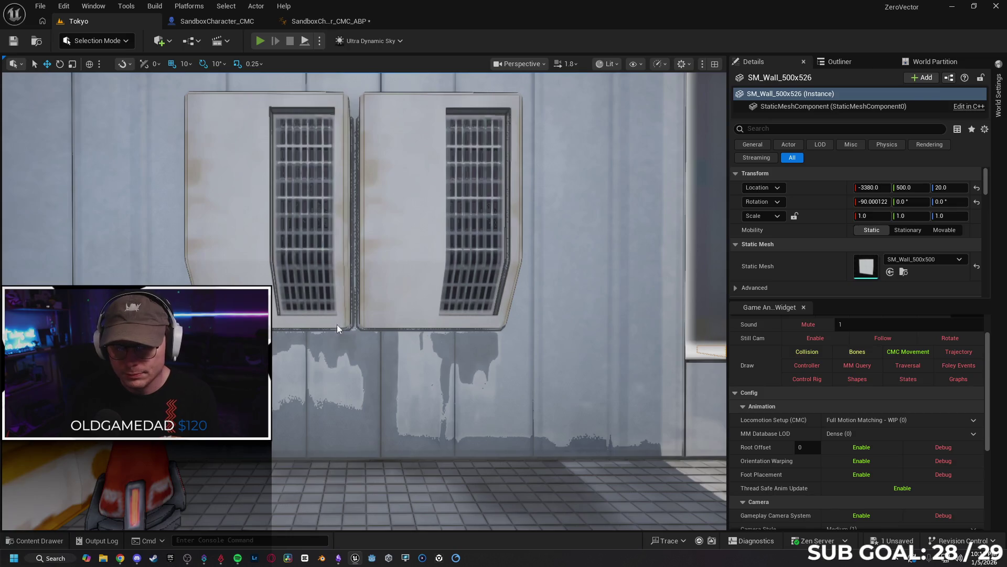
key("alt+p")
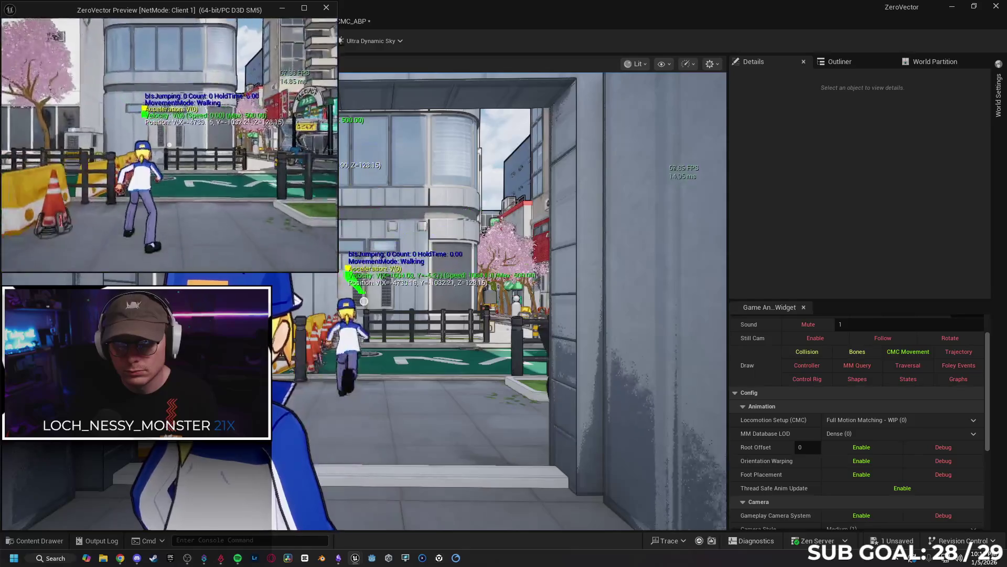
key("s")
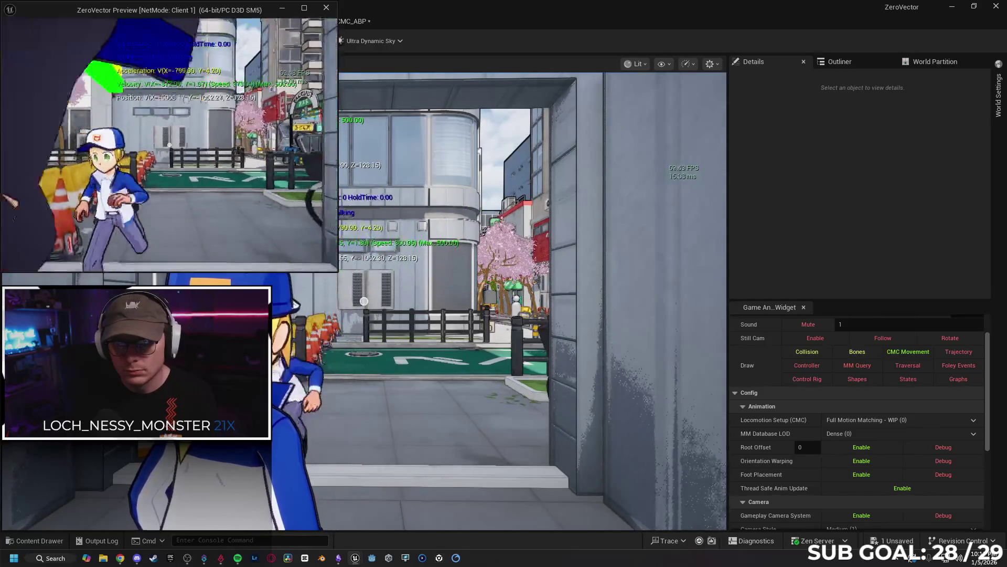
key("w")
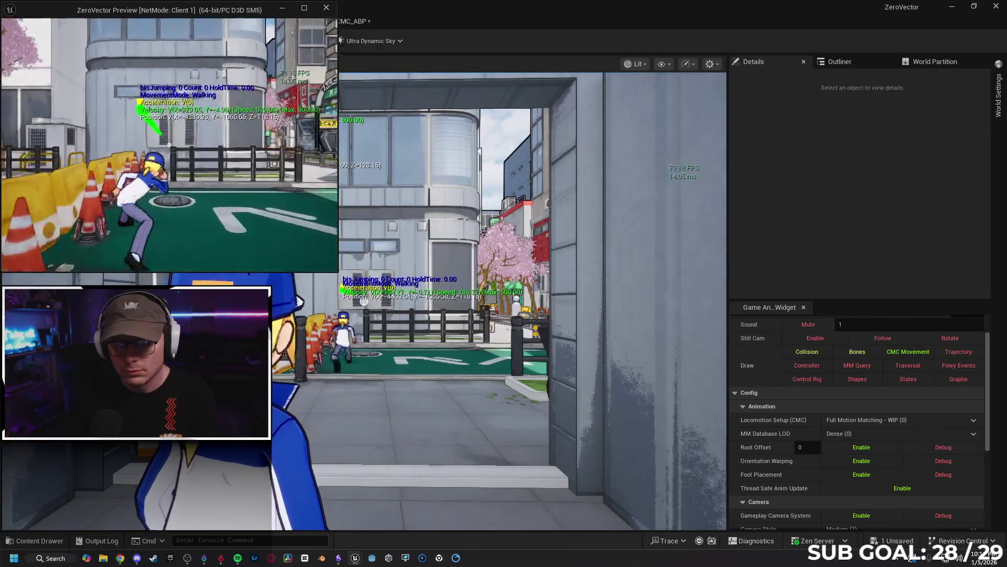
key("Escape")
- Undo to restore the DefaultSlot node and its wiring, then compile and save the animation blueprint
left_click(326, 24)
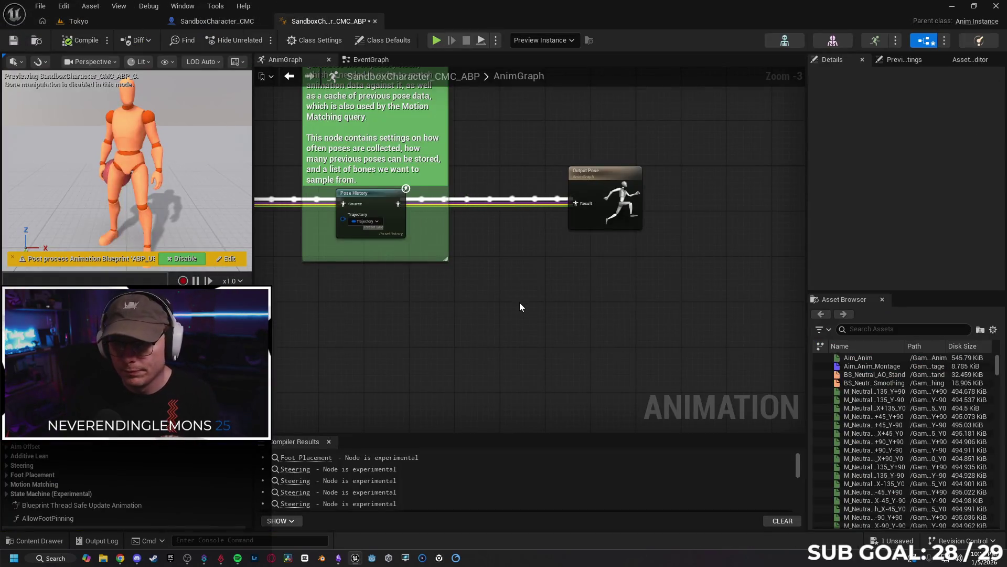
key("ctrl+z")
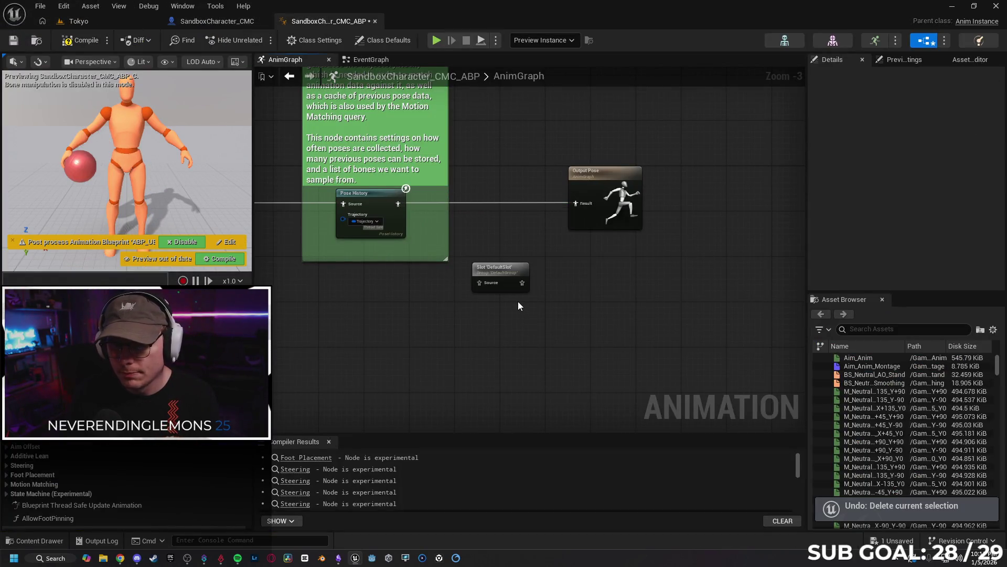
key("ctrl+z")
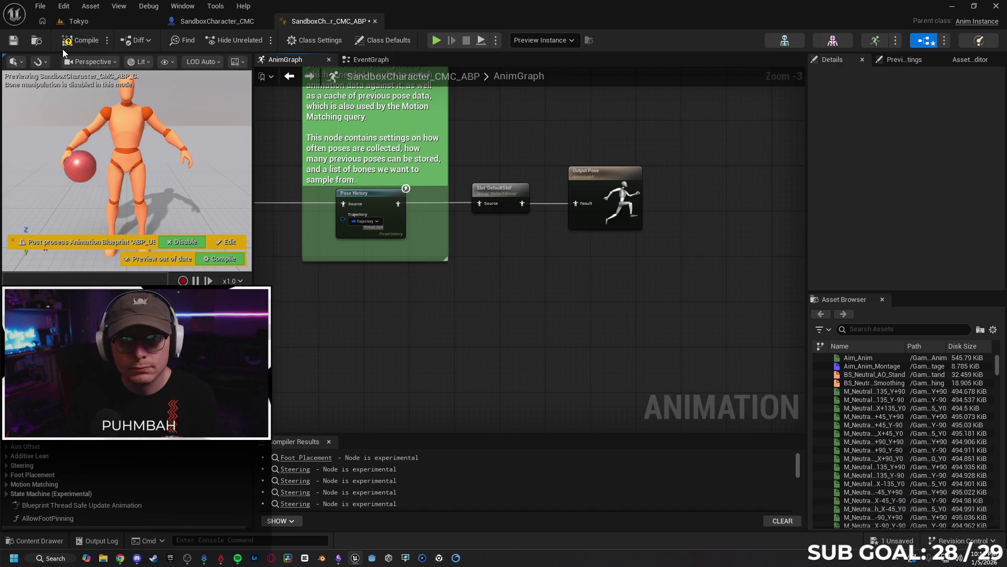
left_click(17, 45)
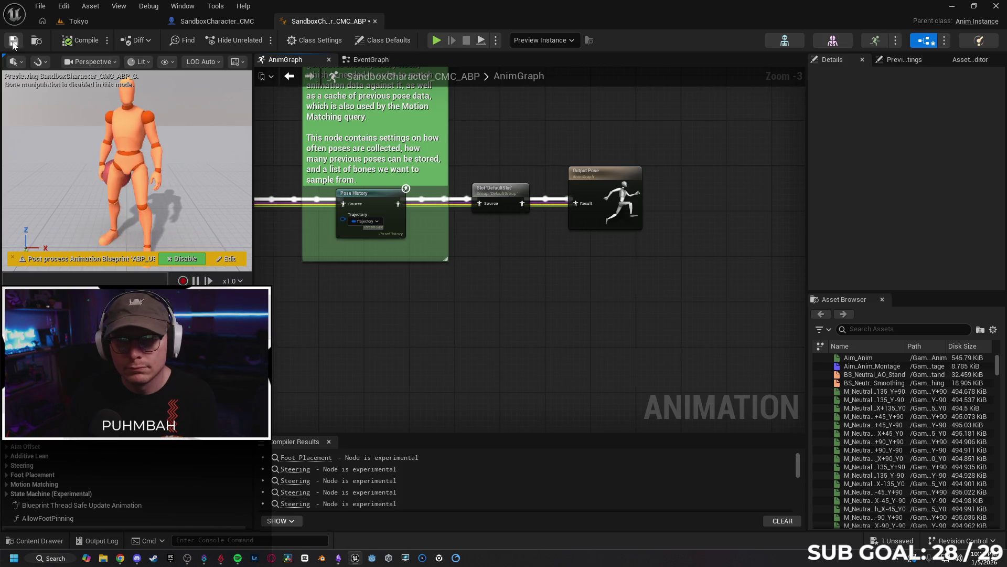
left_click(206, 24)
left_click(96, 23)
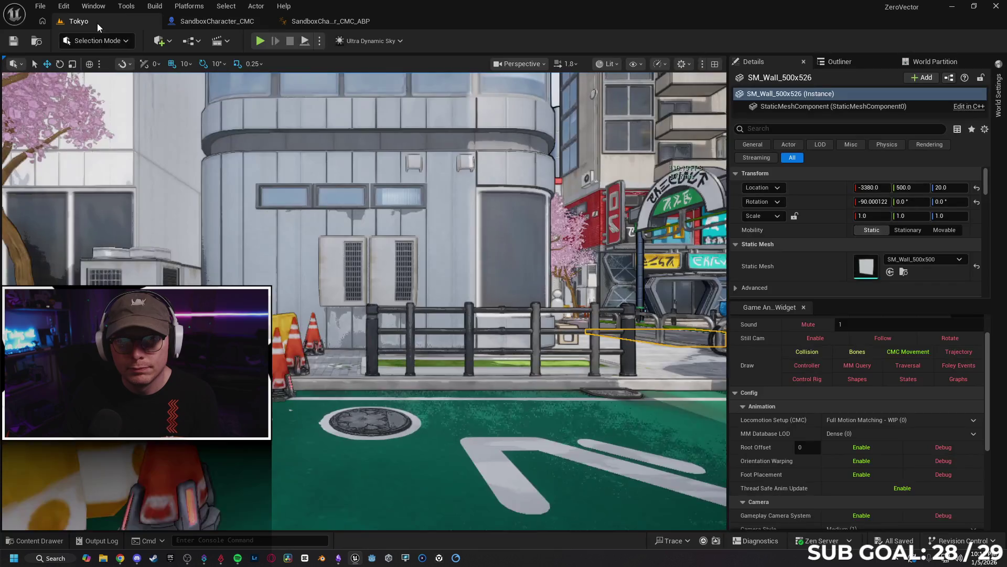
- Play-test running into the wall and flipping off it twice, then return to the AnimGraph
left_click(259, 41)
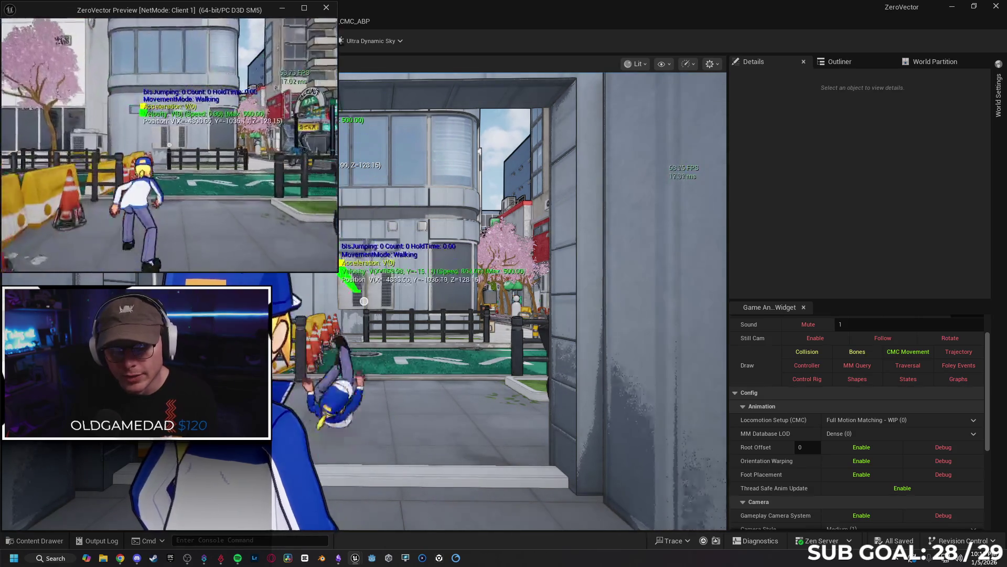
key("s")
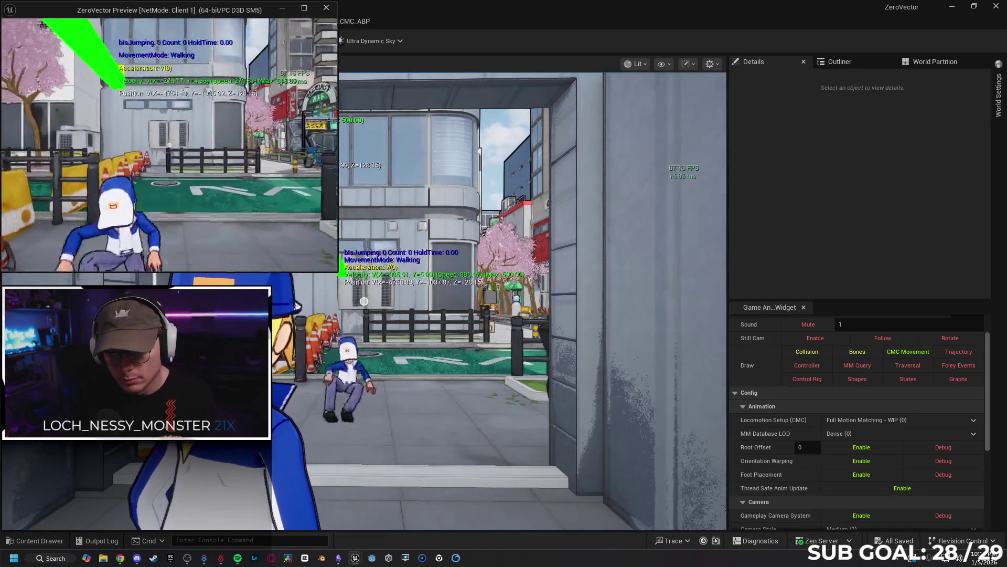
key("w")
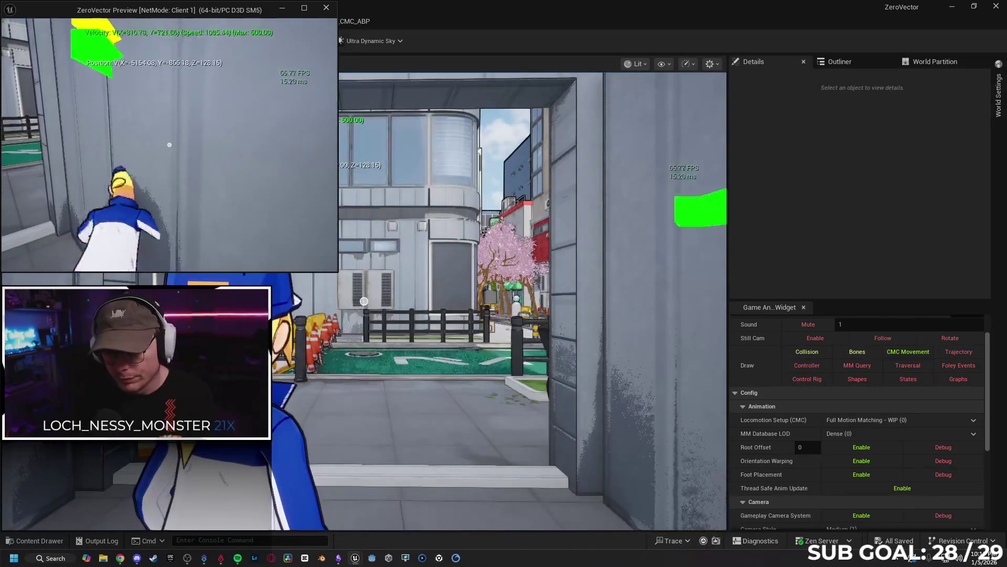
key("space")
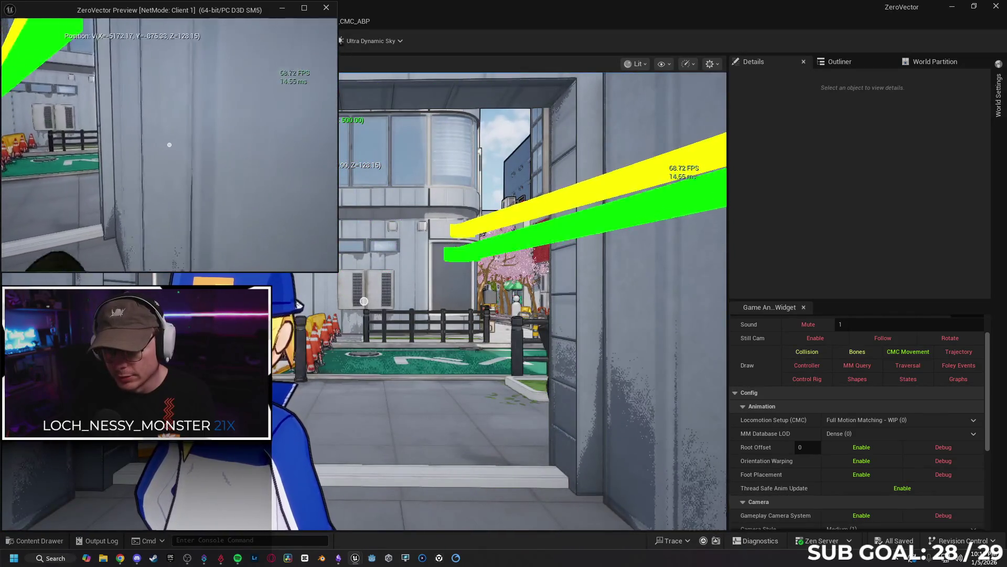
key("w")
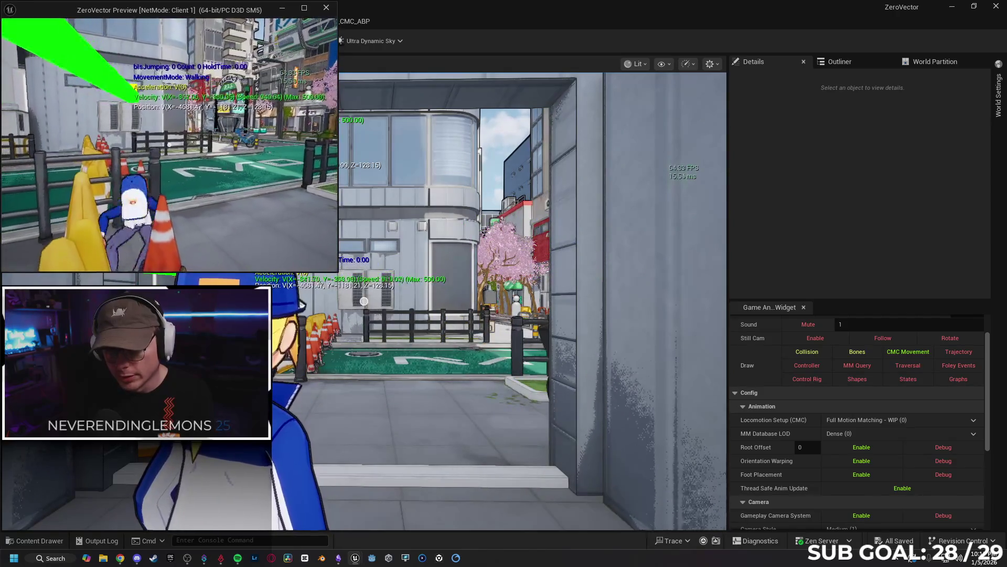
key("space")
key("w")
key("w")
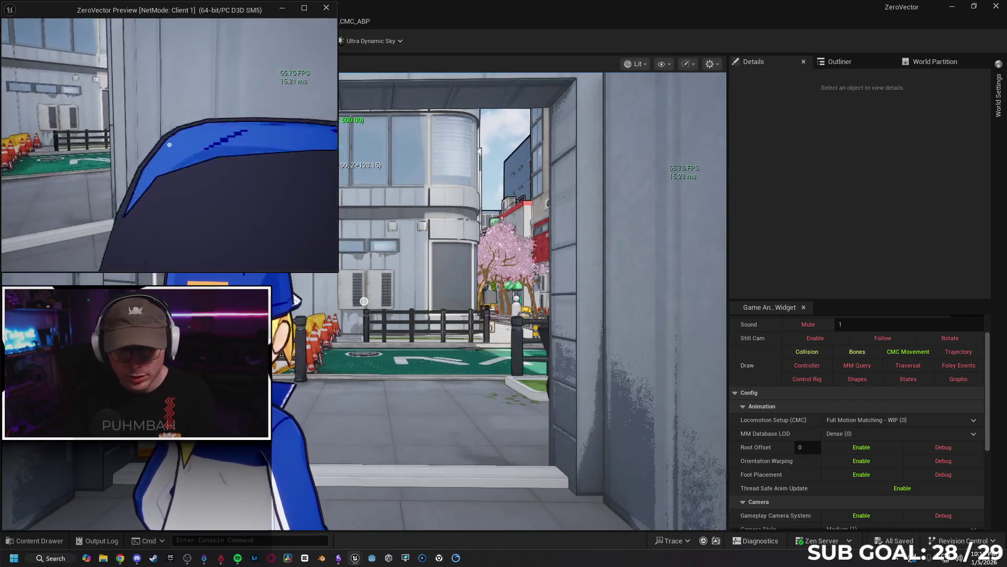
key("Escape")
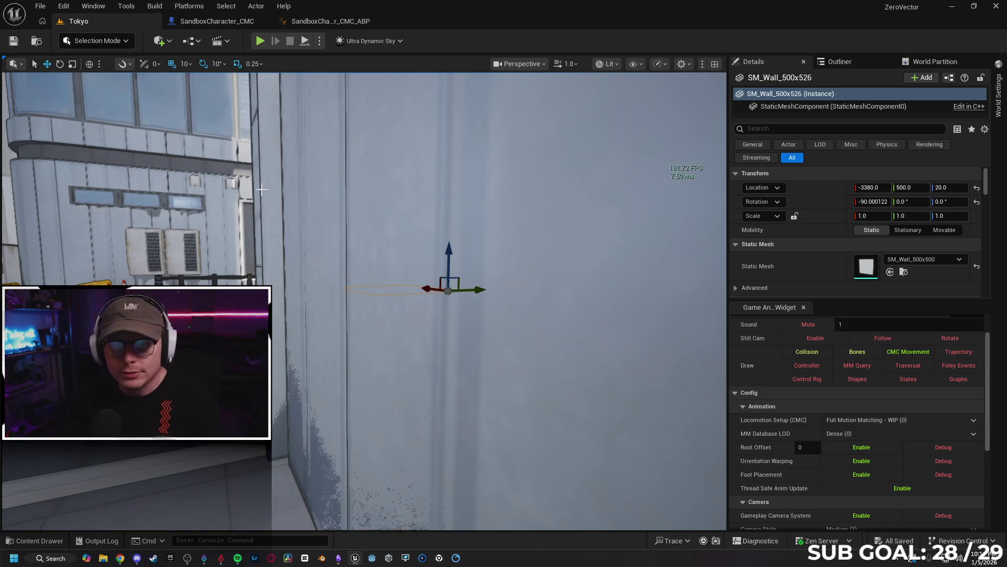
left_click(331, 21)
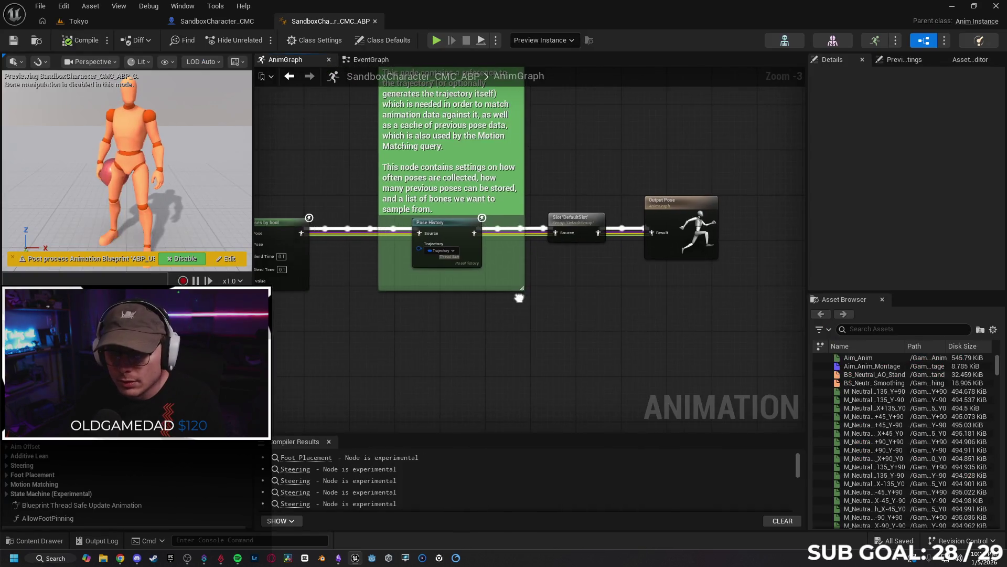
- Nudge the SET Dodging node slightly right in the SandboxCharacter_CMC EventGraph and consult Gemini
key("ctrl+Tab")
mouse_move(484, 310)
left_mouse_down()
mouse_move(433, 286)
mouse_move(366, 279)
mouse_move(426, 261)
left_mouse_up()
left_click_drag(427, 206, 440, 206)
mouse_move(508, 294)
left_mouse_down()
mouse_move(357, 303)
mouse_move(363, 294)
mouse_move(328, 286)
left_mouse_up()
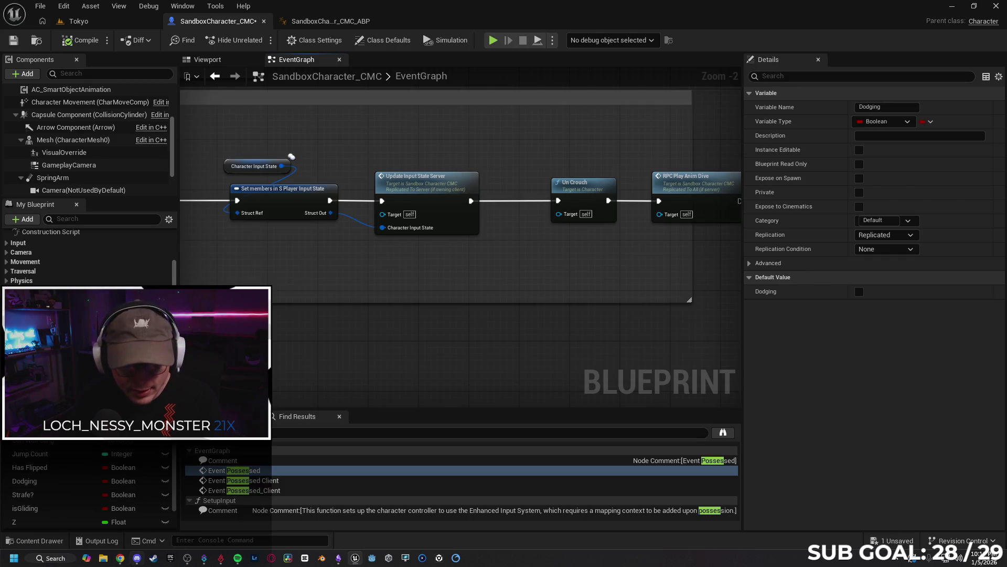
left_click(122, 559)
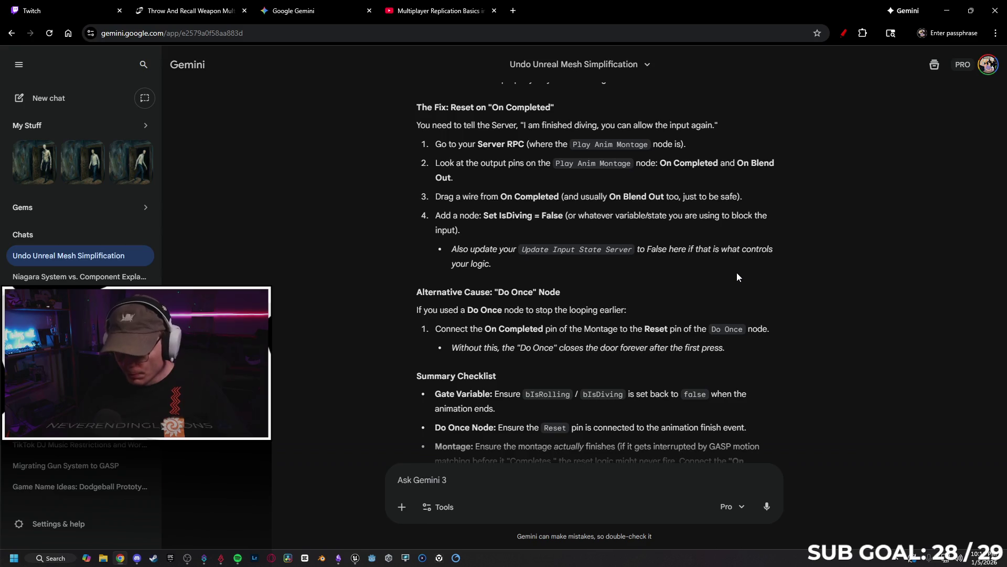
- Read the end of Gemini's summary checklist, then hide the browser to return to Unreal
scroll(744, 272, "down", 3)
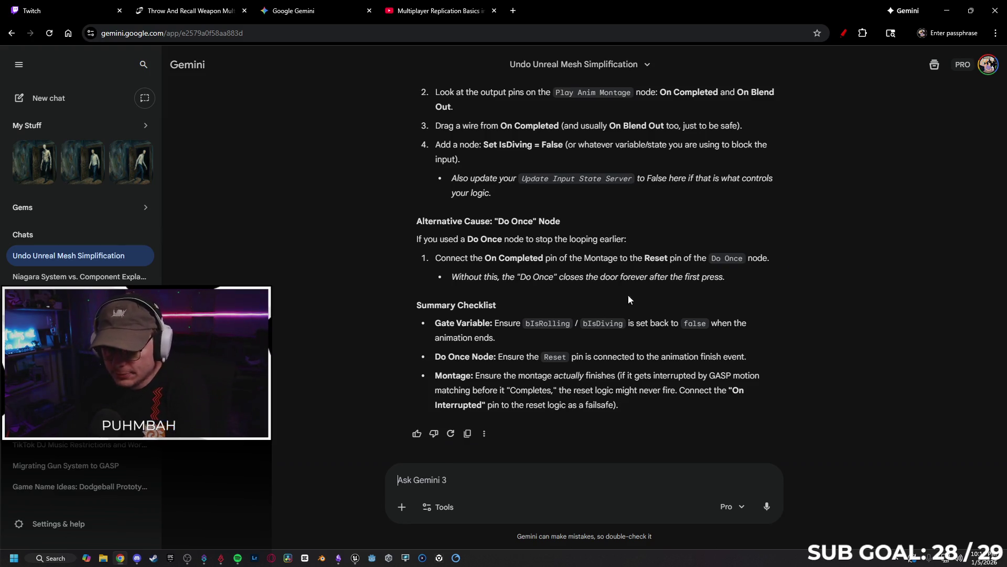
left_click(418, 7)
left_click(189, 6)
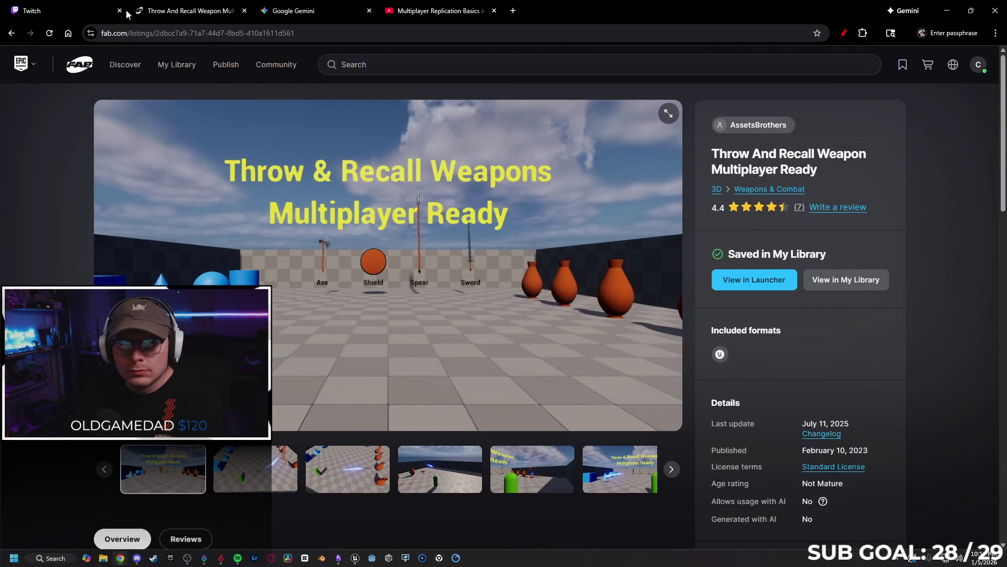
left_click(947, 10)
- Locate the Un Crouch node between Update Input State Server and RPC Play Anim Dive
left_click_drag(224, 283, 556, 254)
mouse_move(441, 265)
left_mouse_down()
mouse_move(420, 265)
mouse_move(513, 247)
left_mouse_up()
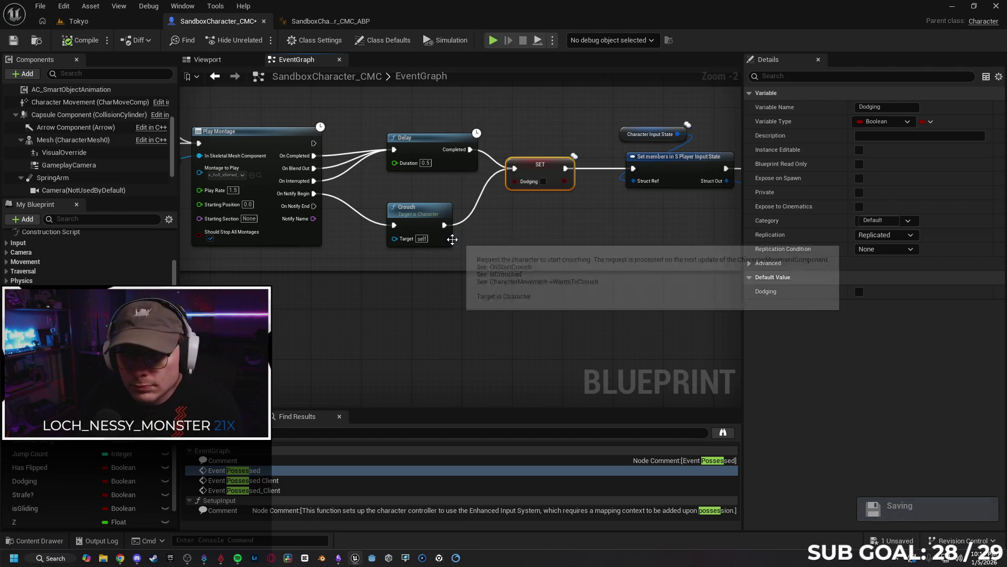
mouse_move(522, 261)
left_mouse_down()
mouse_move(354, 261)
mouse_move(497, 244)
left_mouse_up()
scroll(457, 261, "down", 1)
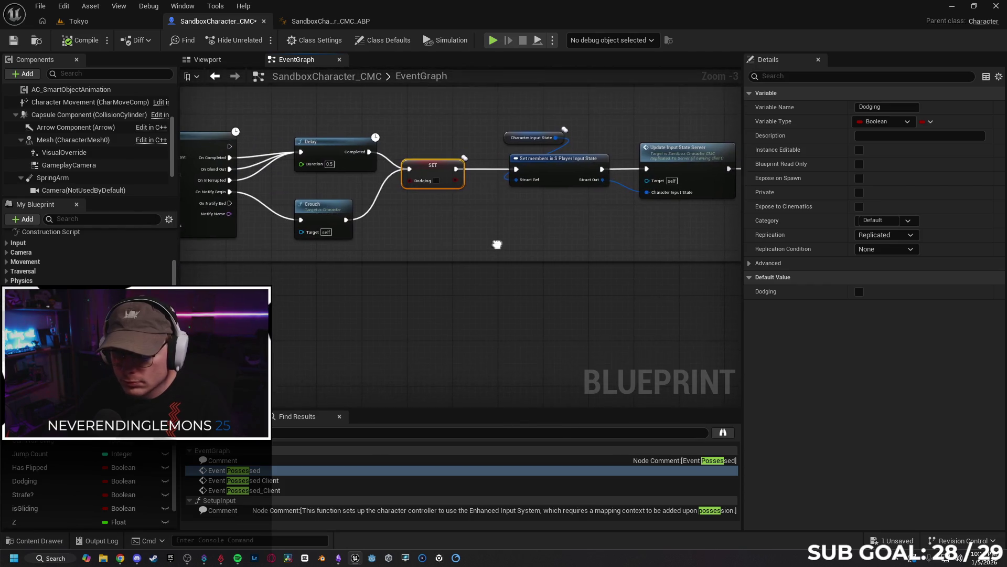
left_click(343, 215)
mouse_move(592, 254)
left_mouse_down()
mouse_move(513, 230)
mouse_move(492, 236)
left_mouse_up()
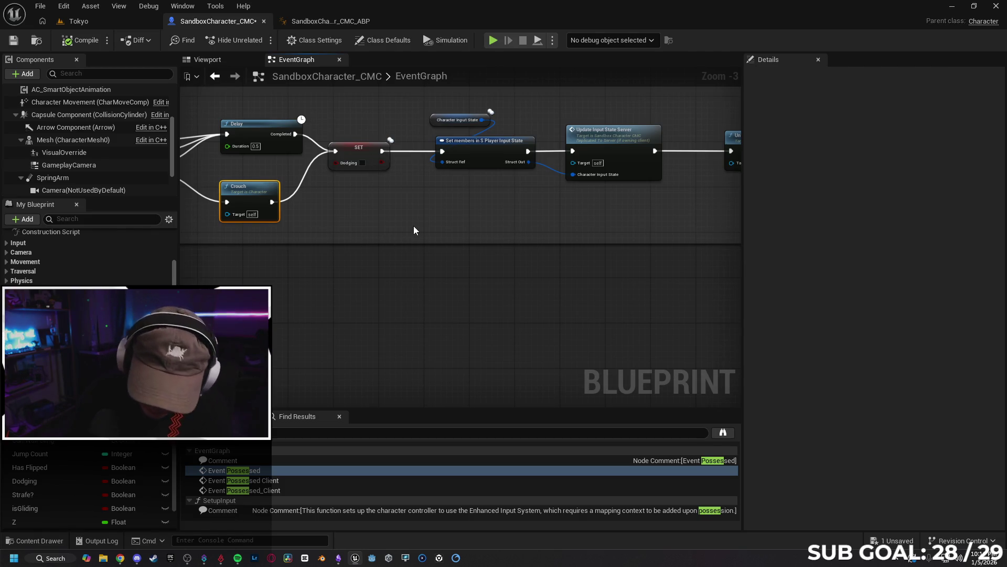
left_click_drag(393, 212, 371, 233)
- Delete Un Crouch and wire Update Input State Server directly into RPC Play Anim Dive
left_click(543, 178)
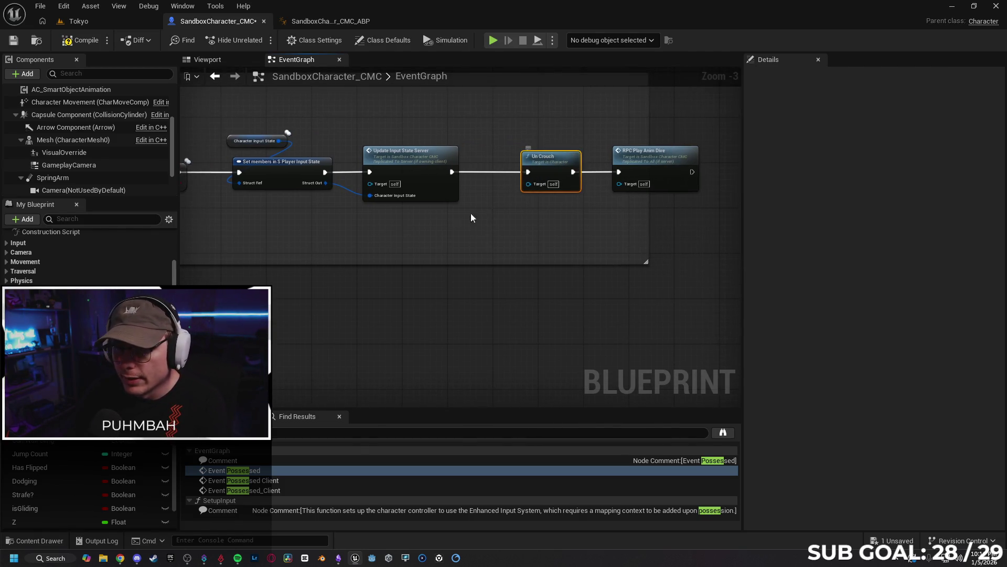
key("Delete")
left_click_drag(452, 171, 620, 175)
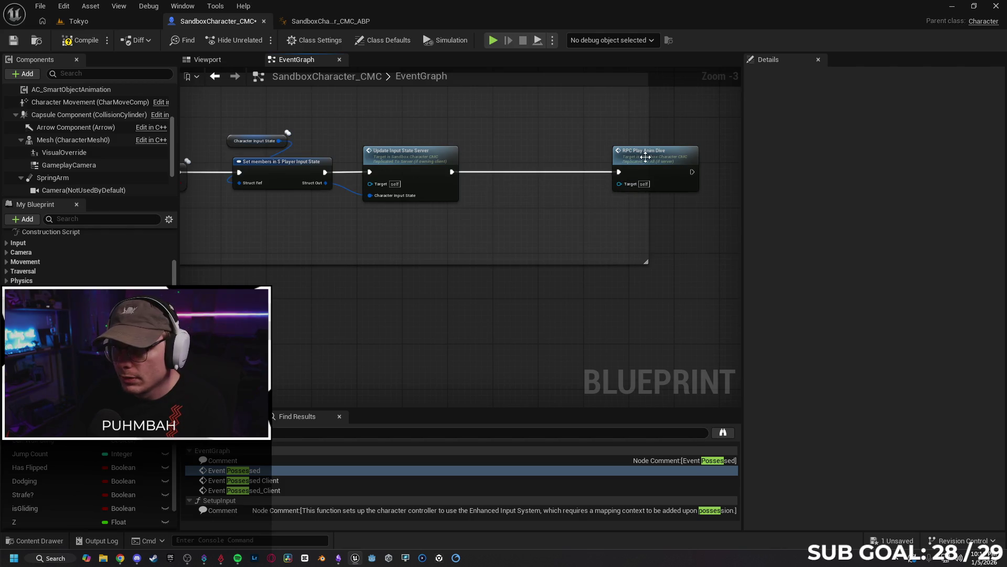
left_click_drag(242, 210, 472, 218)
- Move the Delay node down and left beside Play Montage and SET Dodging
mouse_move(315, 205)
left_mouse_down()
mouse_move(472, 208)
mouse_move(477, 226)
left_mouse_up()
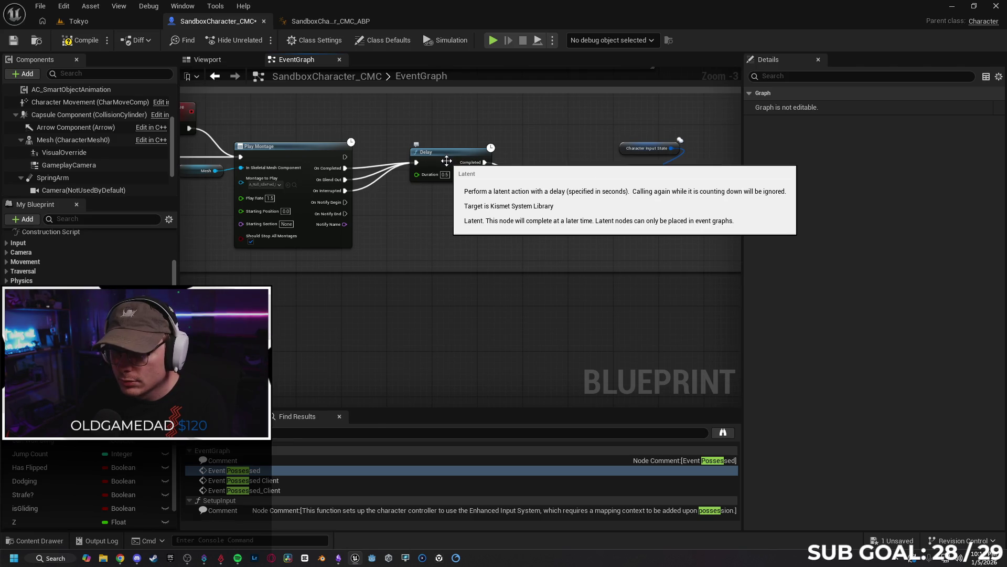
left_click_drag(449, 159, 441, 181)
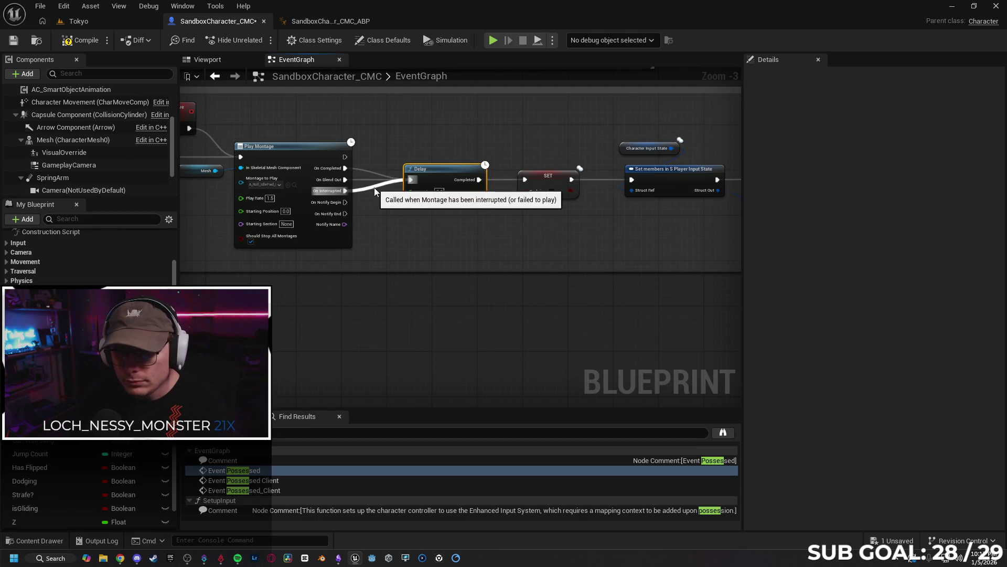
left_click_drag(495, 236, 530, 234)
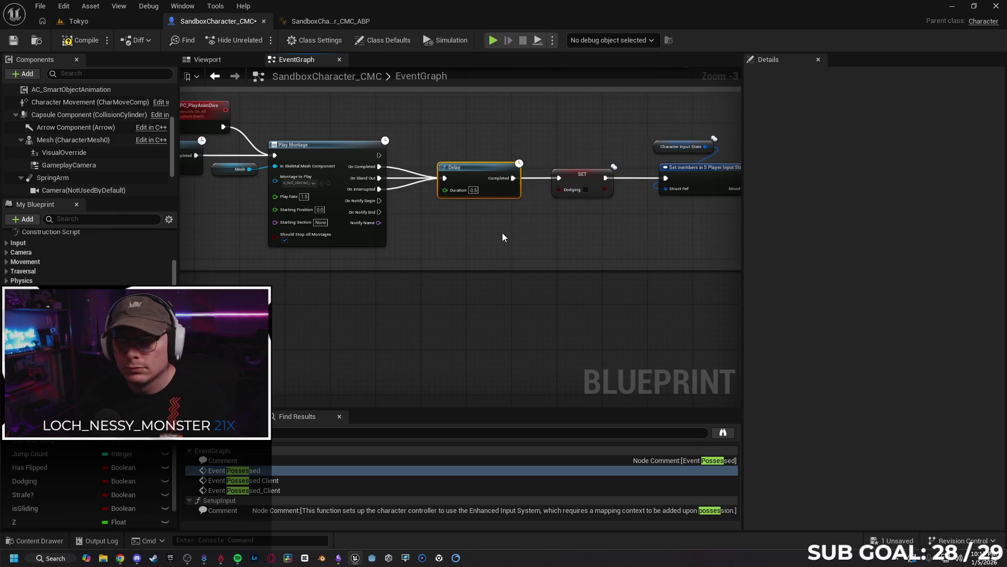
left_click_drag(416, 239, 582, 233)
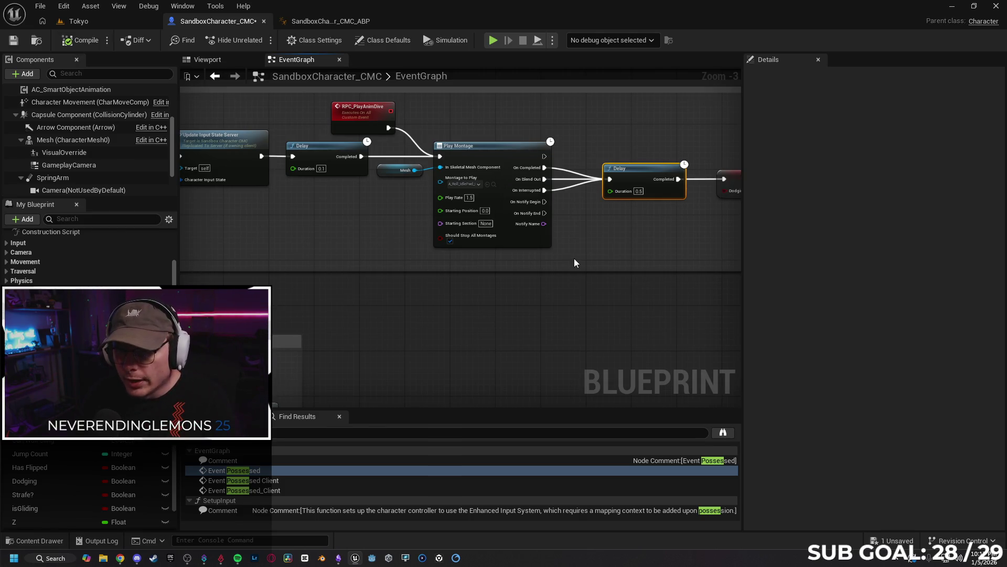
left_click(105, 21)
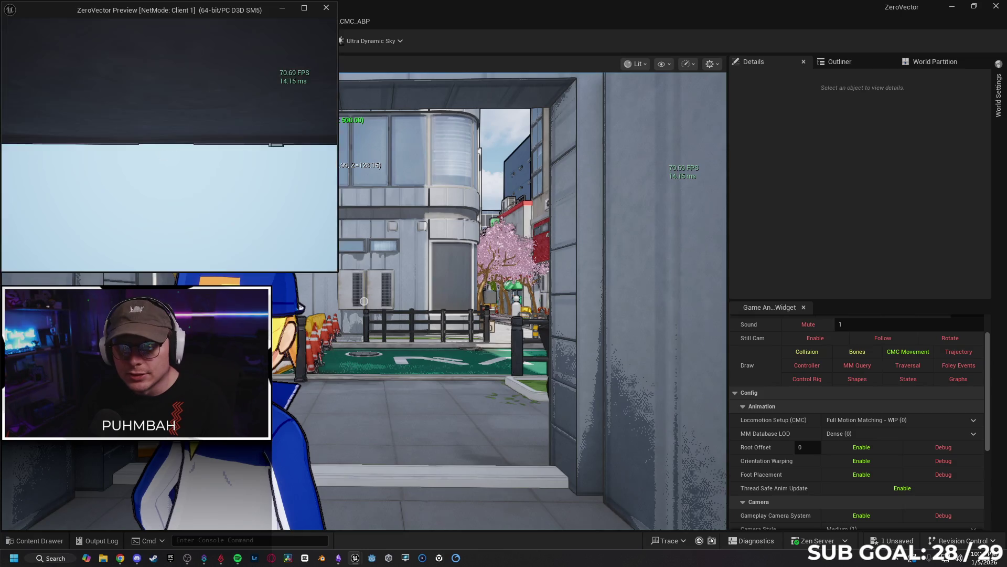
- Play-test the updated dodge by running along the sidewalk and flipping off the wall
key("w")
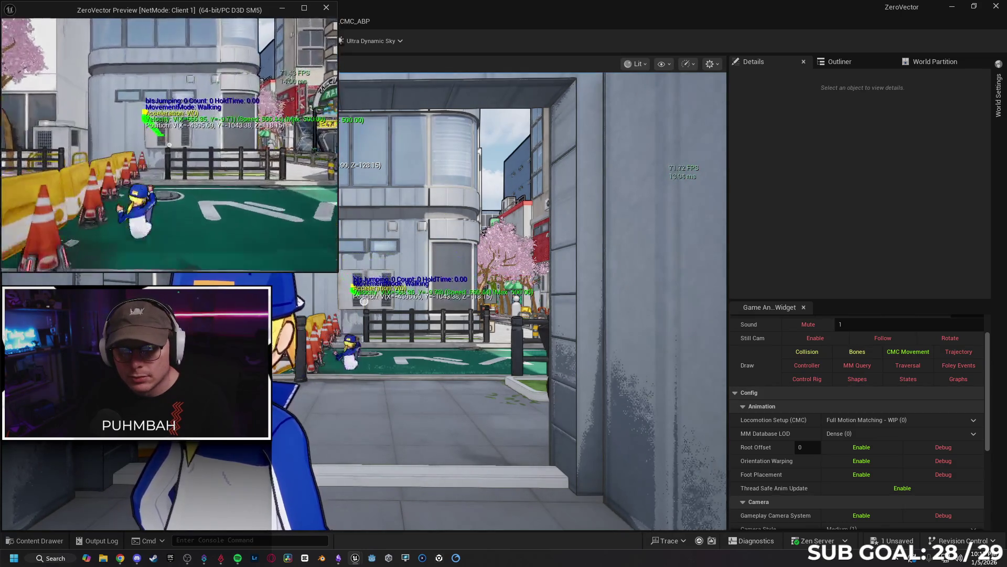
key("space")
key("Escape")
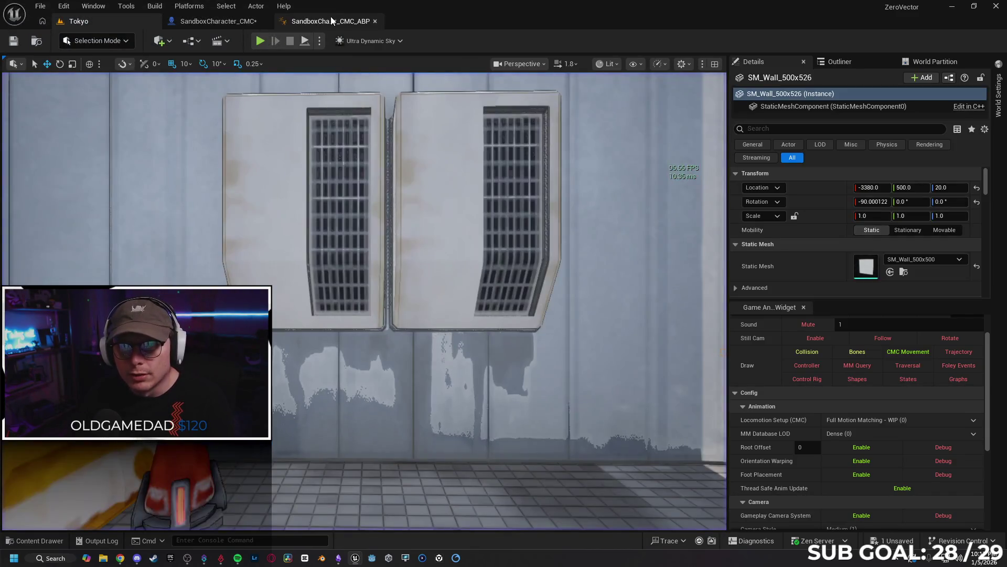
left_click(331, 17)
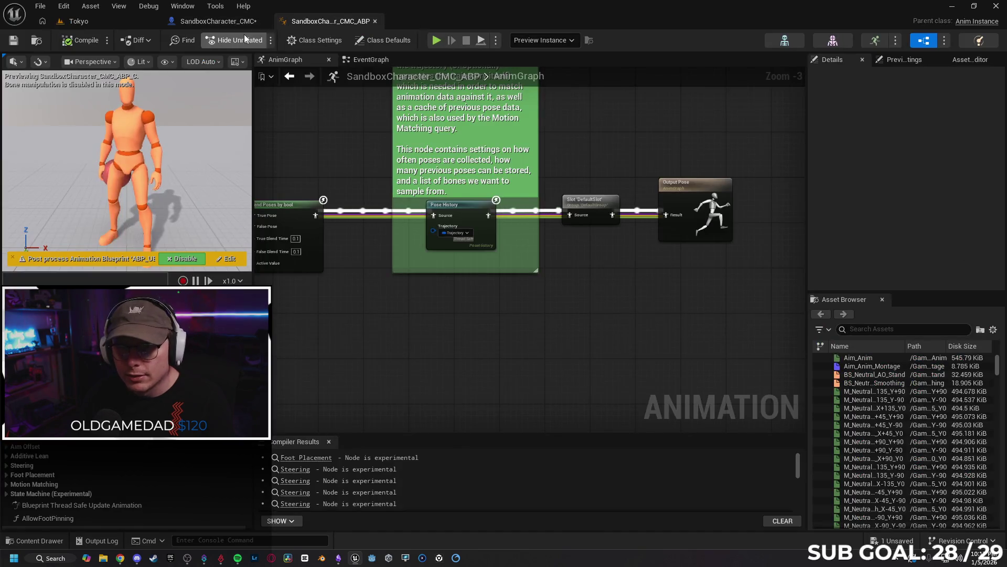
- Shift RPC Play Anim Dive slightly left and jump to its custom event definition near IA_Dodge
left_click(221, 22)
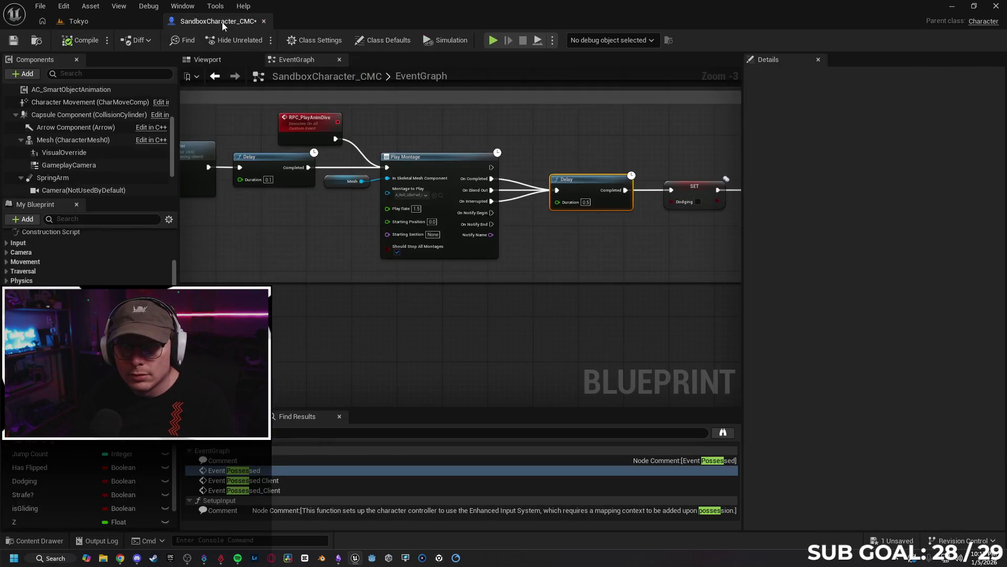
scroll(369, 270, "up", 3)
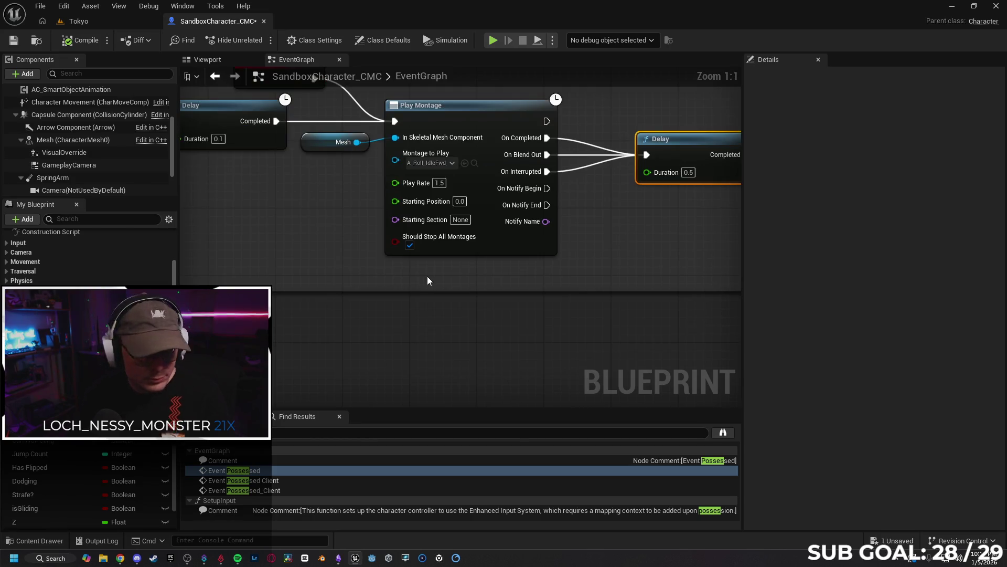
scroll(369, 293, "down", 3)
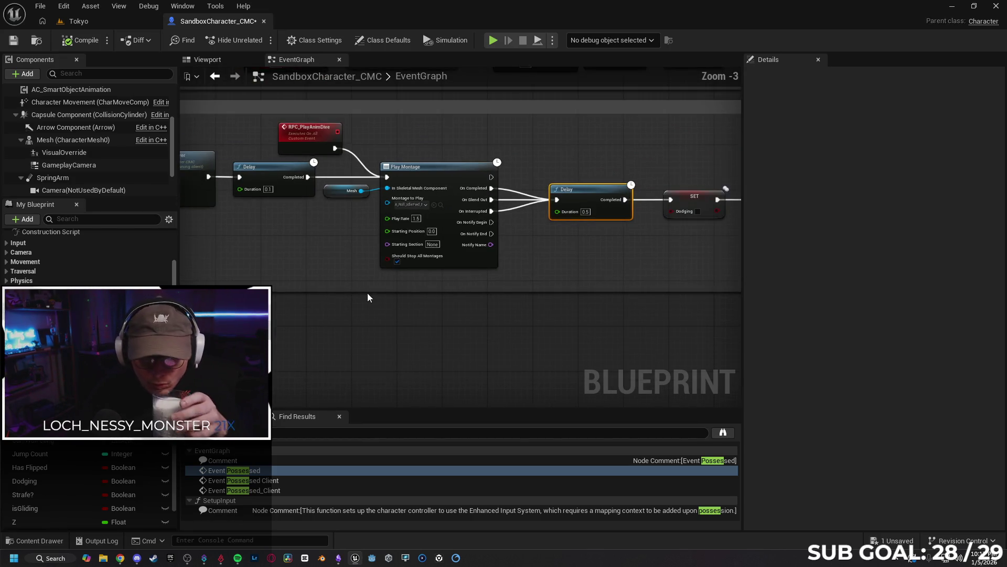
mouse_move(332, 300)
left_mouse_down()
mouse_move(416, 292)
mouse_move(490, 301)
mouse_move(420, 306)
left_mouse_up()
left_click_drag(551, 299, 380, 301)
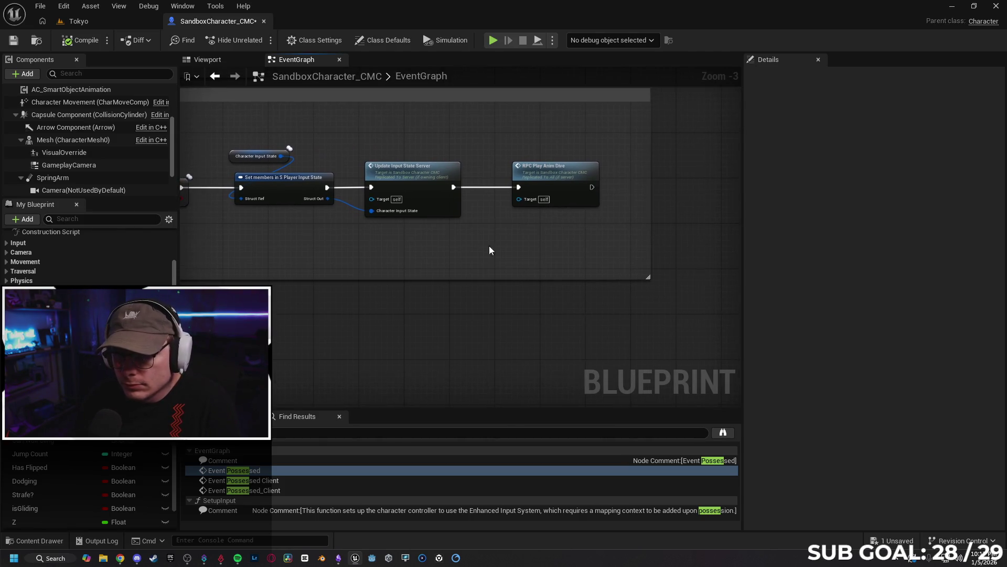
left_click(544, 181)
left_click_drag(557, 182, 516, 182)
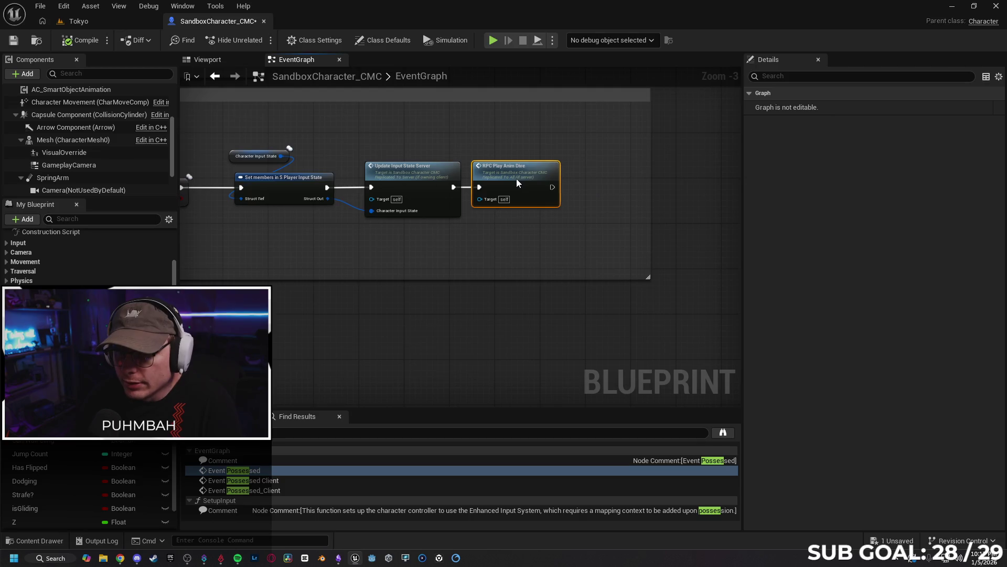
double_click(520, 182)
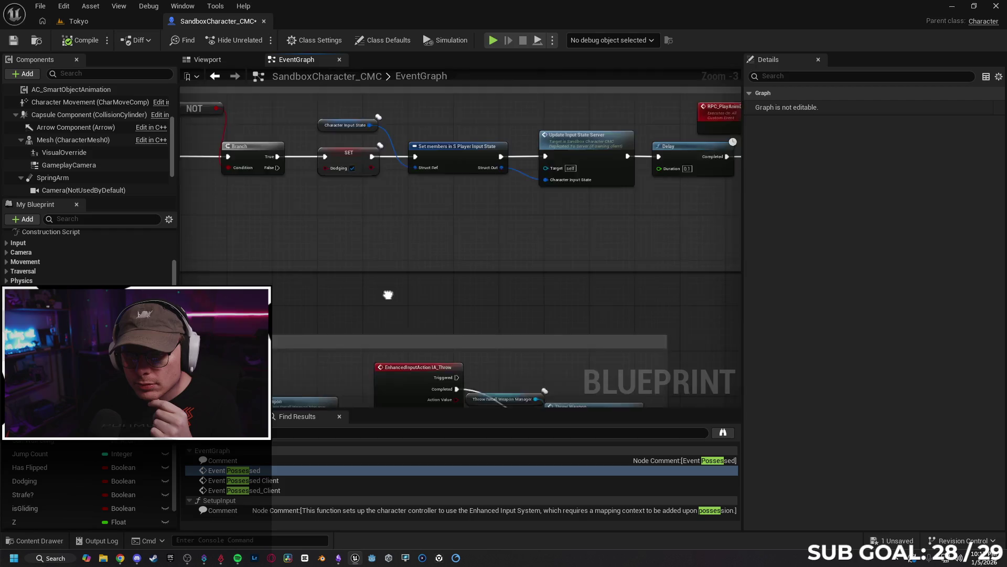
mouse_move(355, 293)
left_mouse_down()
mouse_move(492, 299)
mouse_move(690, 288)
mouse_move(357, 294)
mouse_move(616, 312)
mouse_move(453, 306)
left_mouse_up()
- Search 'complet' off RPC Play Anim Dive's exec output, then cancel without adding a node
left_click_drag(507, 179, 527, 183)
type("complete")
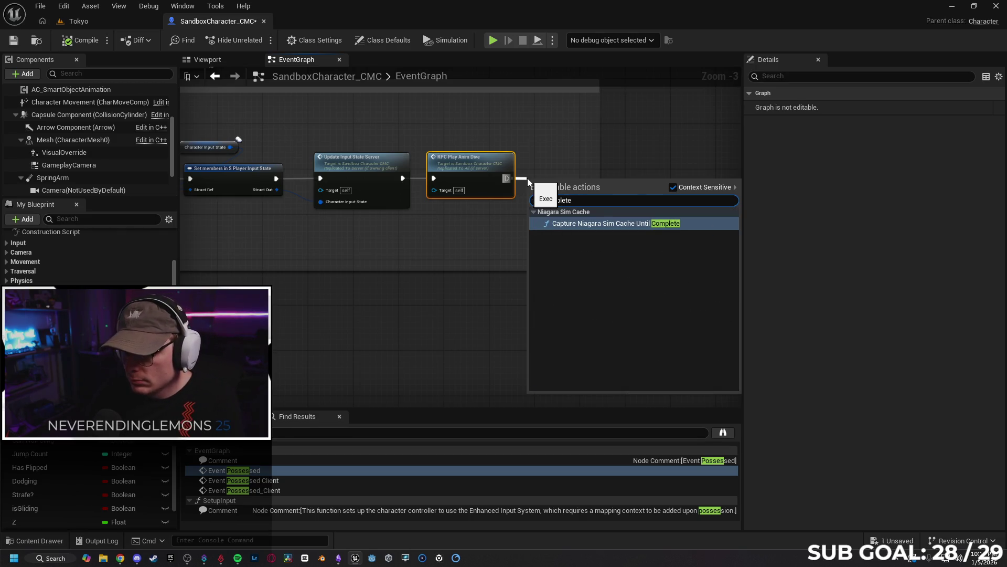
key("BackSpace")
key("BackSpace")
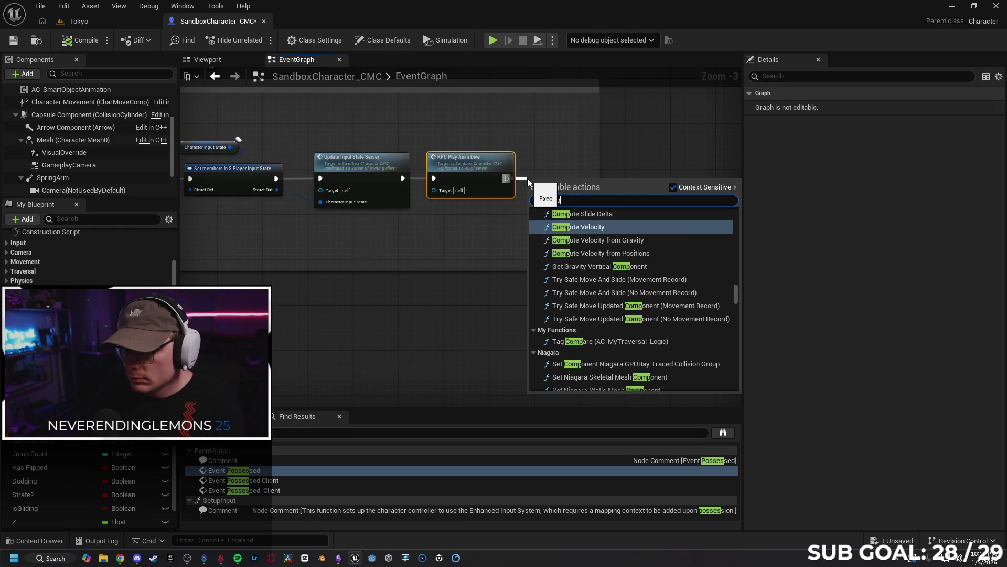
key("BackSpace")
key("BackSpace")
key("BackSpace")
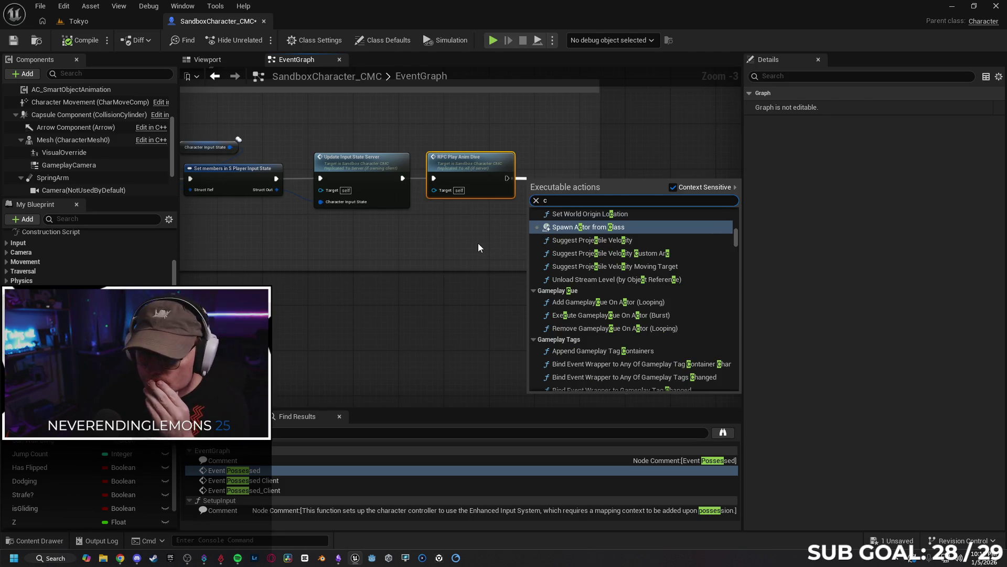
key("BackSpace")
left_click(406, 286)
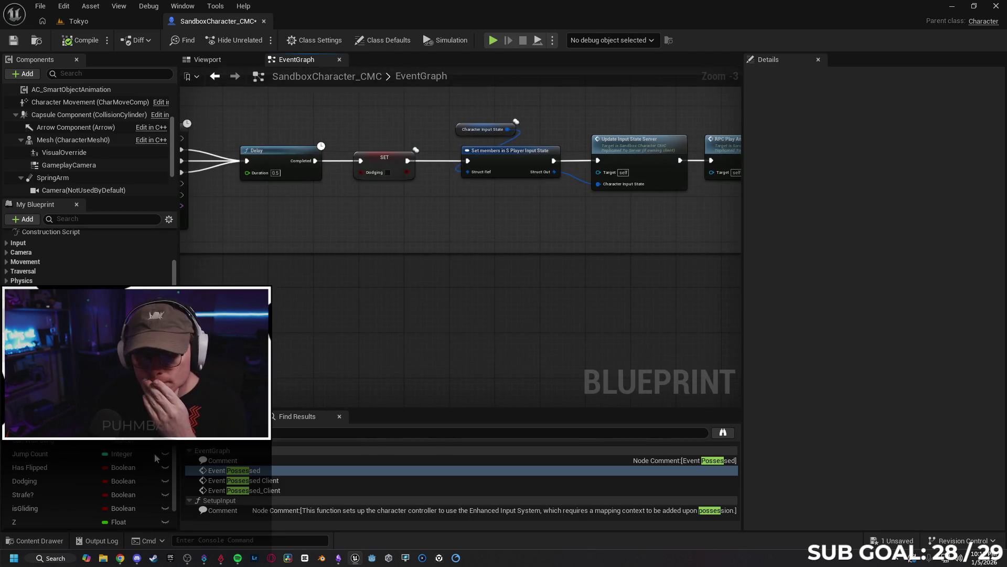
left_click(118, 559)
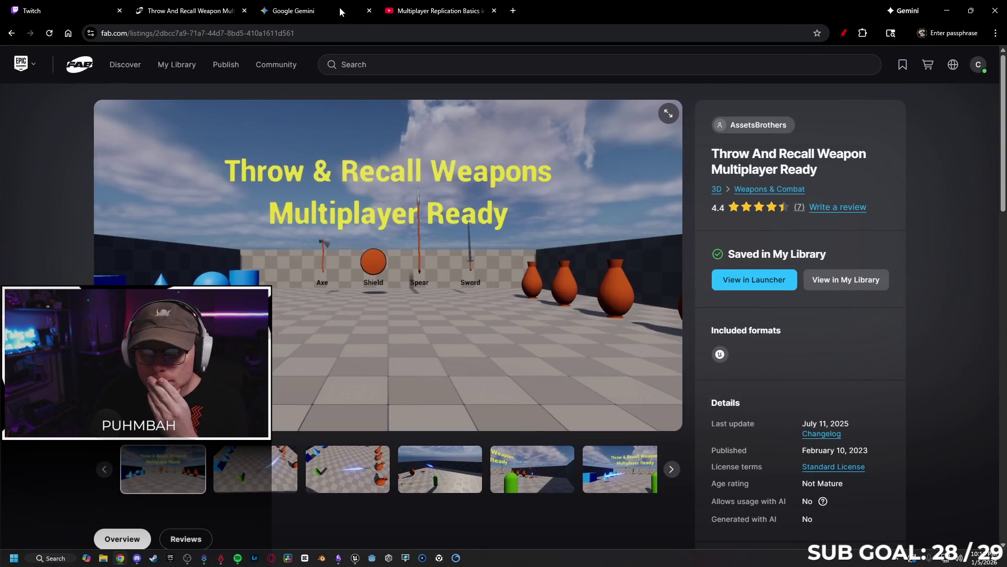
- Review Gemini's summary checklist, then move on to the Multiplayer Replication YouTube video
left_click(340, 12)
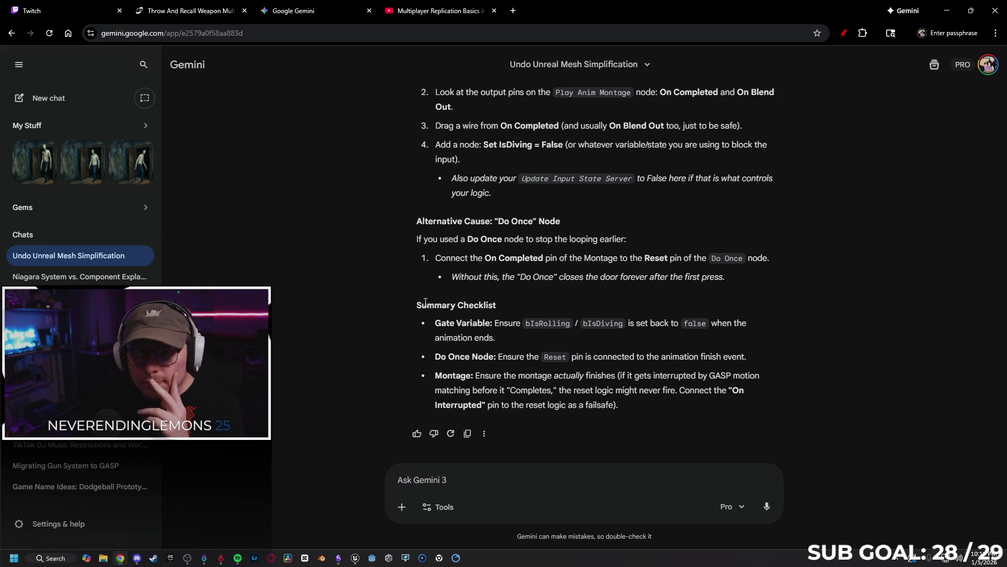
key("ctrl+Tab")
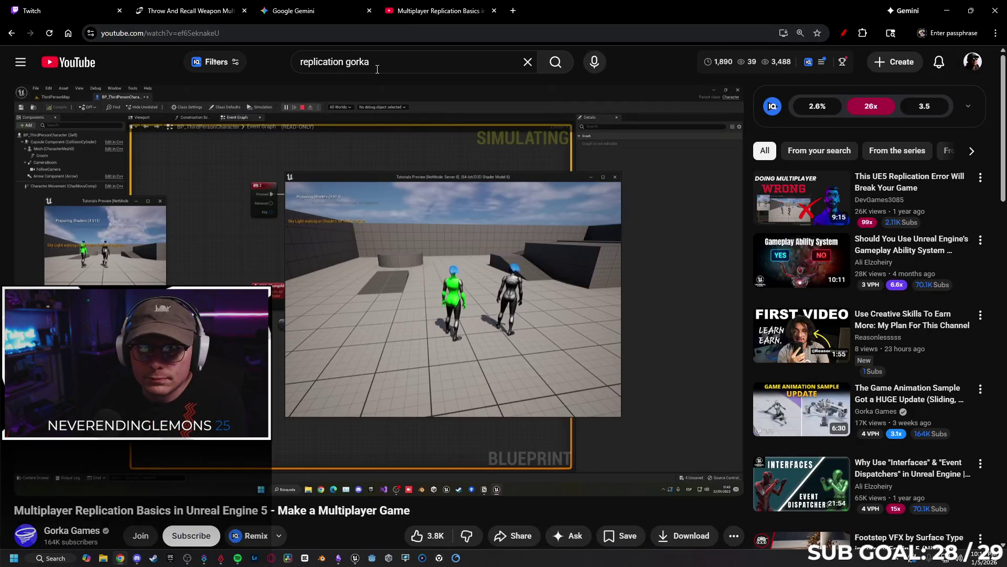
- Search YouTube for 'replicate dive unreal engine 5'
left_click_drag(369, 61, 318, 61)
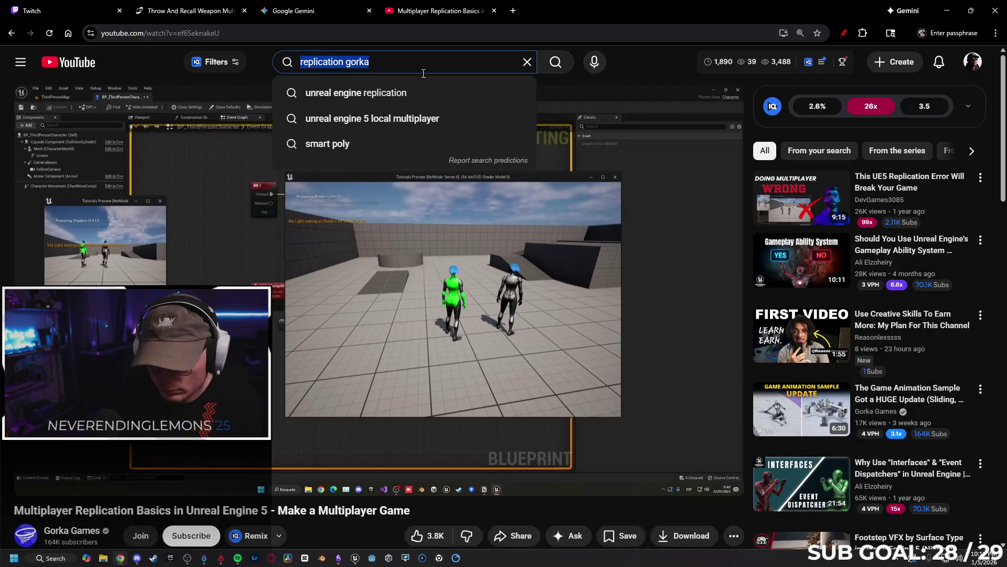
type("replicate ")
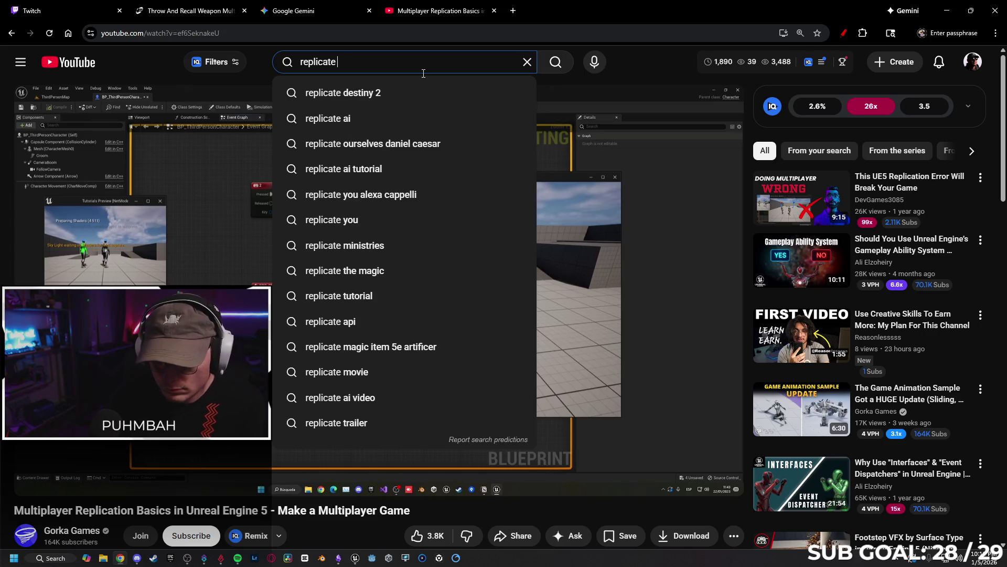
type("dive unreal")
key("Down")
key("Return")
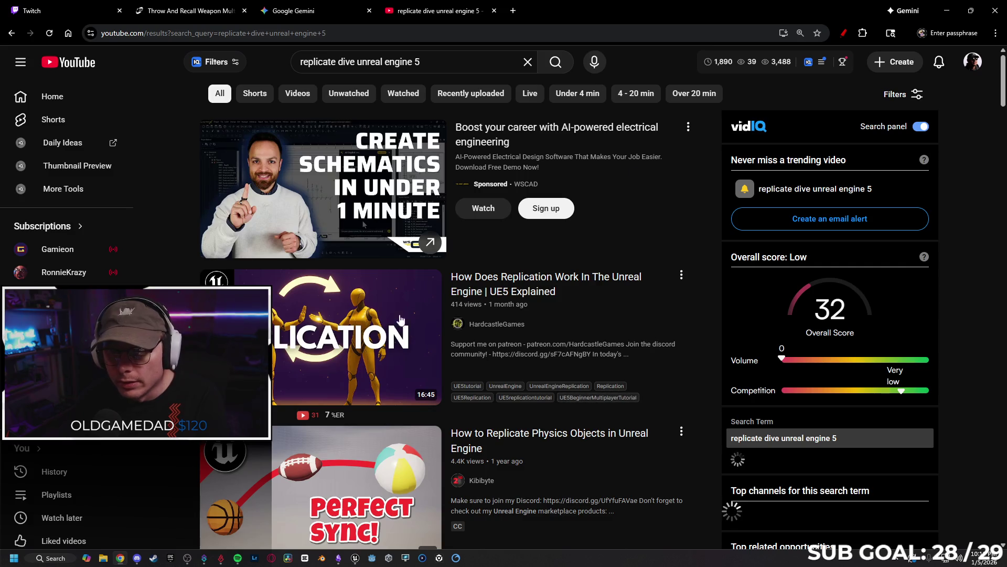
- Browse the replication tutorial results, then return to the Gemini chat
scroll(581, 320, "down", 4)
scroll(581, 320, "down", 4)
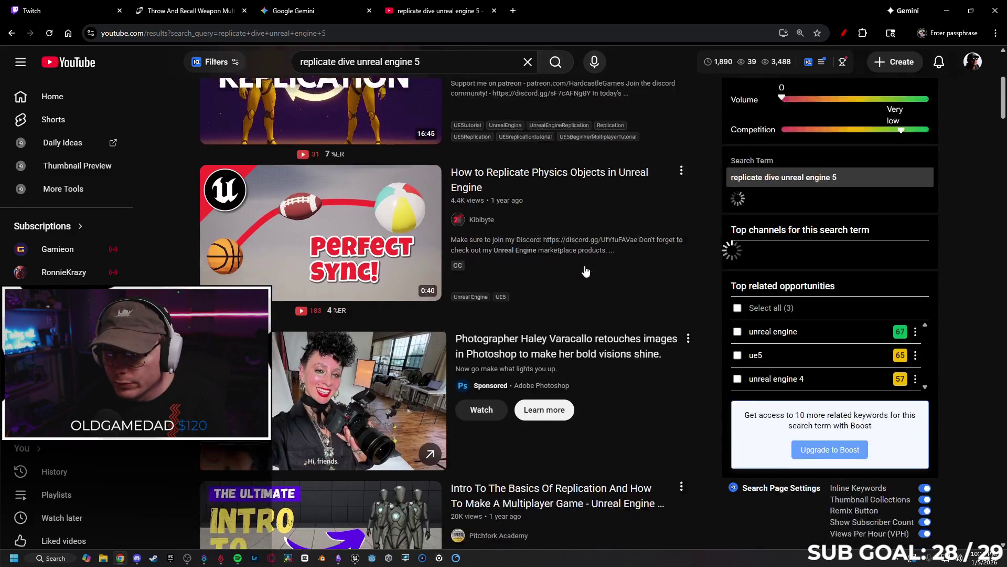
scroll(616, 259, "up", 10)
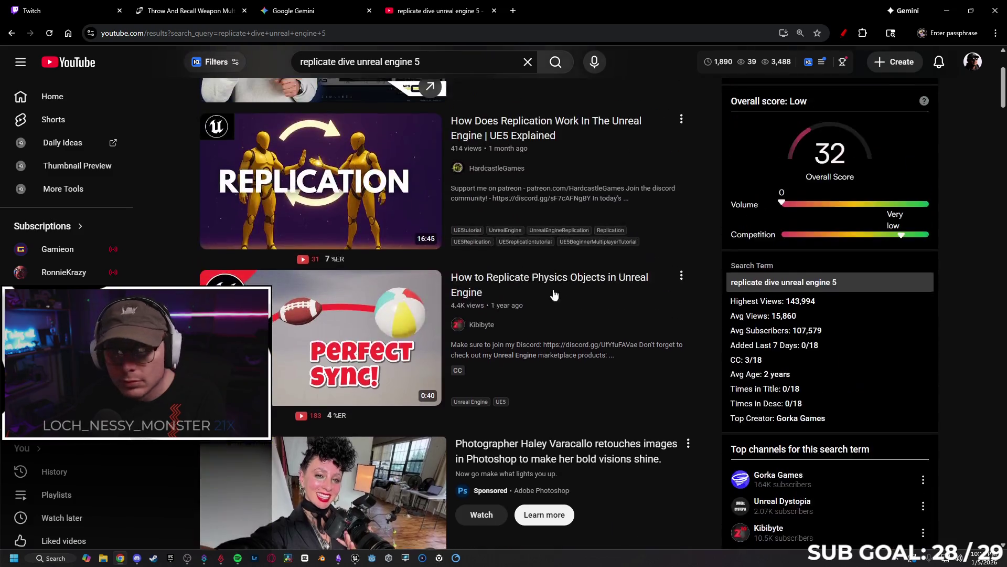
left_click(199, 11)
left_click(310, 6)
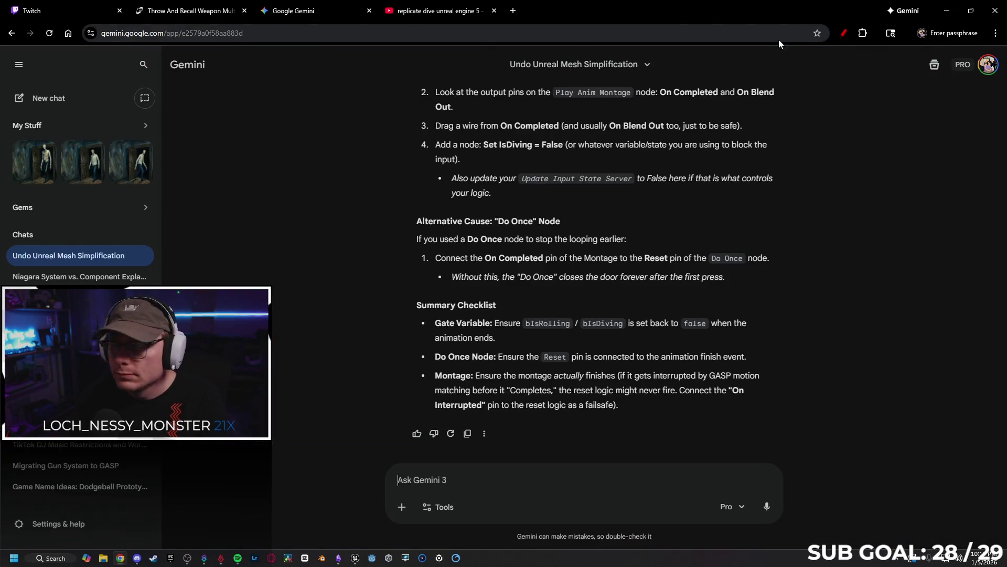
- Back in Unreal, nudge the Delay node left, compile and save SandboxCharacter_CMC, and switch to the Tokyo level
key("alt+Tab")
left_click_drag(337, 268, 456, 261)
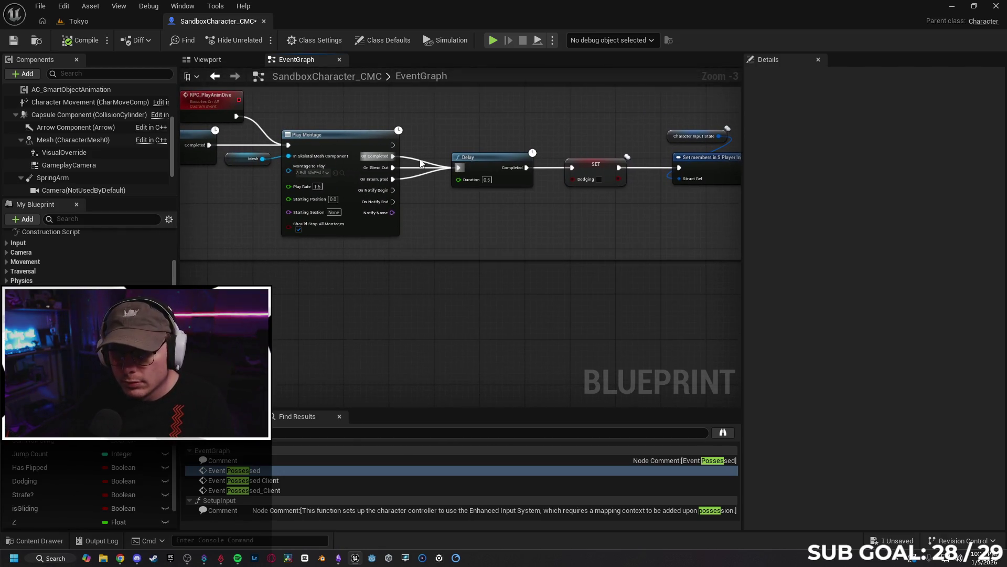
left_click_drag(491, 159, 480, 159)
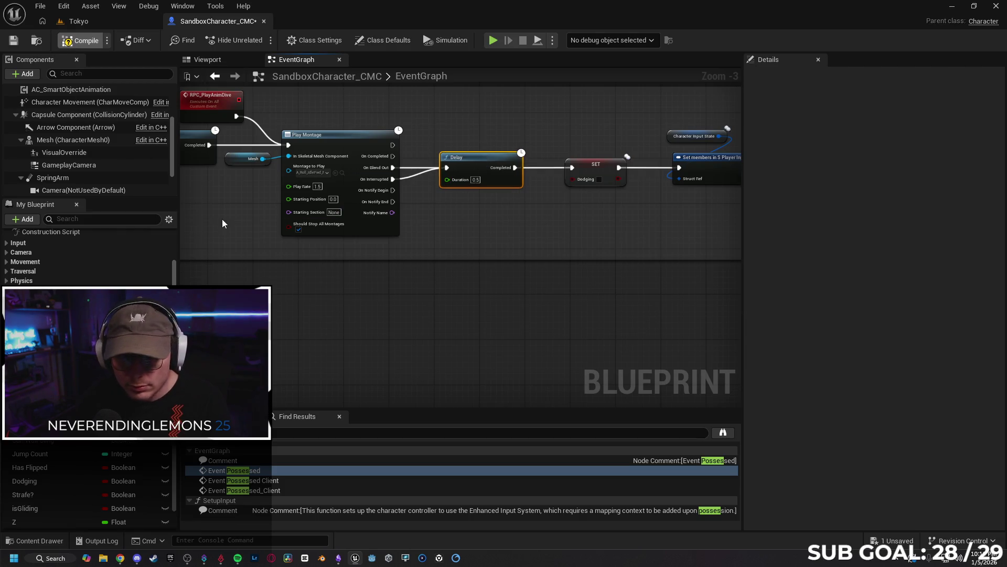
left_click(13, 40)
left_click(78, 21)
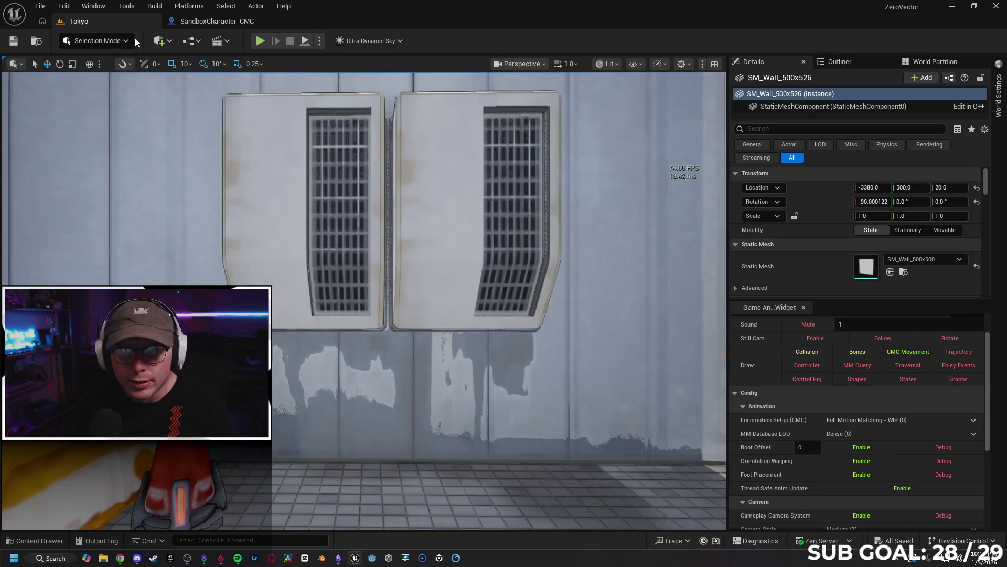
- Set the play options to Selected Viewport, standalone net mode and 1 player
left_click(319, 42)
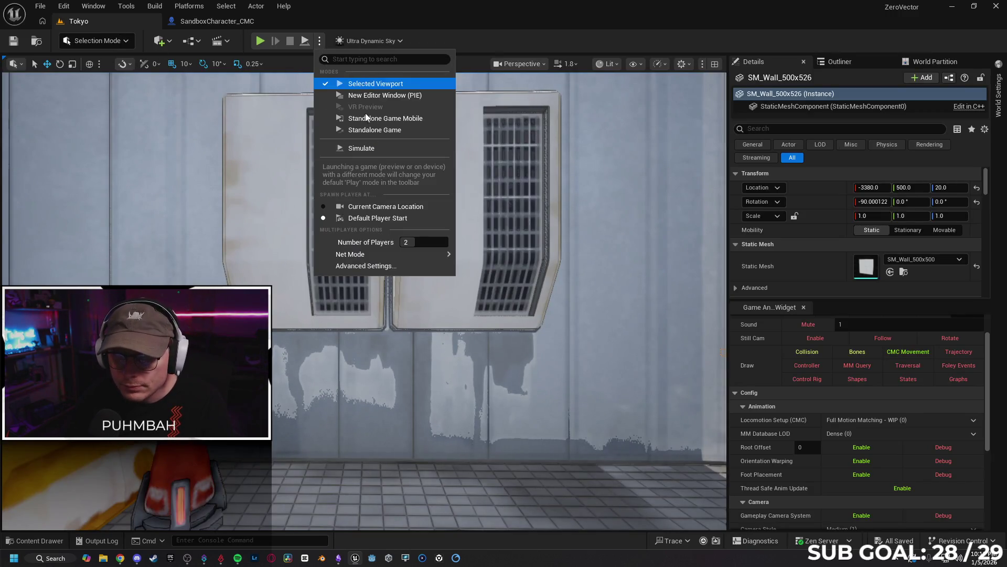
mouse_move(396, 255)
left_click(474, 259)
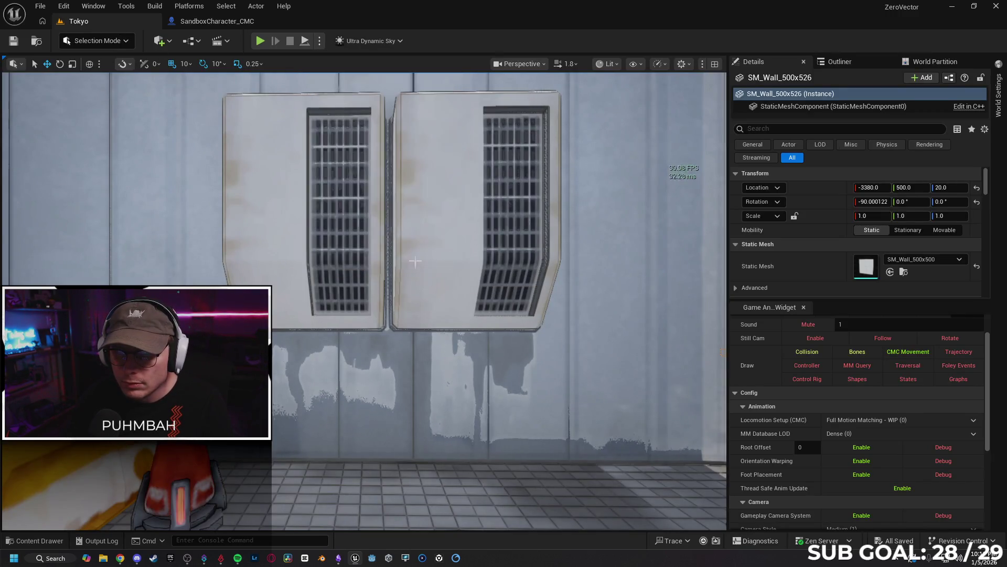
left_click(319, 42)
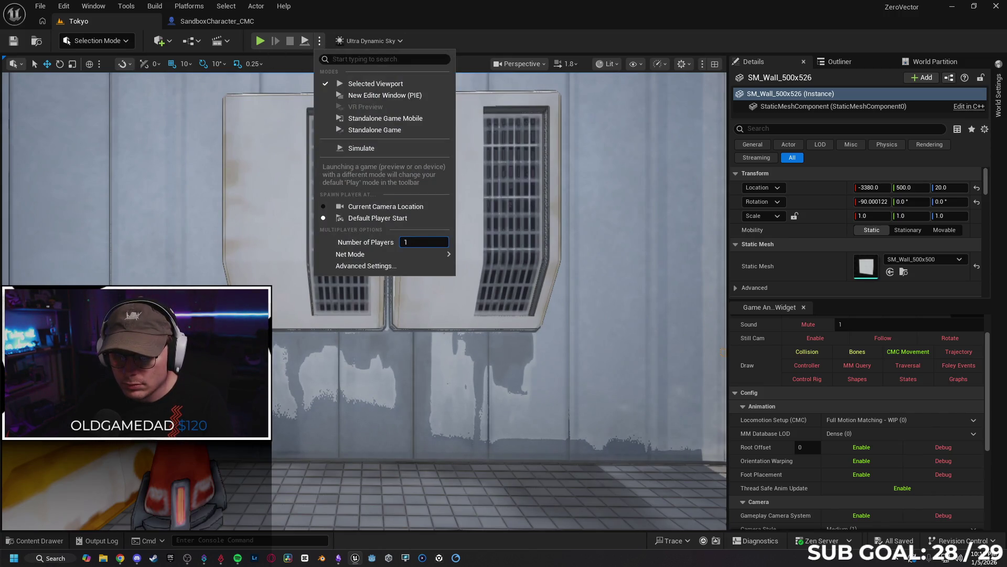
mouse_move(356, 254)
left_click(405, 367)
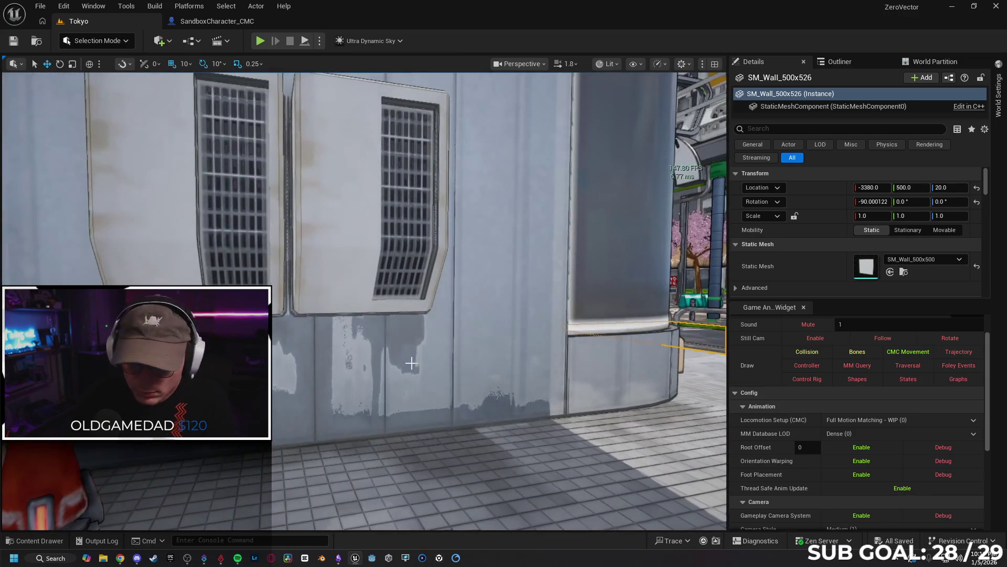
- Play-test in an enlarged viewport: run the streets, grab the red ball, and jump
key("F11")
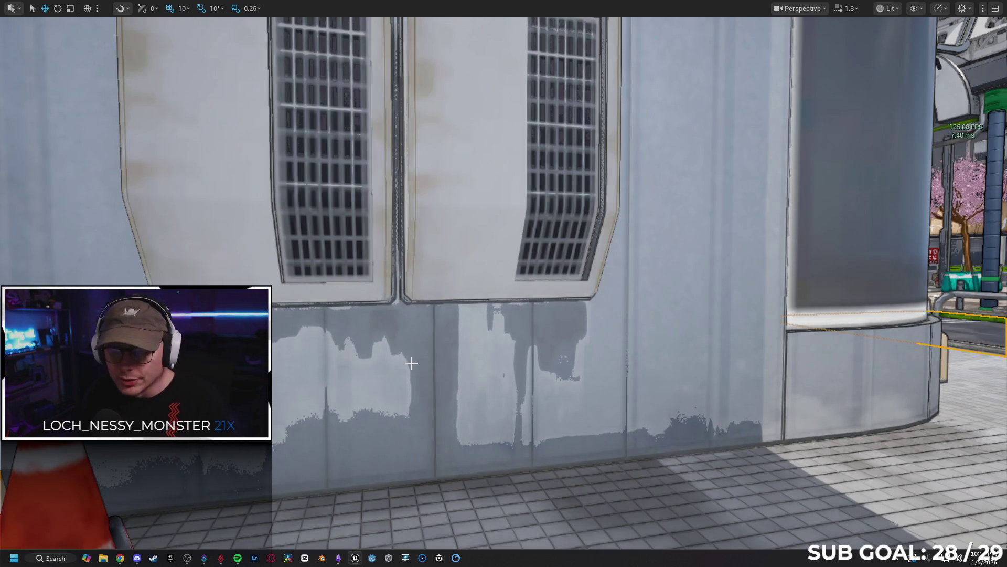
key("alt+p")
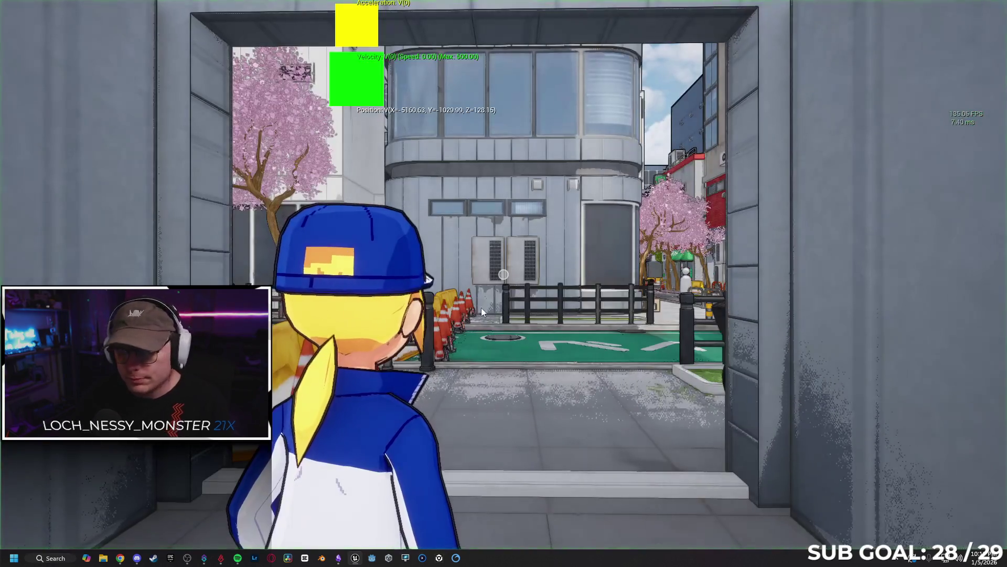
key("w")
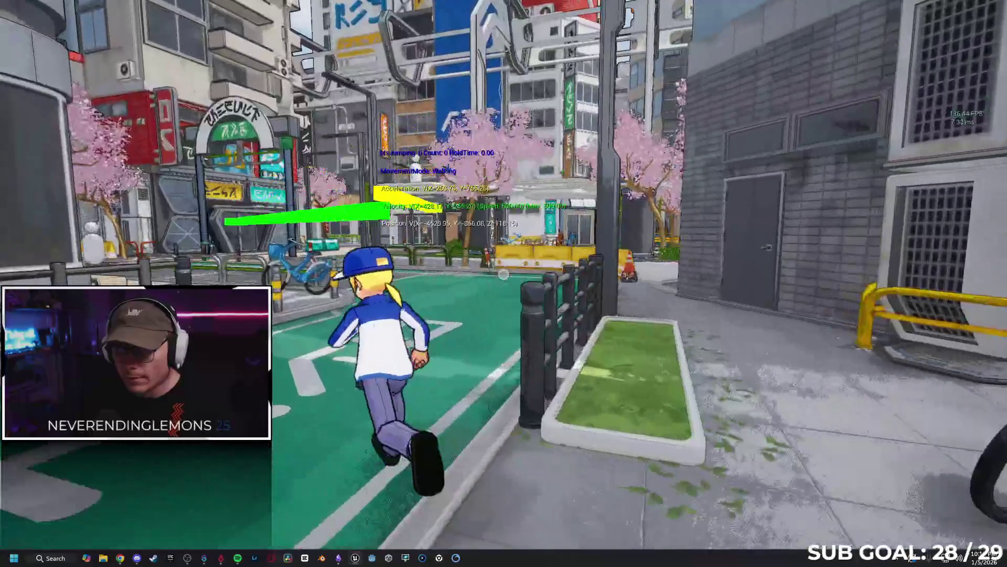
key("d")
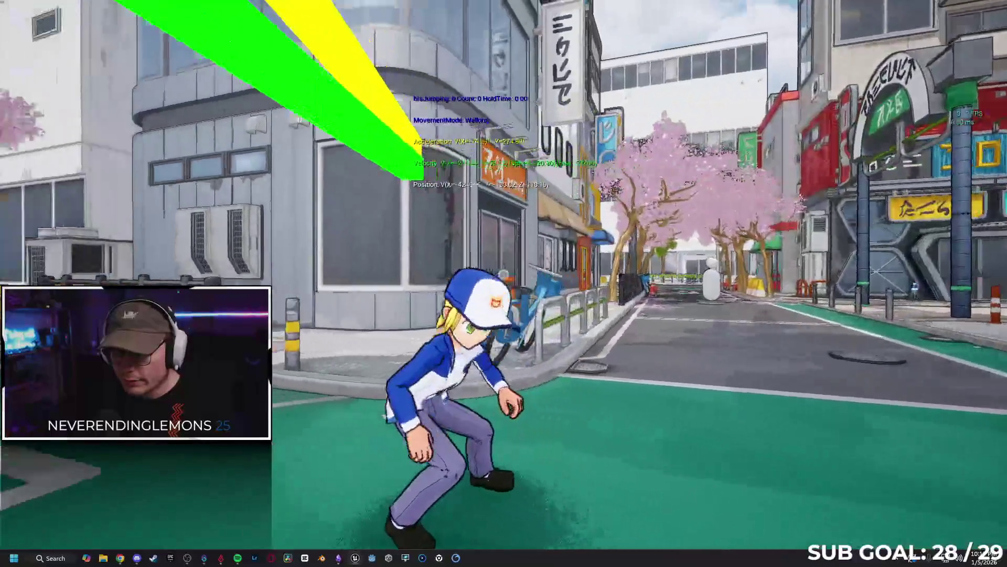
key("w")
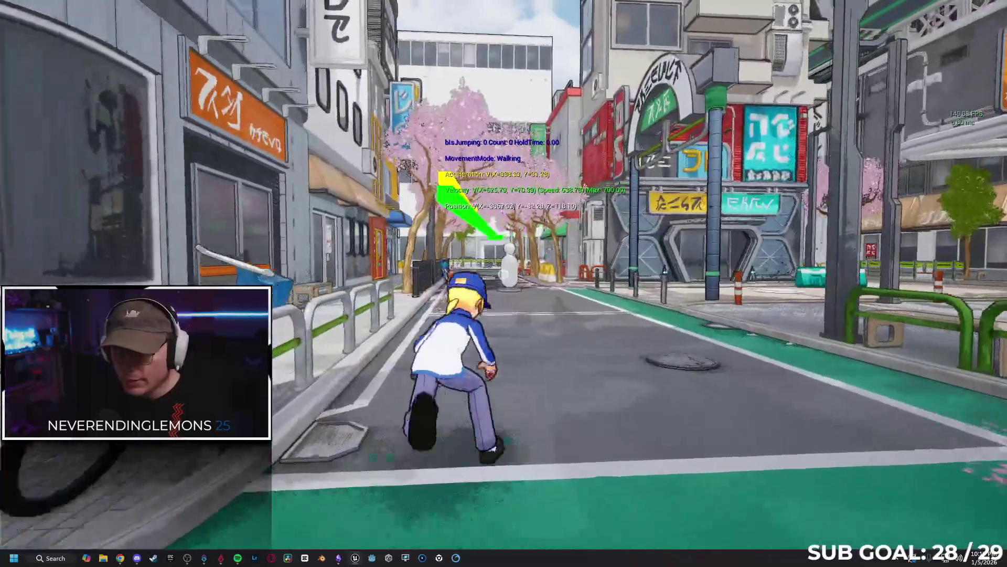
key("e")
key("w")
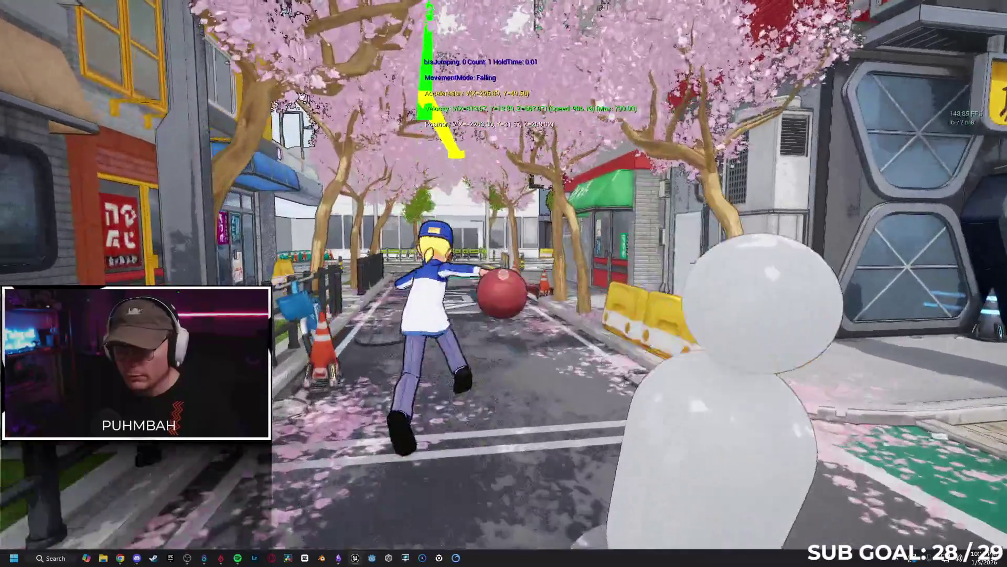
key("space")
key("space")
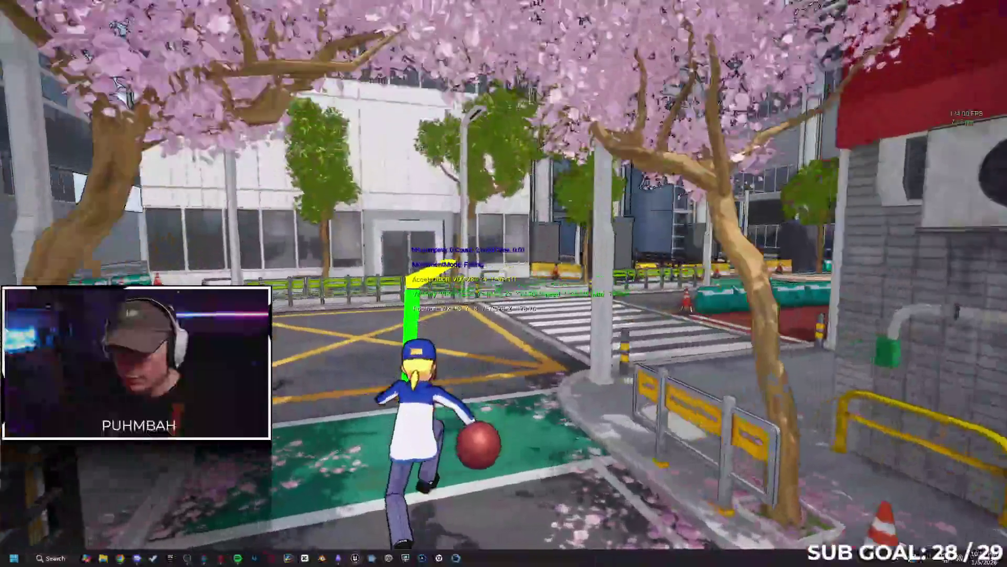
- Dodge-dive three times, stop the session, and return to the SandboxCharacter_CMC EventGraph
key("ctrl")
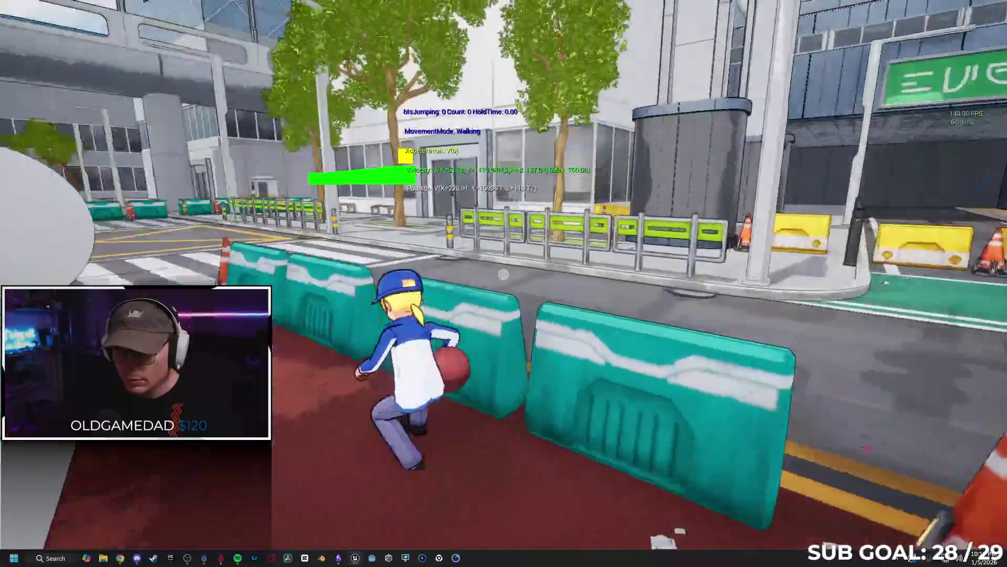
key("ctrl")
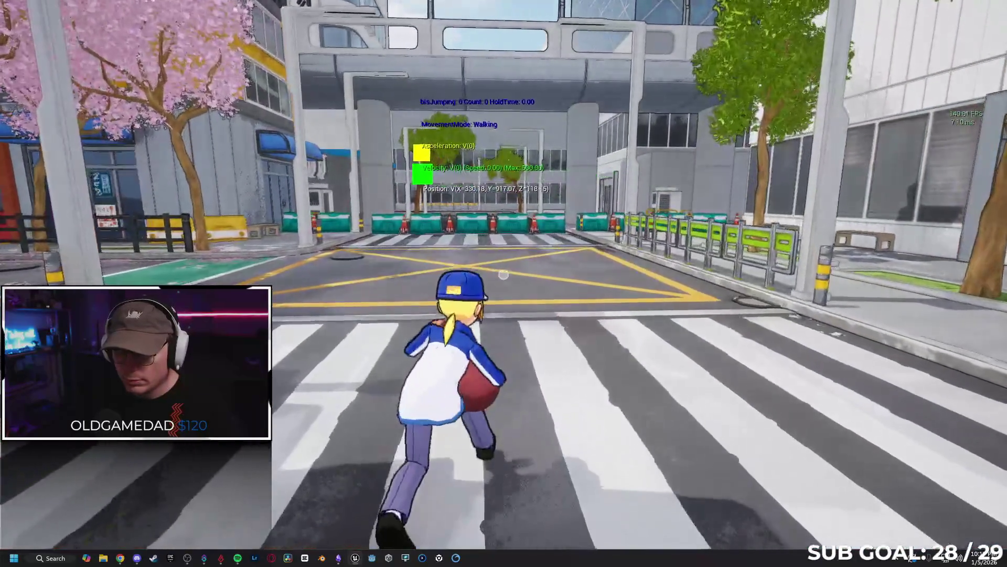
key("ctrl")
key("Escape")
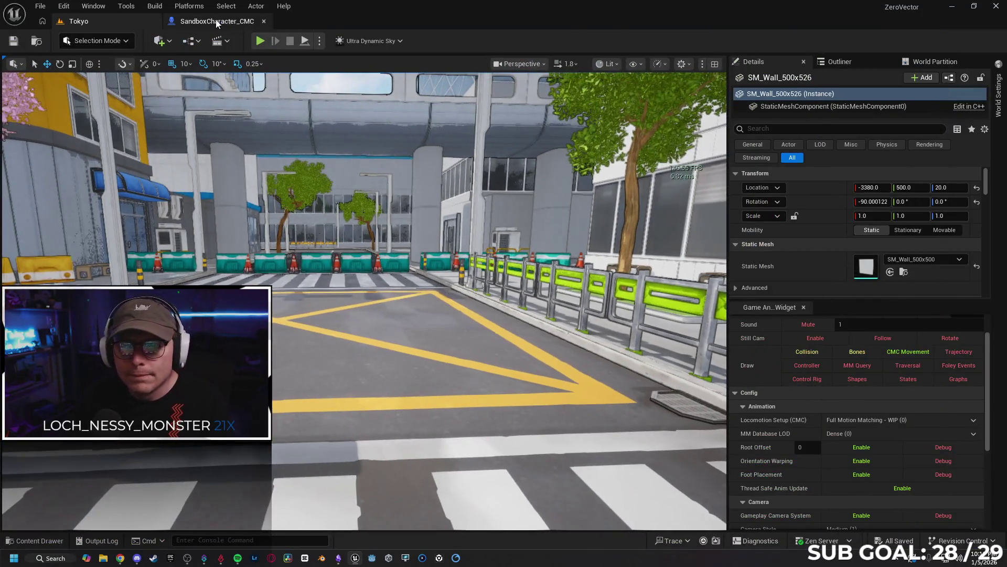
left_click(216, 22)
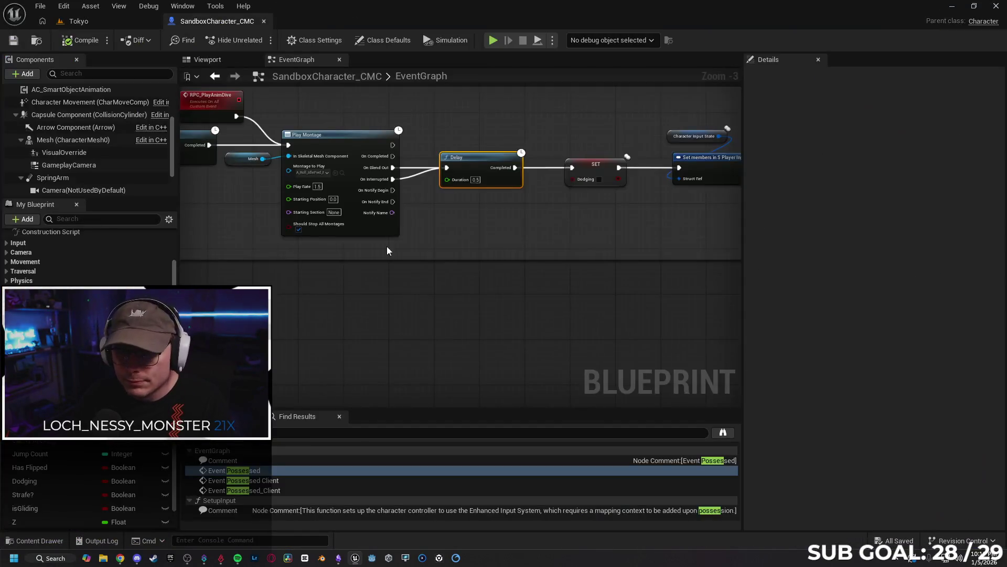
- Delete the RPC_PlayAnimDive and RPC_Dive events
left_click(378, 139)
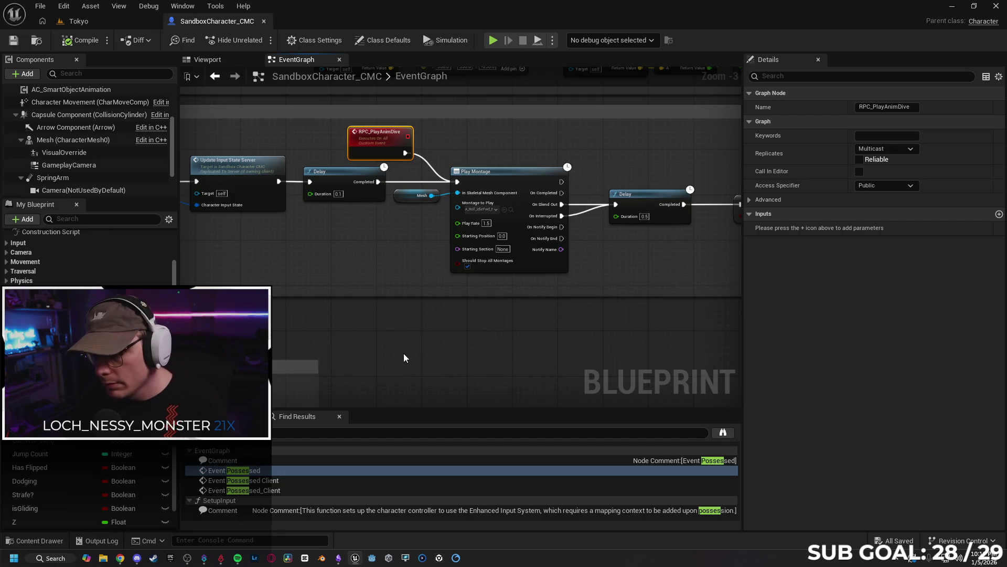
key("Delete")
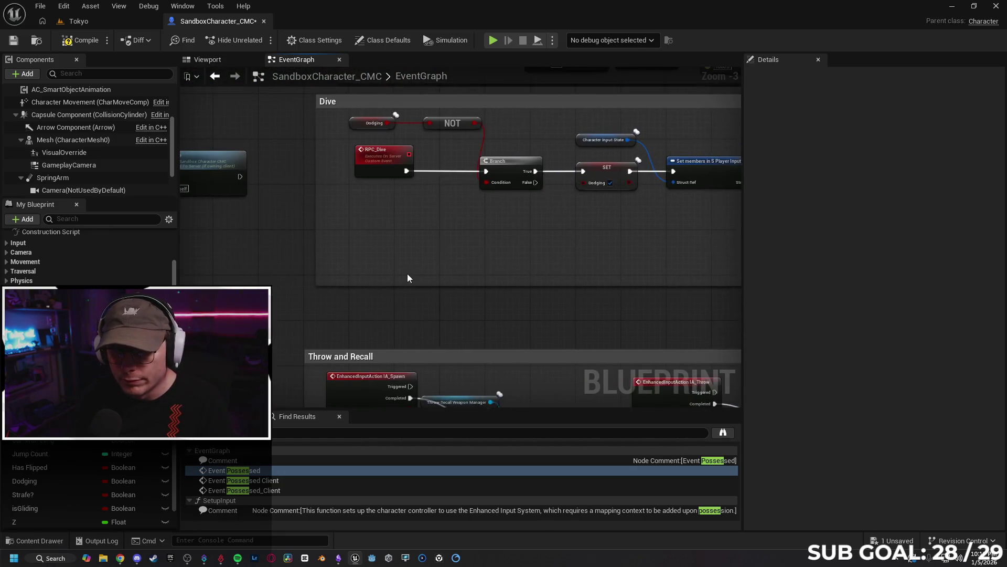
left_click(409, 178)
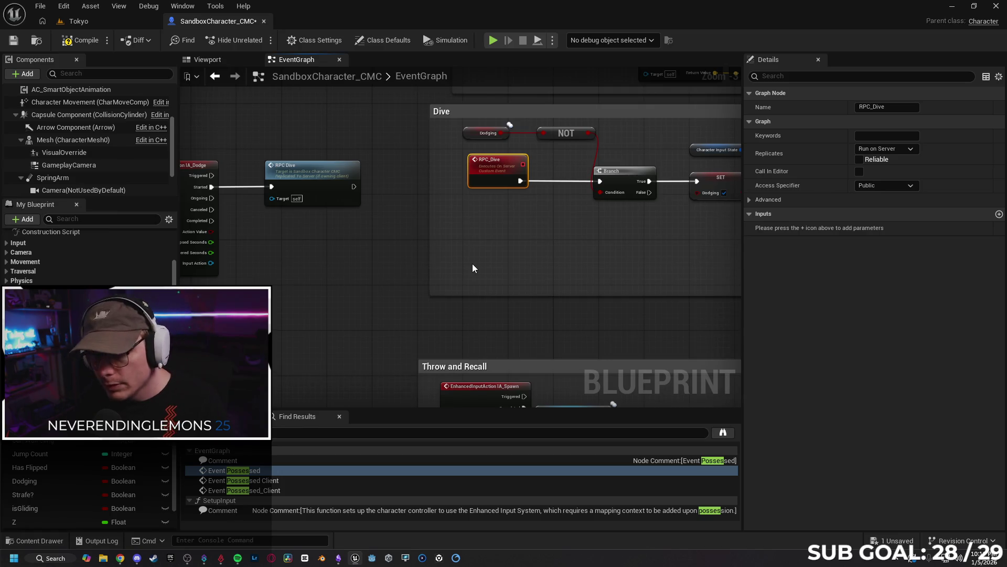
key("Delete")
- Remove the RPC Dive call, wire IA_Dodge Started straight into the Dive Branch, and compile
left_click_drag(349, 238, 462, 220)
left_click(421, 169)
key("Delete")
left_click_drag(273, 164, 544, 160)
left_click_drag(432, 178, 489, 178)
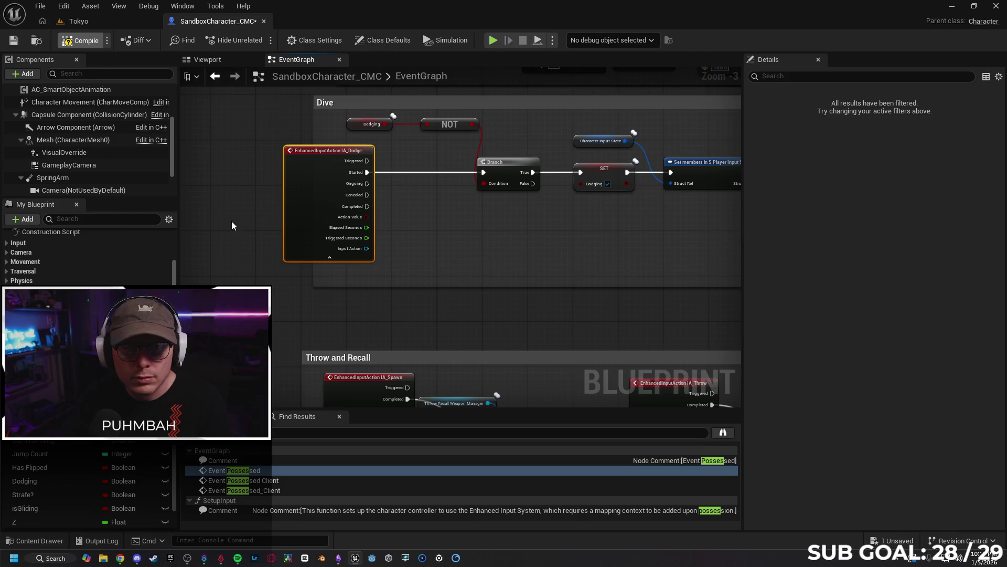
left_click(11, 42)
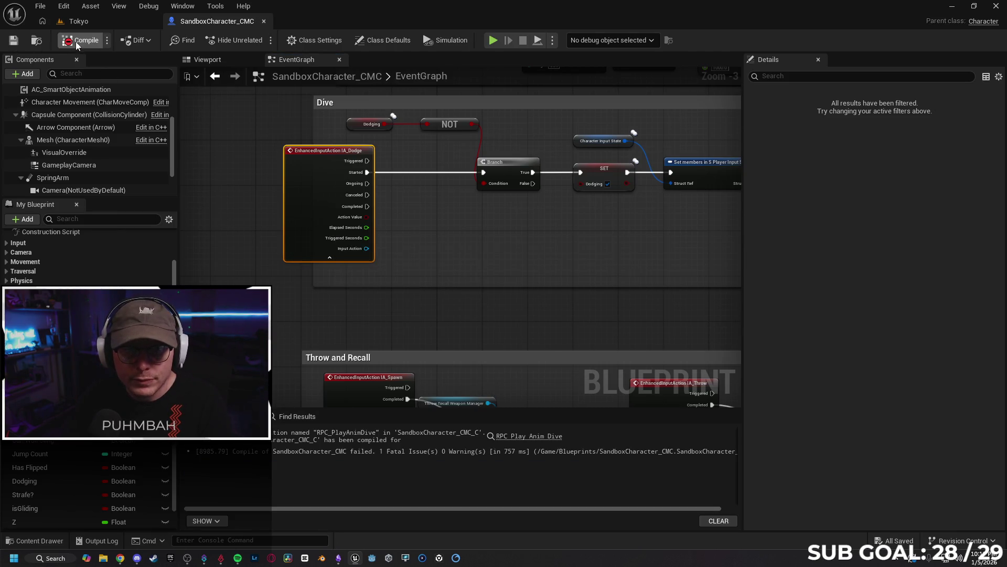
- Delete the erroring RPC Play Anim Dive call, save the Blueprint, and start a Tokyo play session
left_click(477, 436)
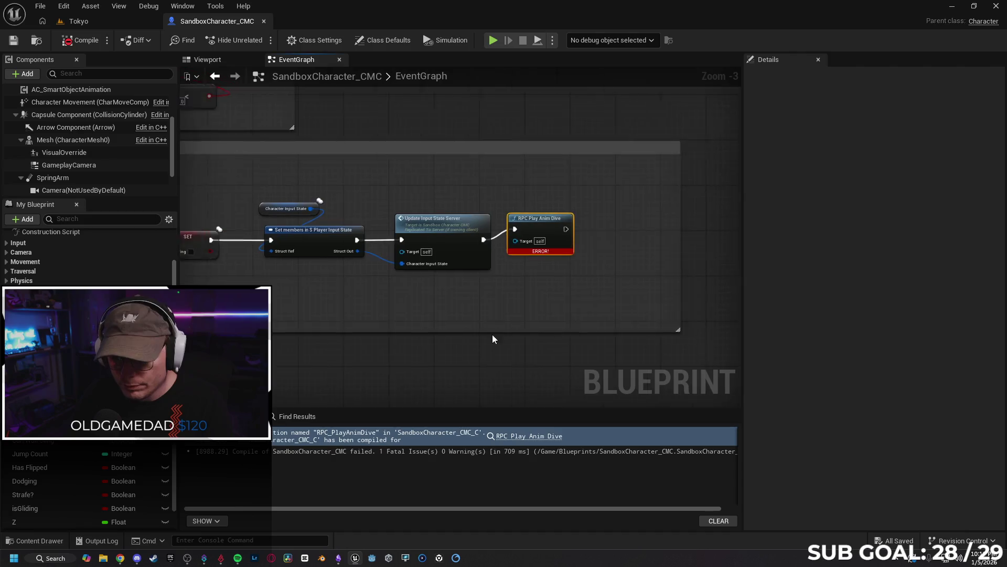
key("Delete")
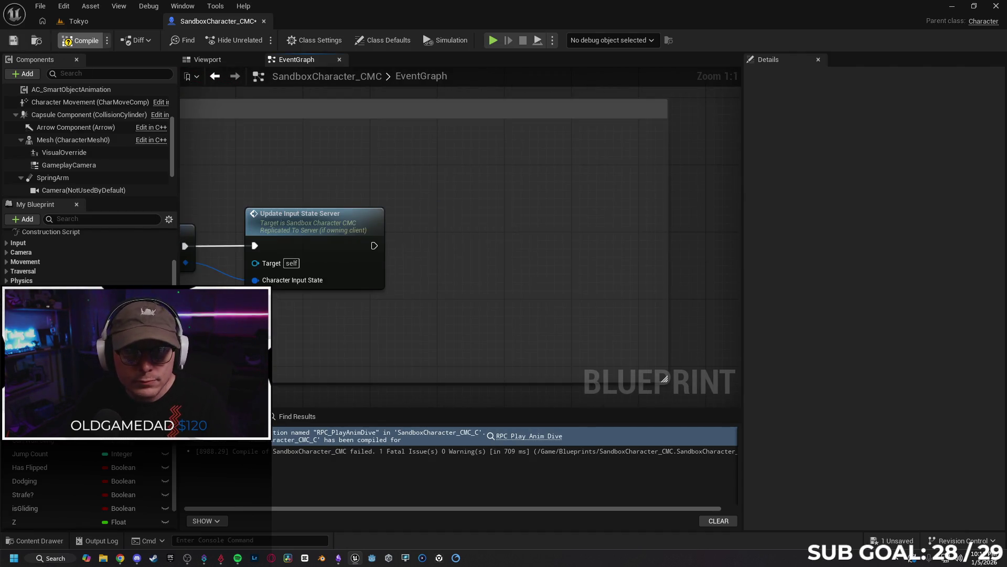
left_click(13, 40)
left_click(78, 21)
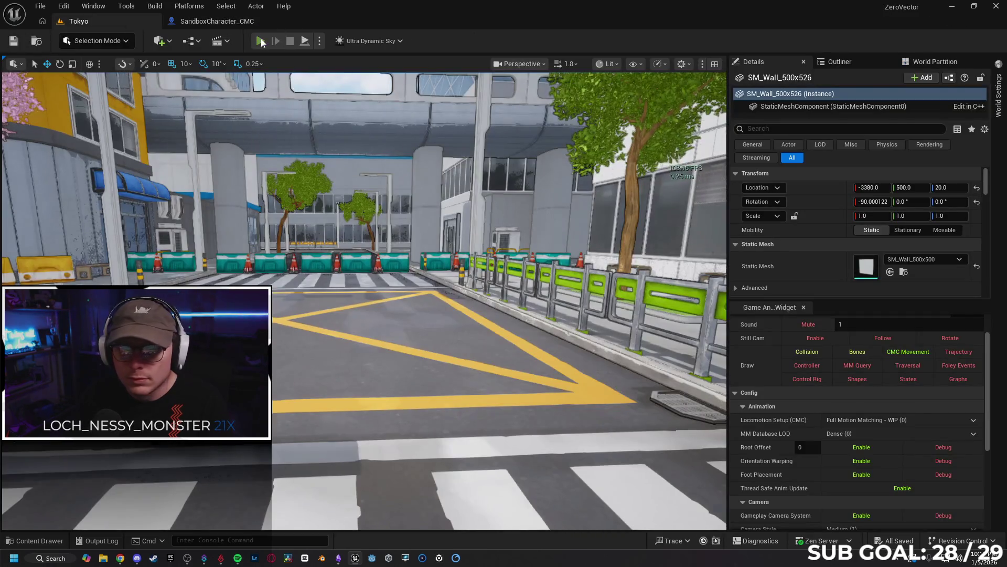
key("alt+p")
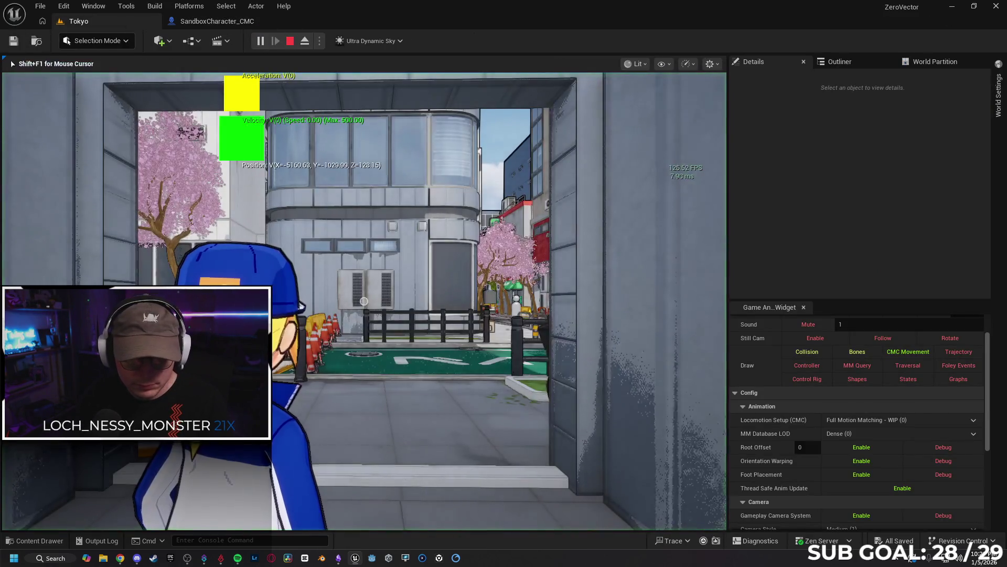